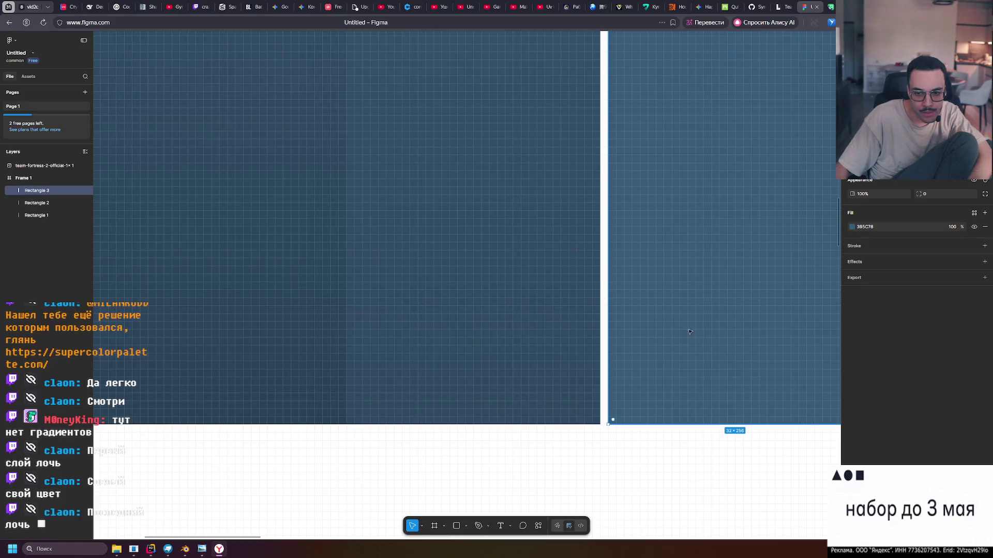
Slide Rectangle 3 left so it butts against Rectangle 2.
left_click_drag(711, 332, 704, 332)
scroll(535, 311, "up", 5)
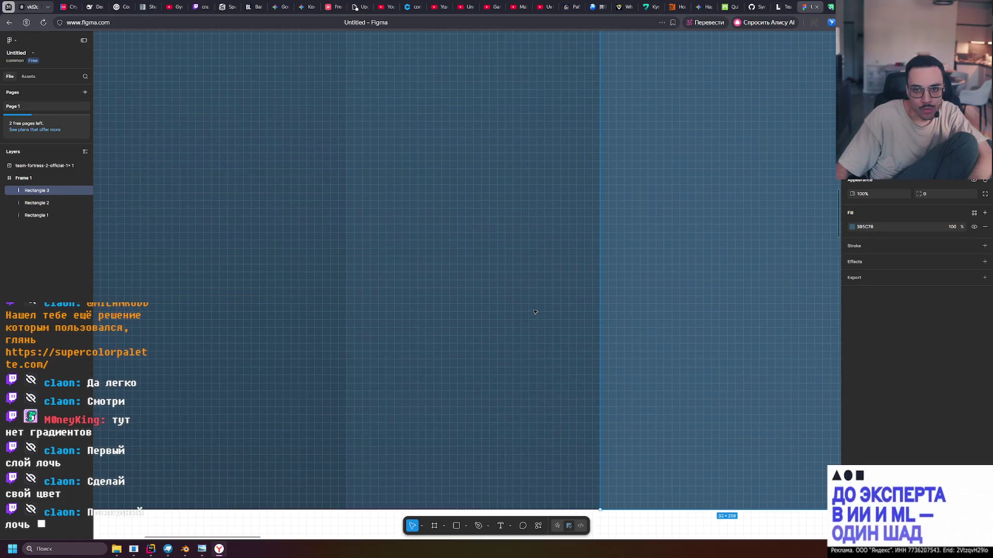
left_click(708, 280)
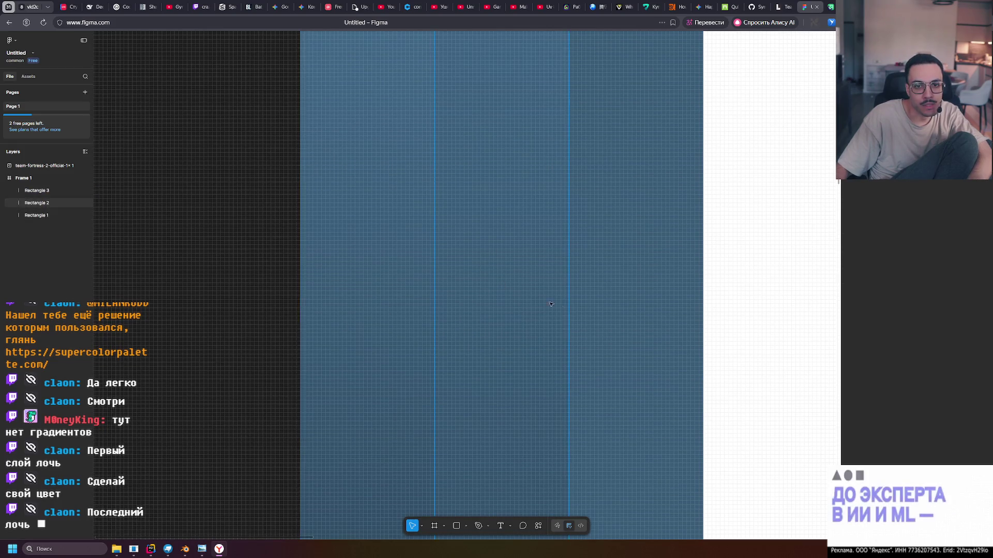
Zoom out and select the rectangles to verify the three columns sit flush.
key("shift+0")
scroll(498, 258, "up", 3)
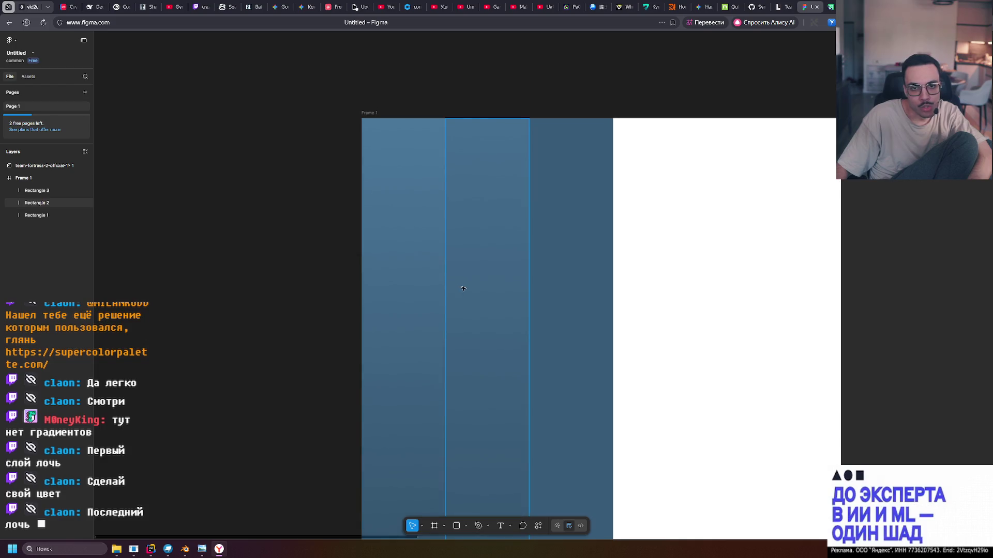
left_click(498, 265)
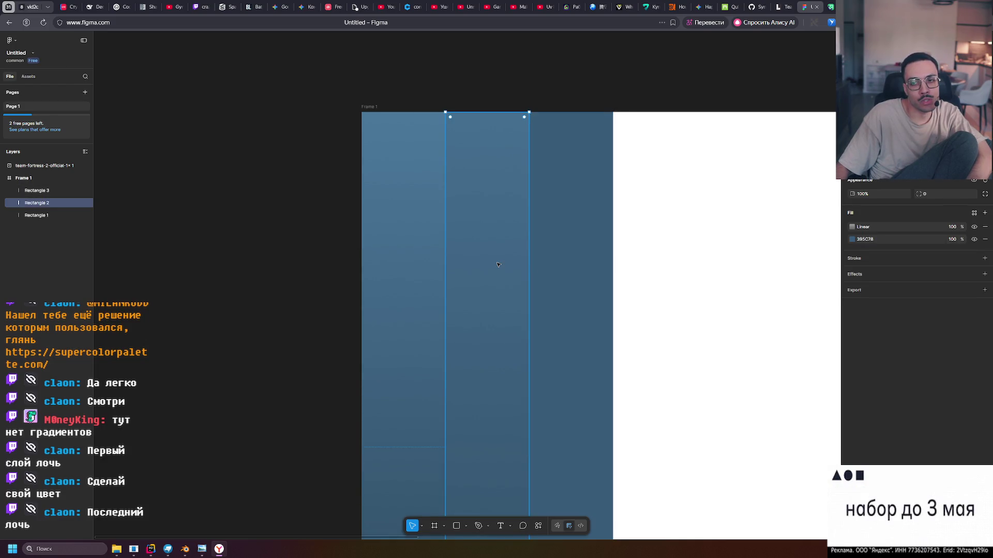
left_click(672, 264)
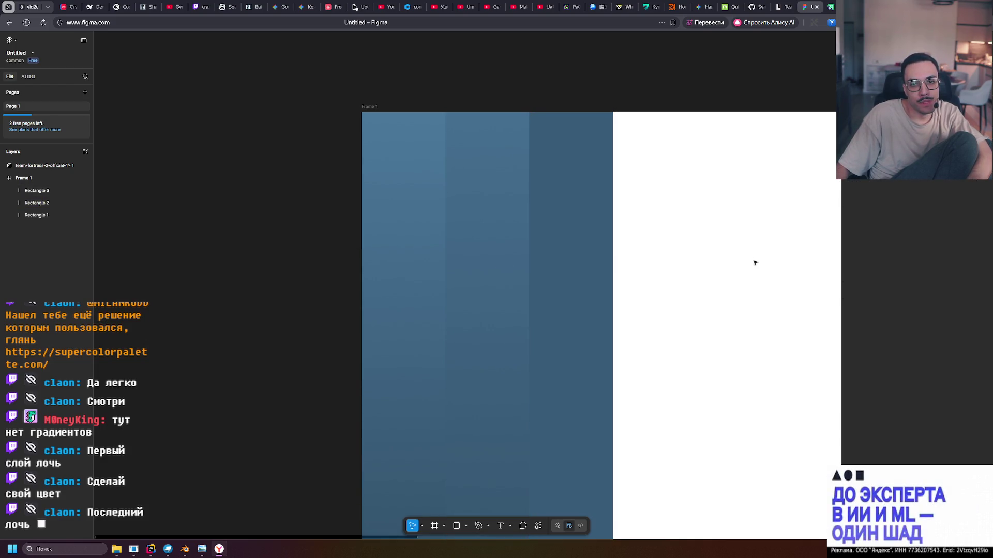
scroll(461, 144, "up", 5, "ctrl")
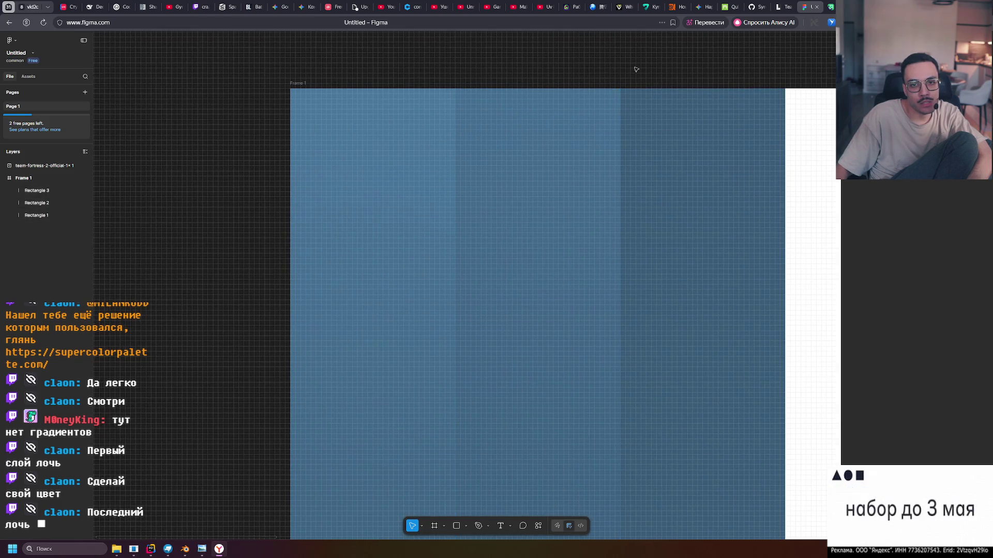
scroll(636, 69, "down", 5, "ctrl")
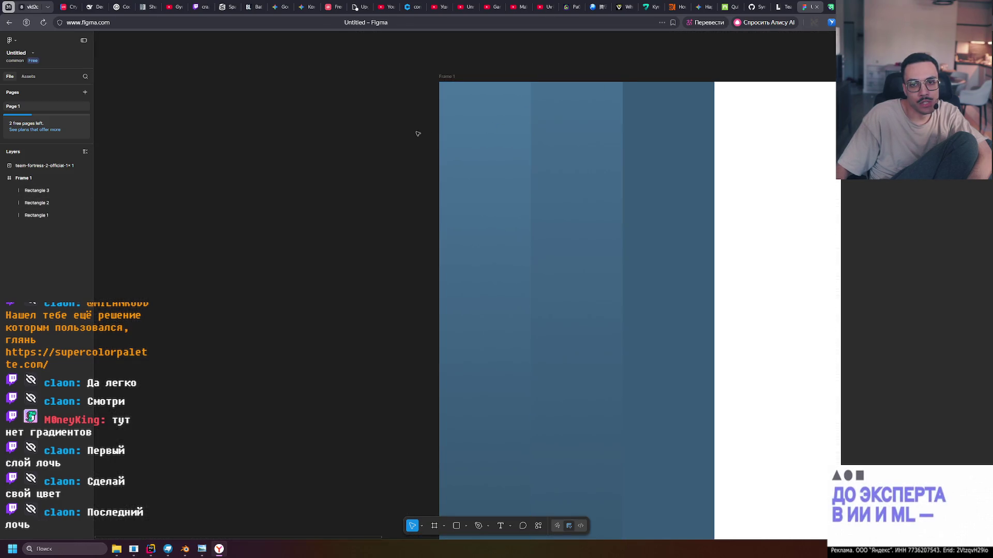
left_click_drag(383, 68, 546, 121)
left_click(574, 55)
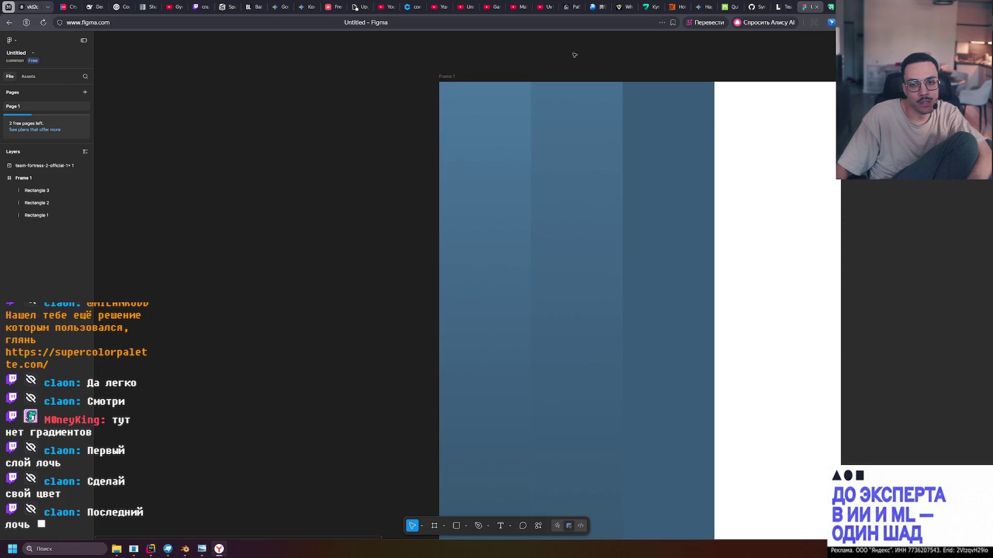
left_click(581, 93)
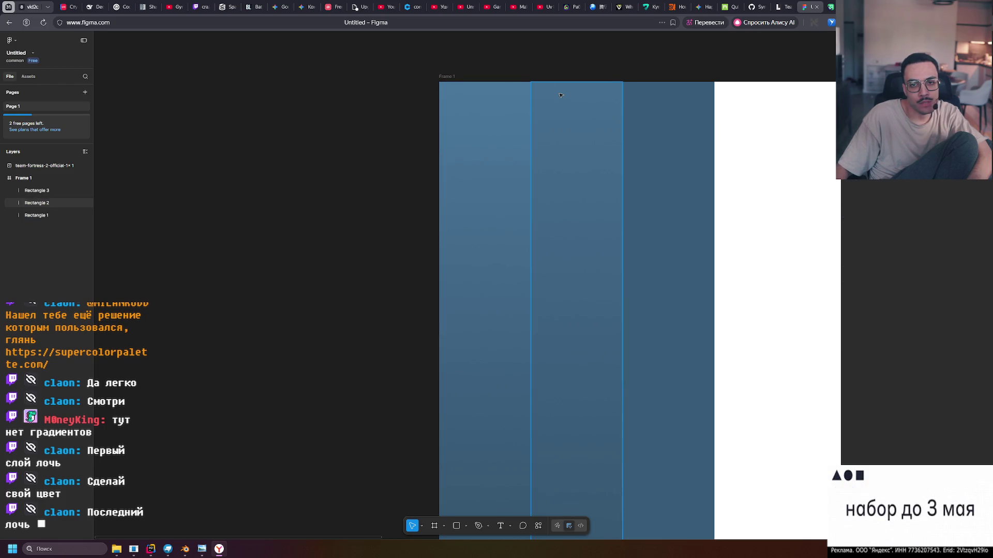
Darken the middle column gradient's 100% stop to 666666, then adjust the 0% stop's grey.
left_click(852, 227)
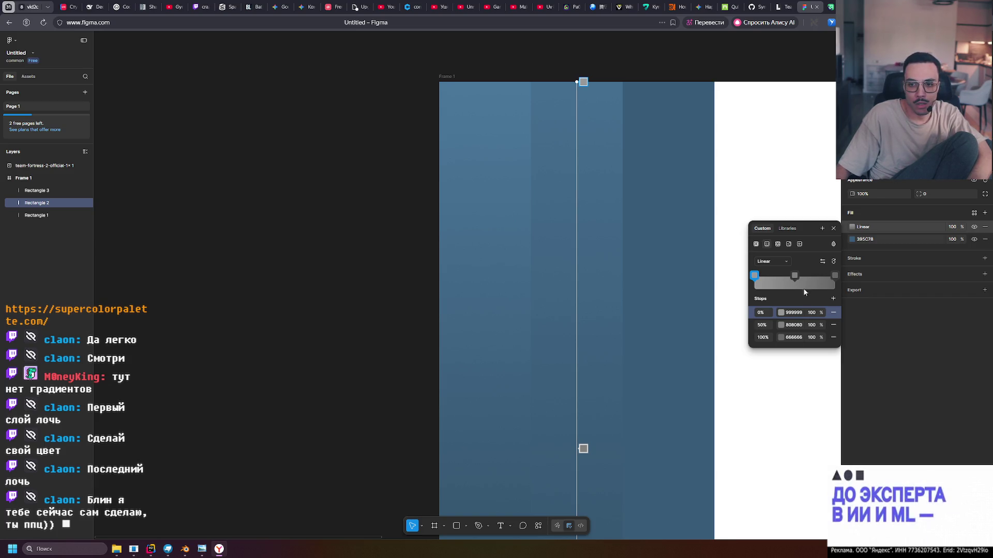
left_click(814, 337)
left_click(783, 339)
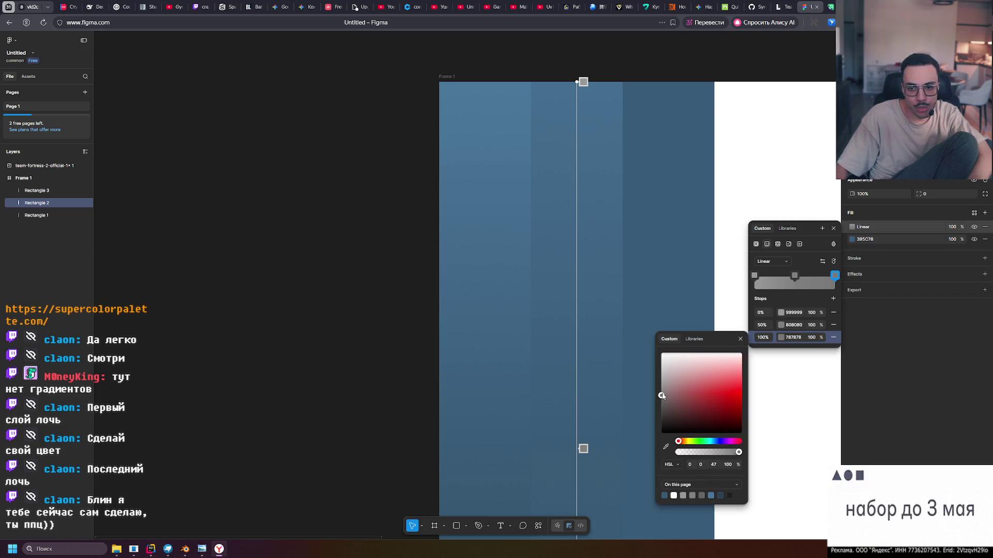
mouse_move(663, 393)
left_mouse_down()
mouse_move(657, 401)
mouse_move(670, 398)
left_mouse_up()
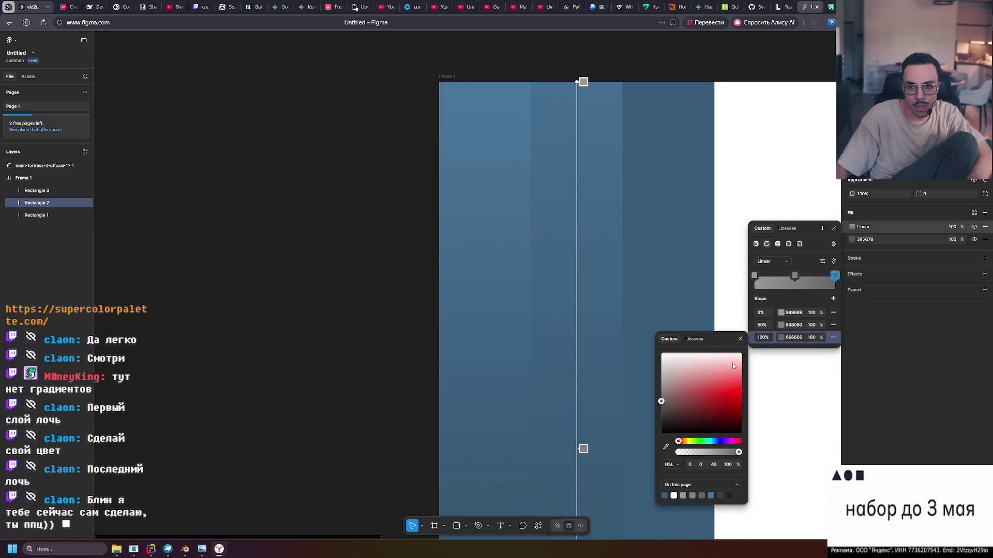
left_click(739, 340)
left_click(781, 312)
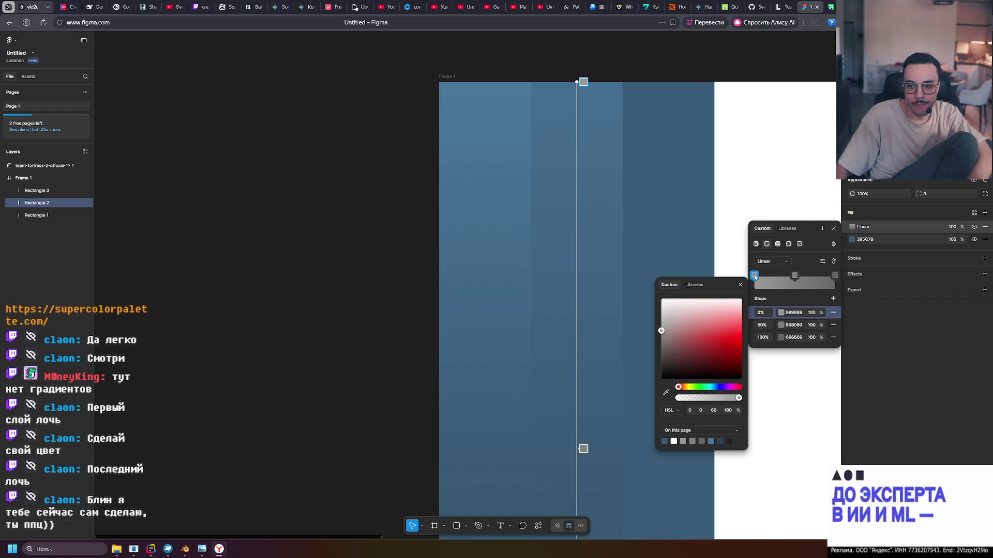
left_click_drag(662, 331, 661, 327)
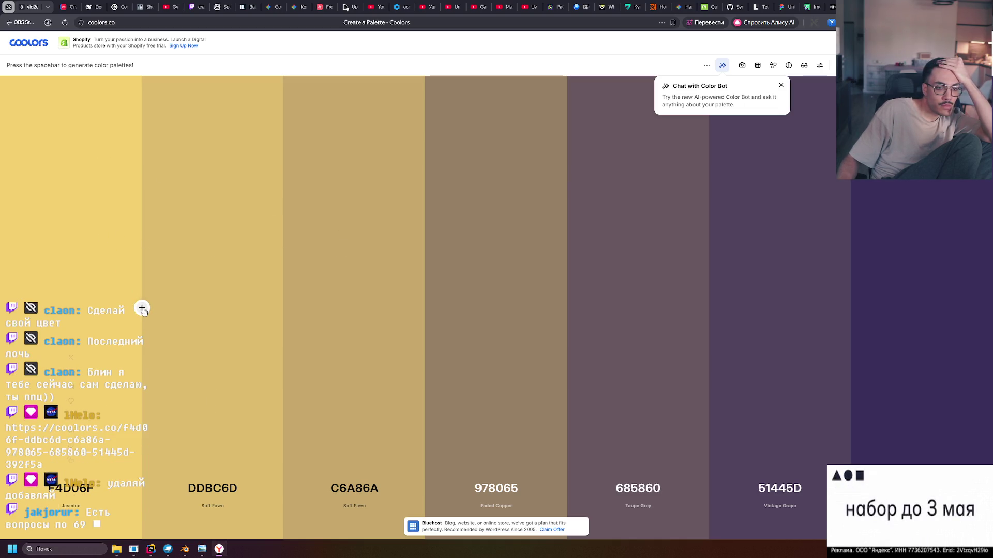
Replace the first Coolors colour with Cornsilk FCF3D9 and remove the DDBC6D Soft Fawn column.
left_click(72, 385)
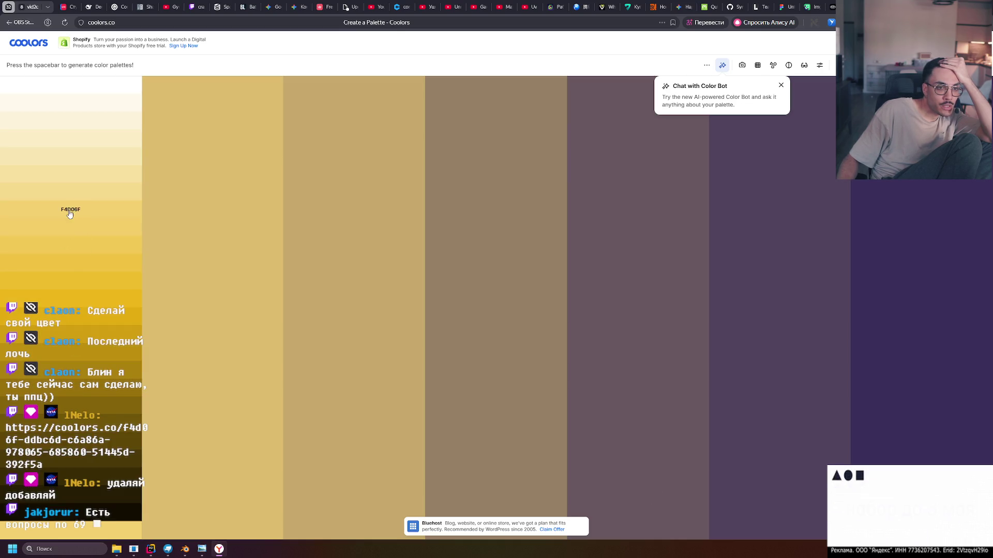
left_click(82, 126)
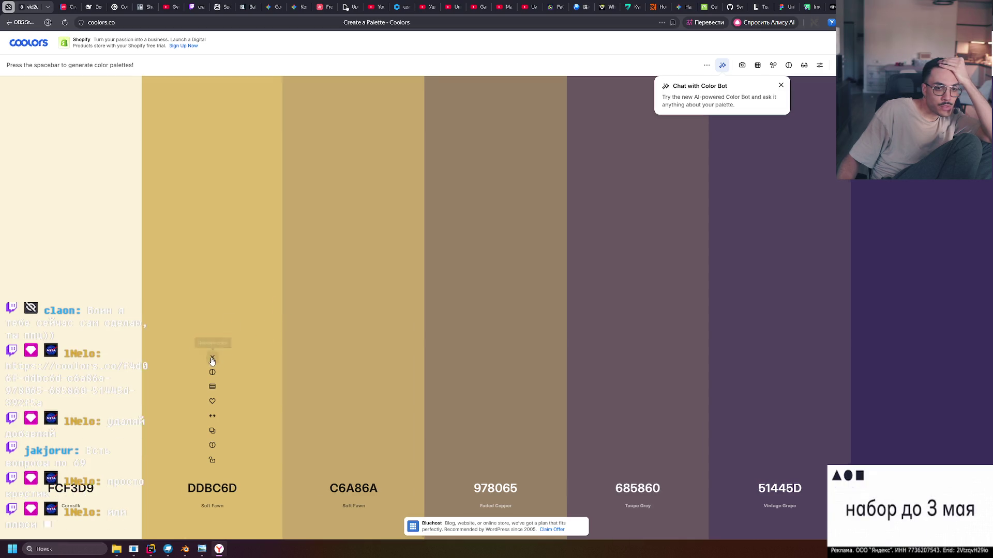
left_click(213, 357)
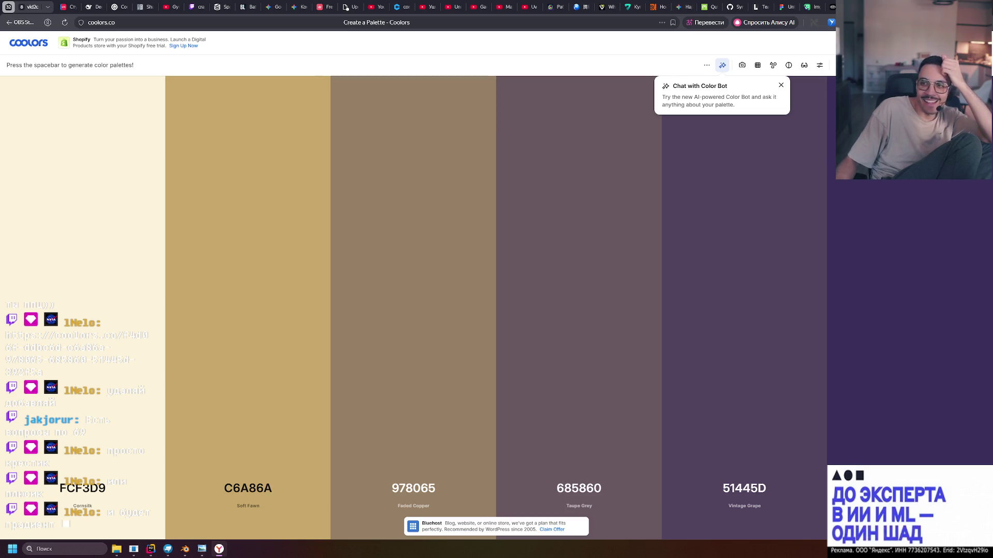
Switch windows and browser tabs back to the Figma file.
key("alt+Tab")
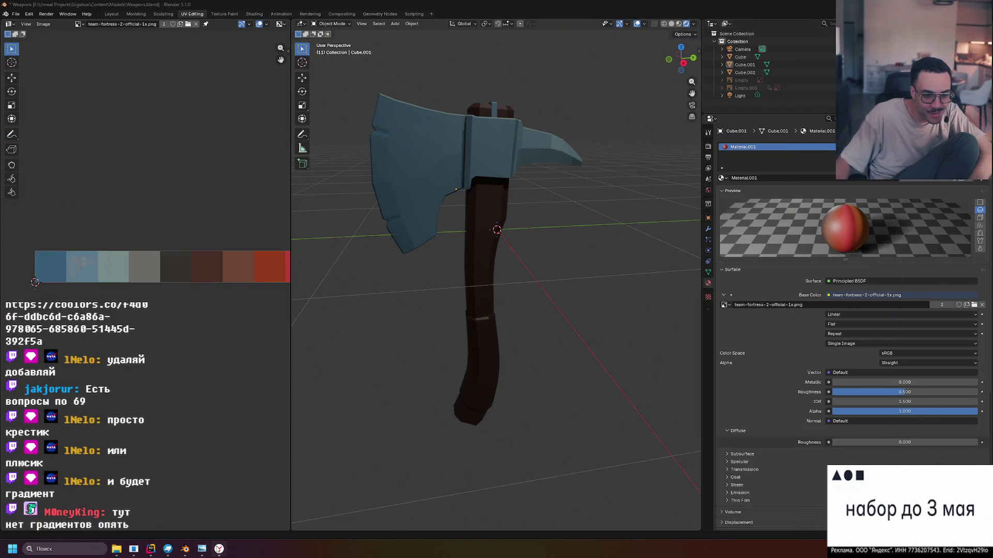
left_click(220, 548)
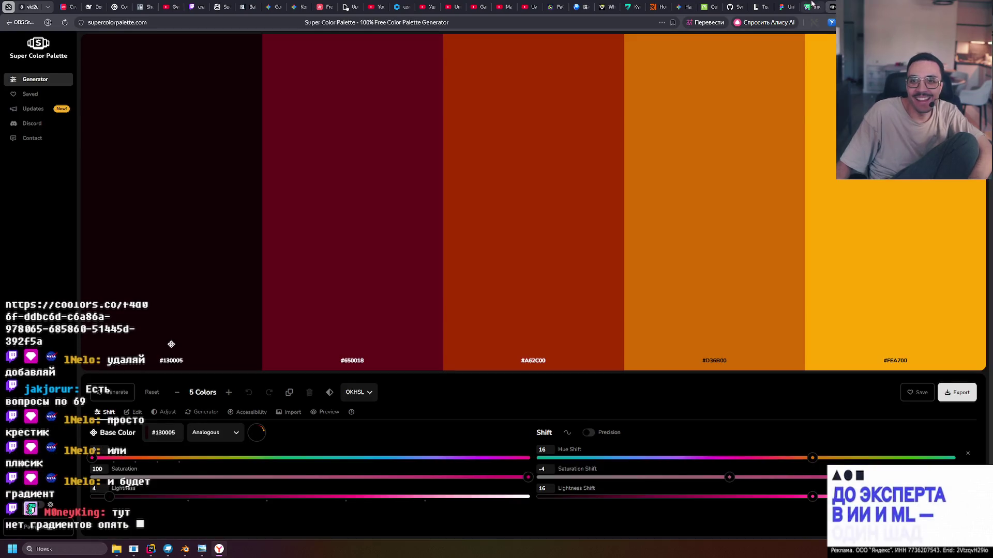
left_click(811, 7)
left_click(787, 6)
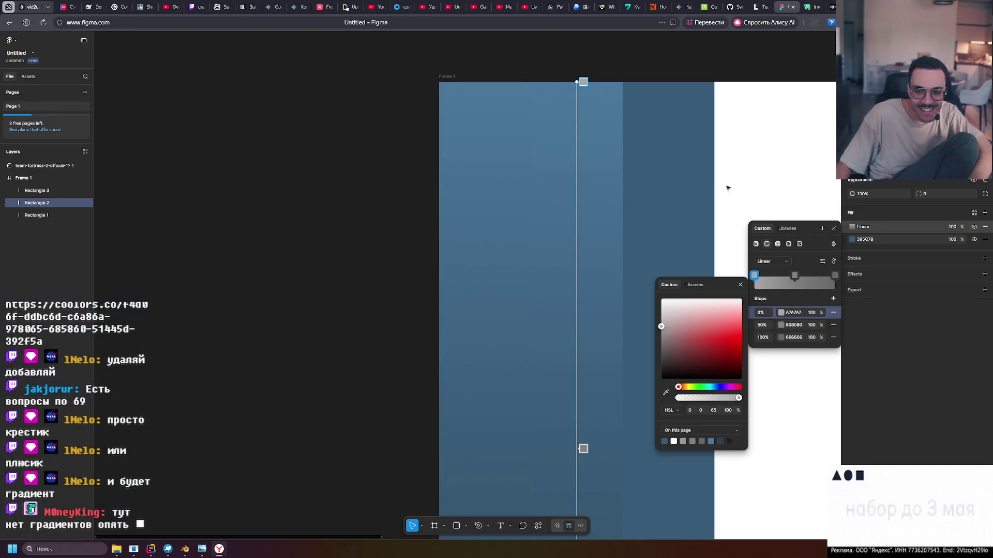
Bring Frame 1 back into view and select the gradient's 100% stop to darken it to 5A5A5A.
scroll(727, 186, "right", 5)
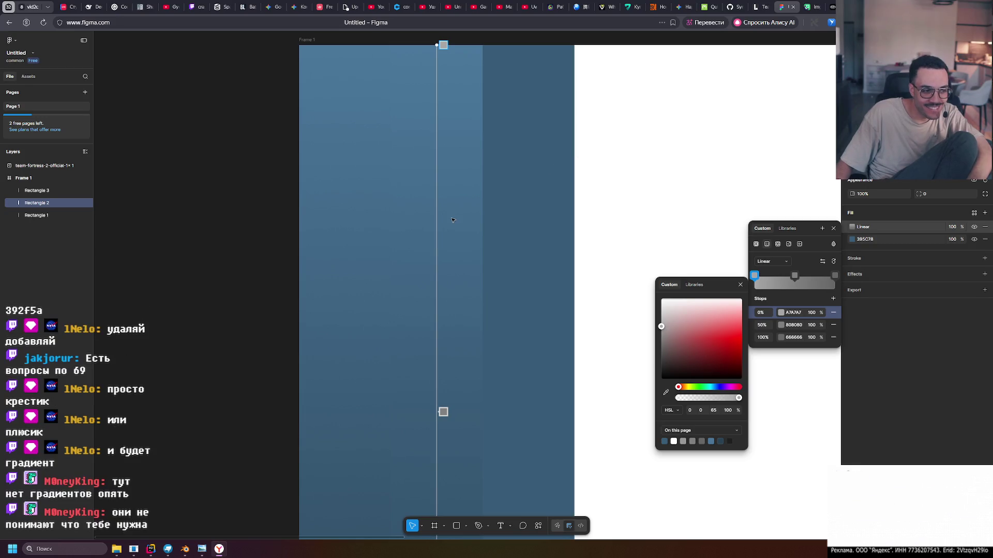
scroll(452, 219, "down", 4)
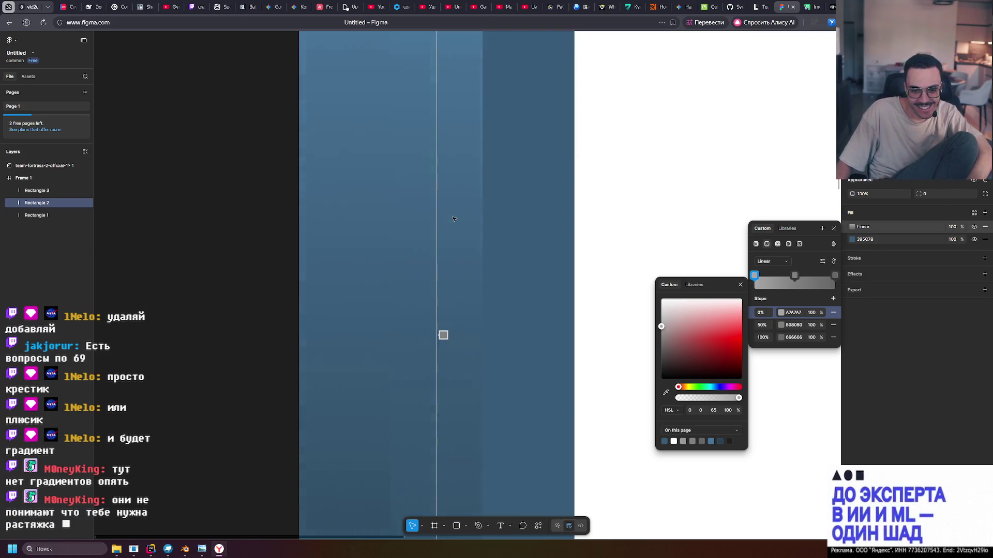
scroll(452, 219, "up", 5)
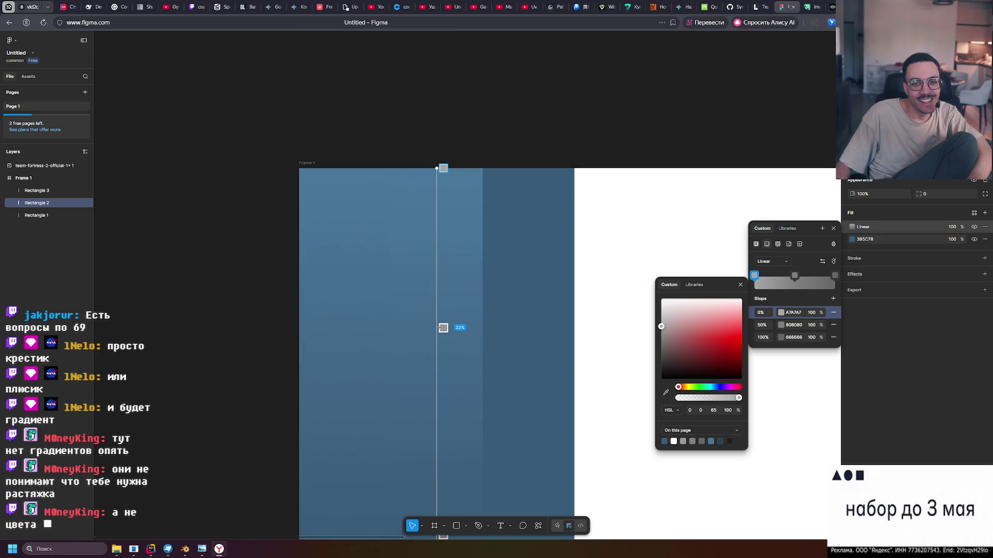
scroll(377, 318, "down", 2)
scroll(378, 318, "up", 3)
scroll(377, 318, "down", 2)
scroll(404, 287, "down", 5, "ctrl")
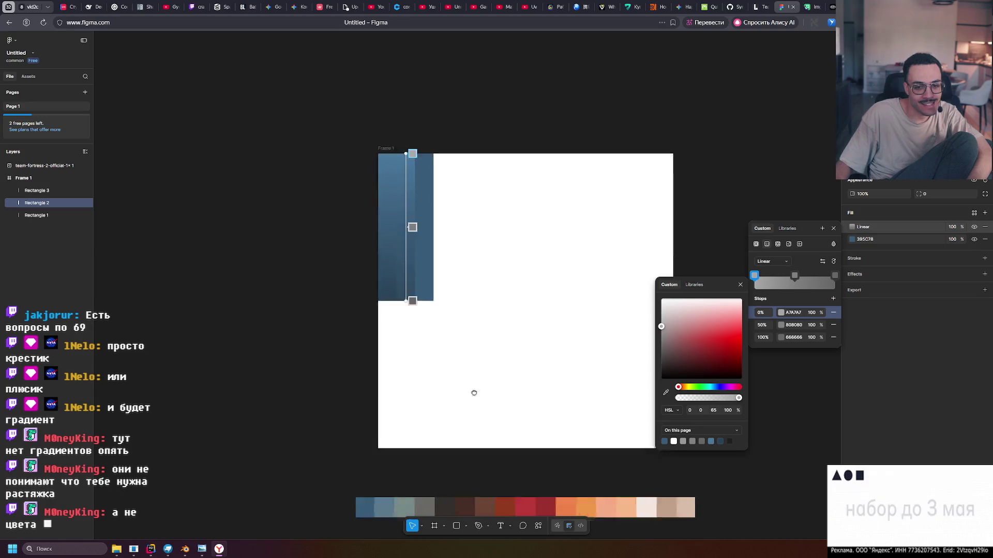
scroll(339, 392, "down", 3)
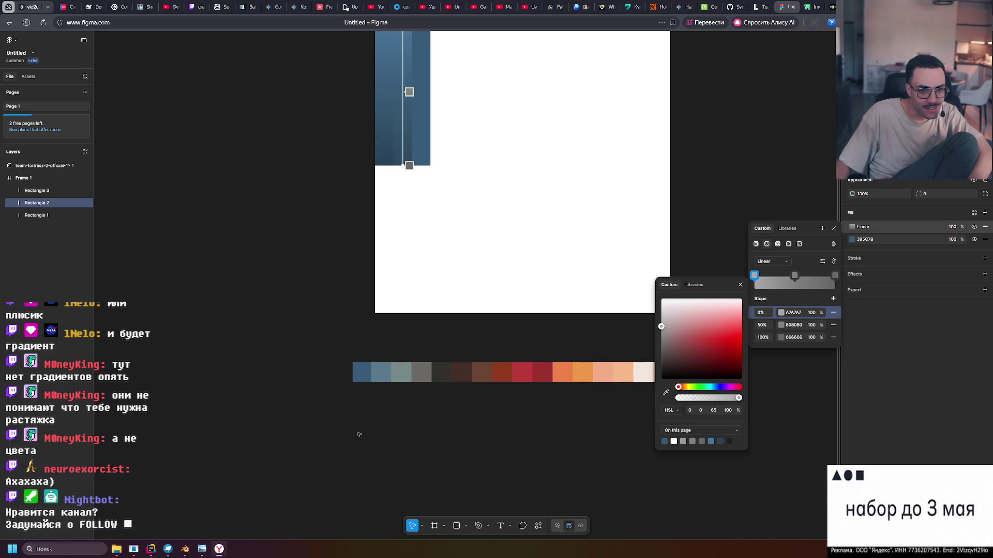
middle_click_drag(467, 193, 469, 370)
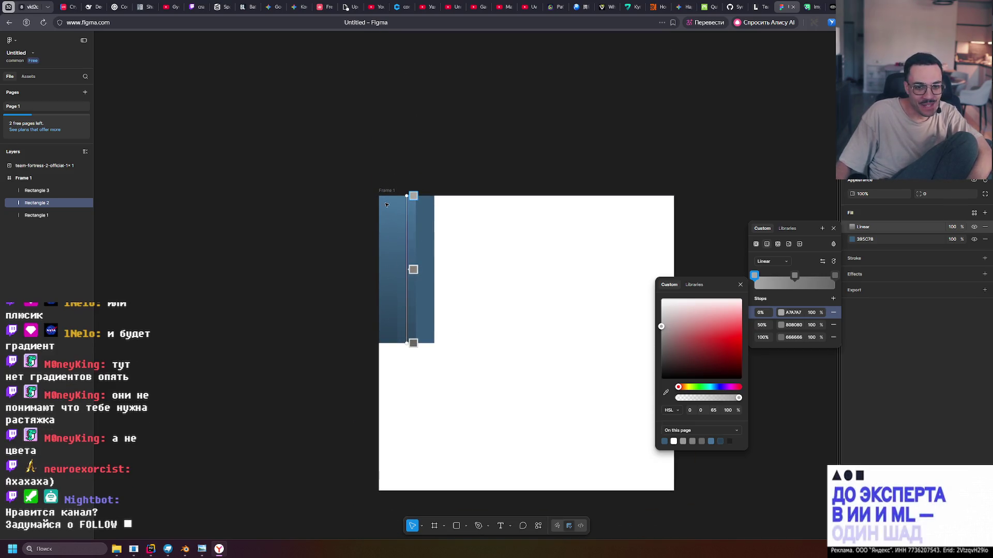
scroll(407, 245, "up", 5, "ctrl")
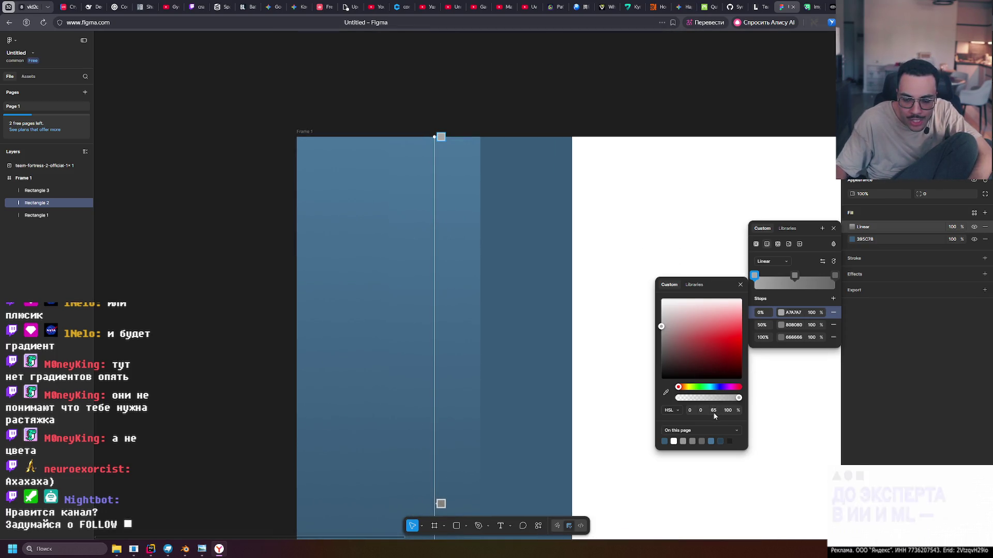
scroll(542, 270, "down", 7)
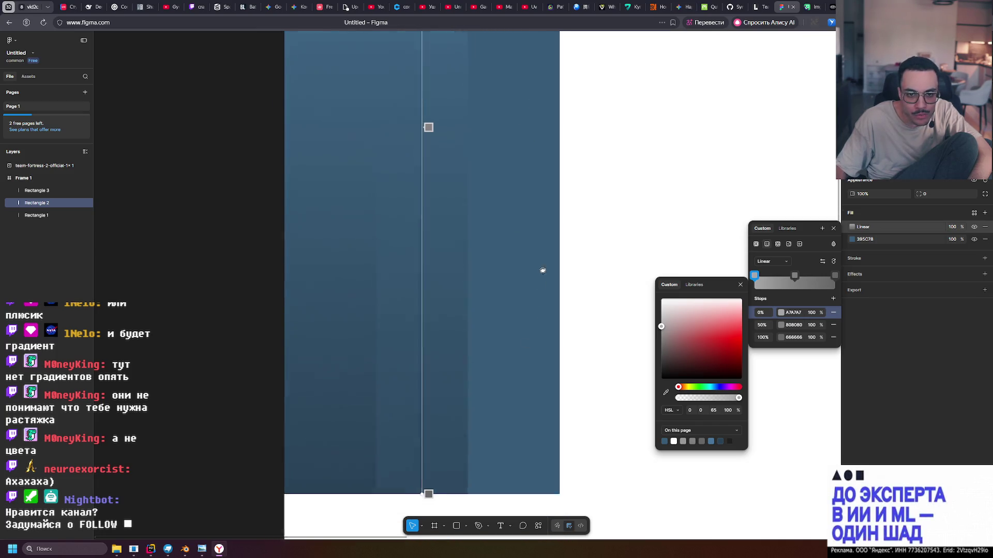
scroll(542, 270, "down", 1)
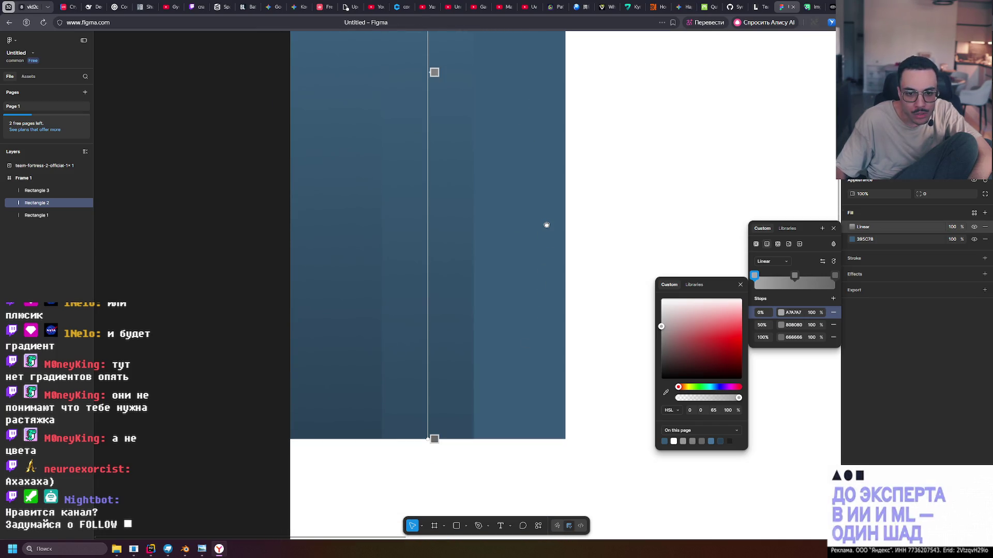
left_click(780, 337)
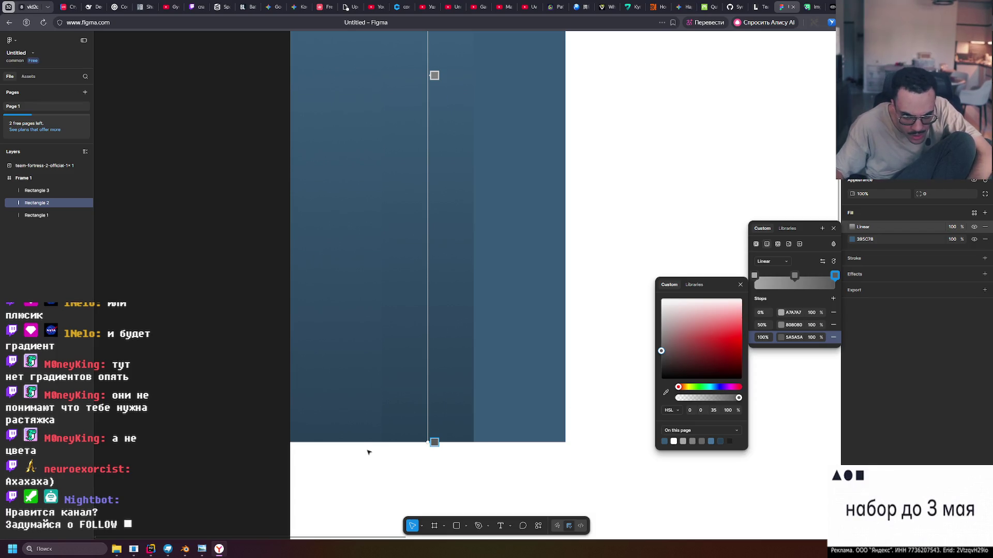
Nudge the 100% stop's colour in the picker until it reads 5B5B5B.
scroll(367, 450, "down", 2)
scroll(393, 328, "up", 5, "ctrl")
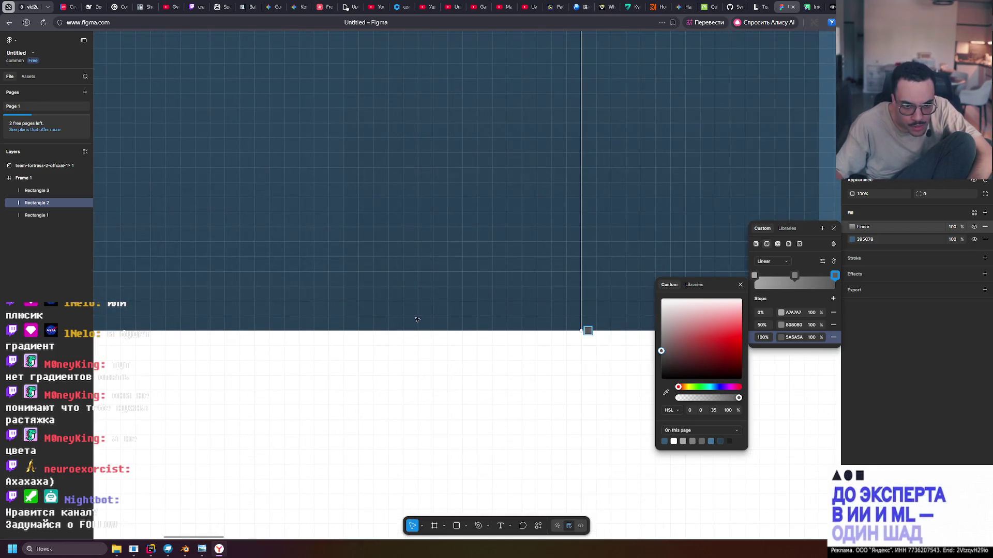
scroll(373, 312, "down", 5, "ctrl")
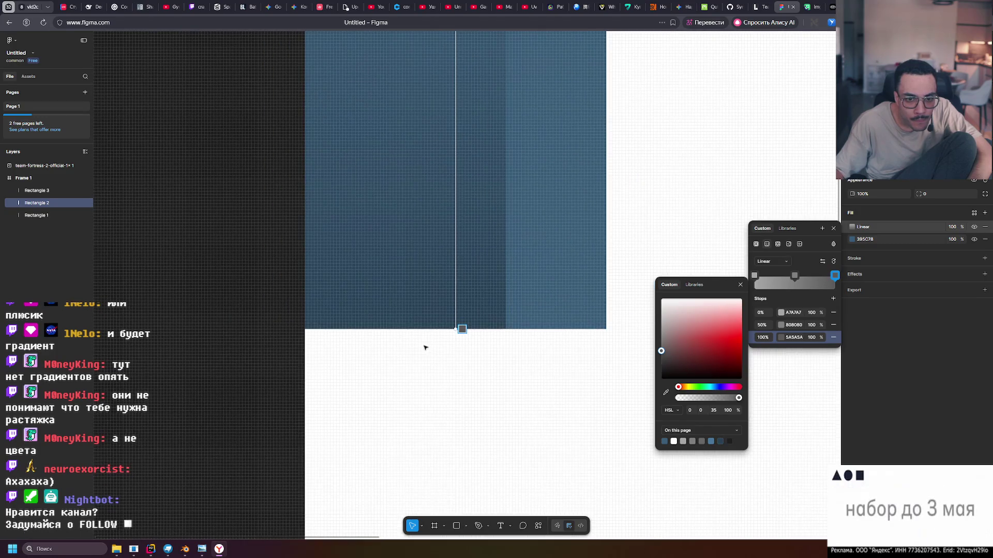
scroll(419, 351, "down", 3, "ctrl")
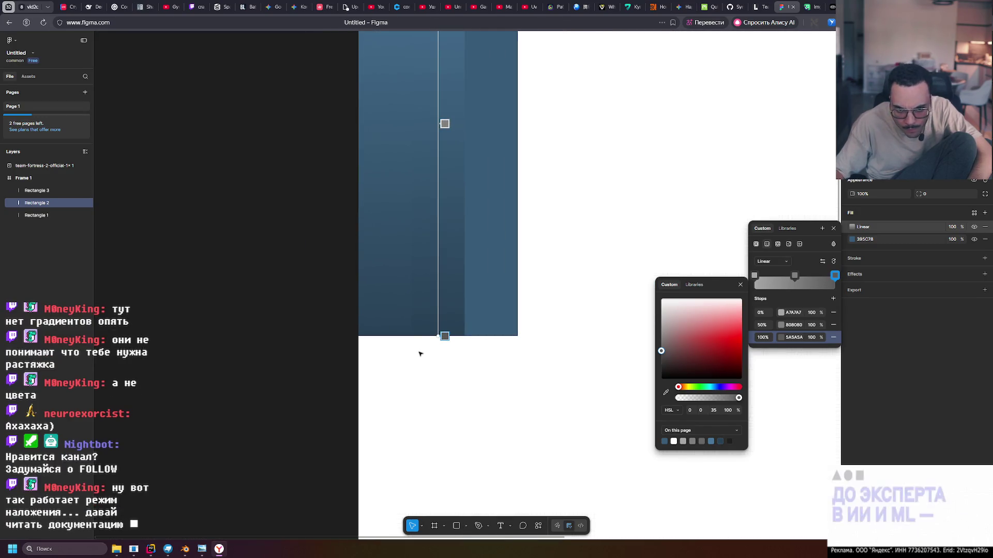
left_click(661, 351)
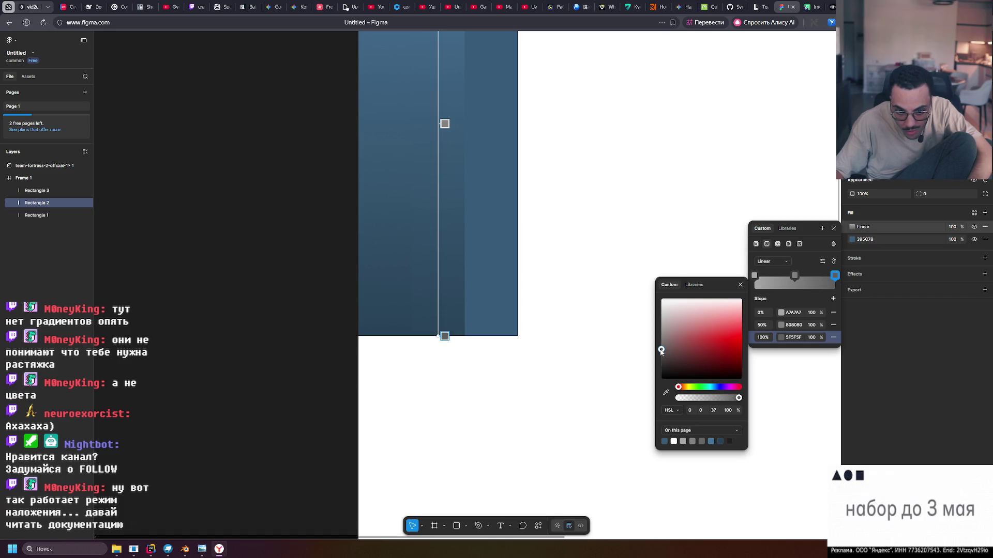
left_click(662, 350)
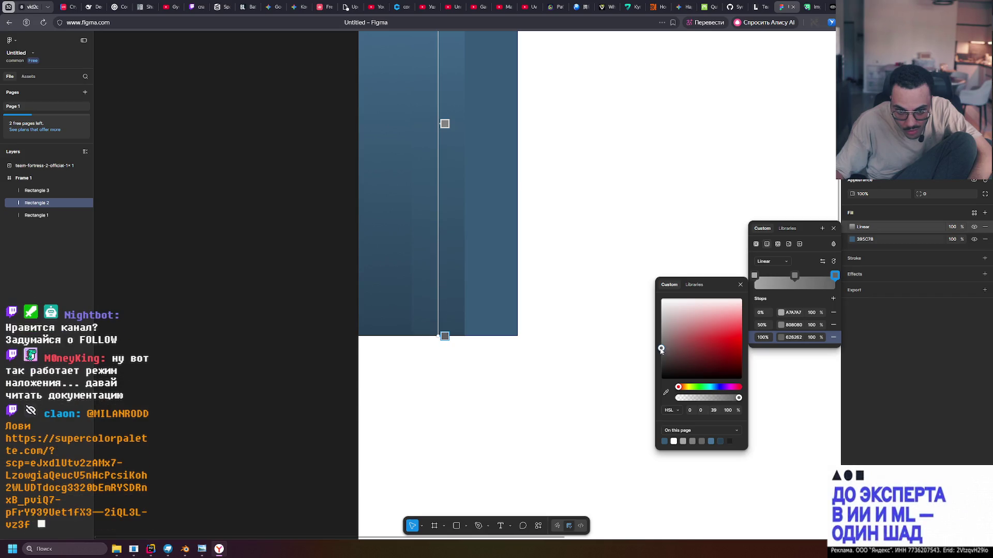
left_click(662, 354)
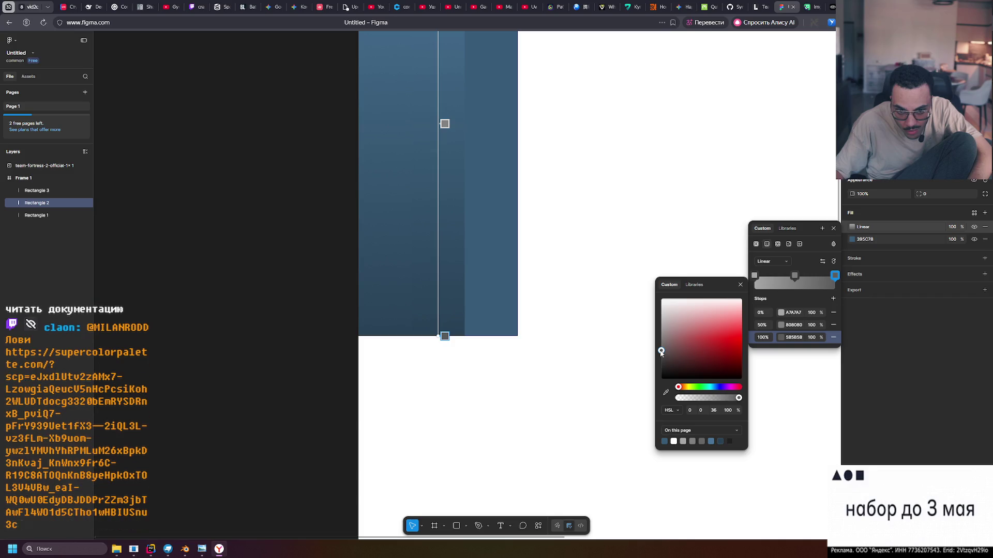
scroll(406, 335, "up", 3, "ctrl")
scroll(406, 335, "down", 3, "ctrl")
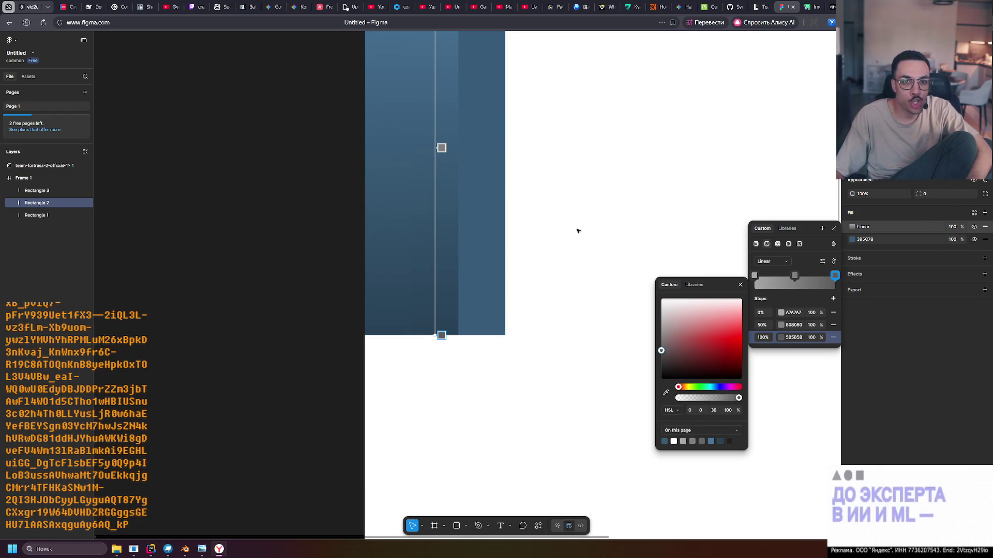
scroll(439, 320, "up", 2, "ctrl")
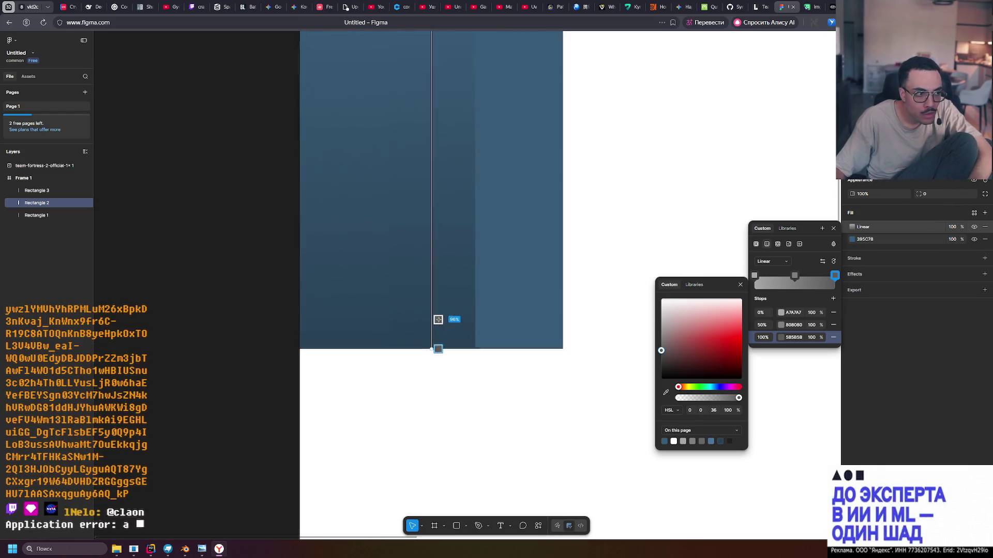
scroll(439, 320, "up", 3, "ctrl")
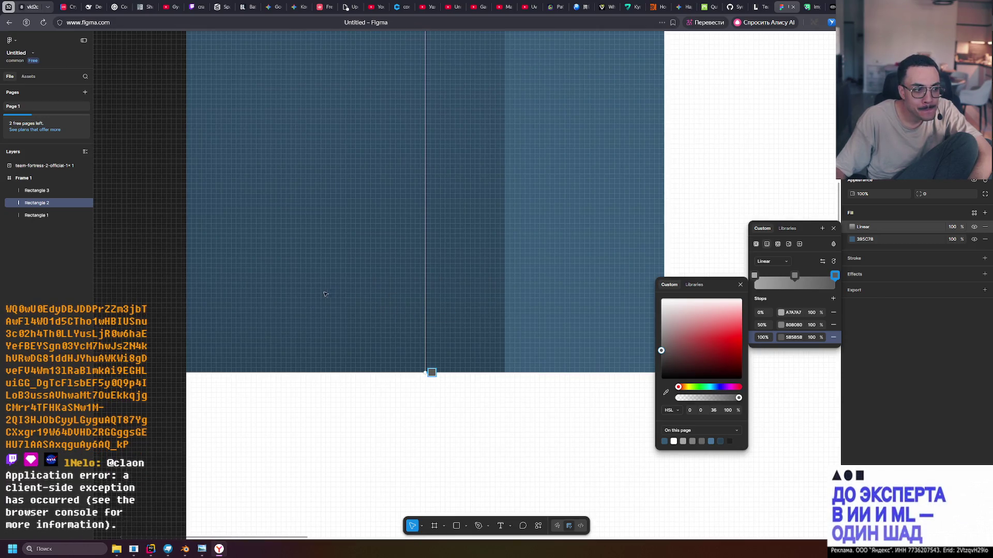
scroll(404, 290, "left", 3)
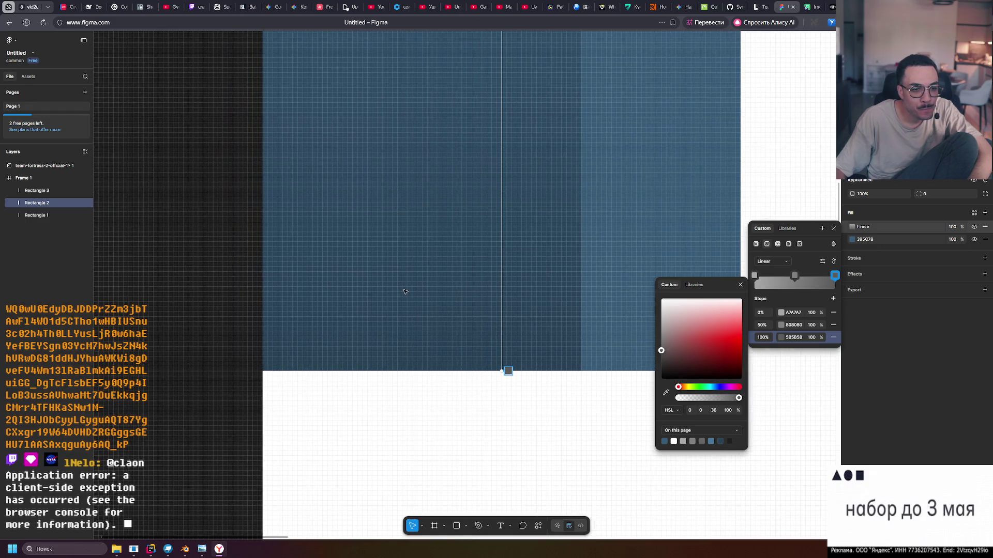
scroll(430, 296, "left", 2)
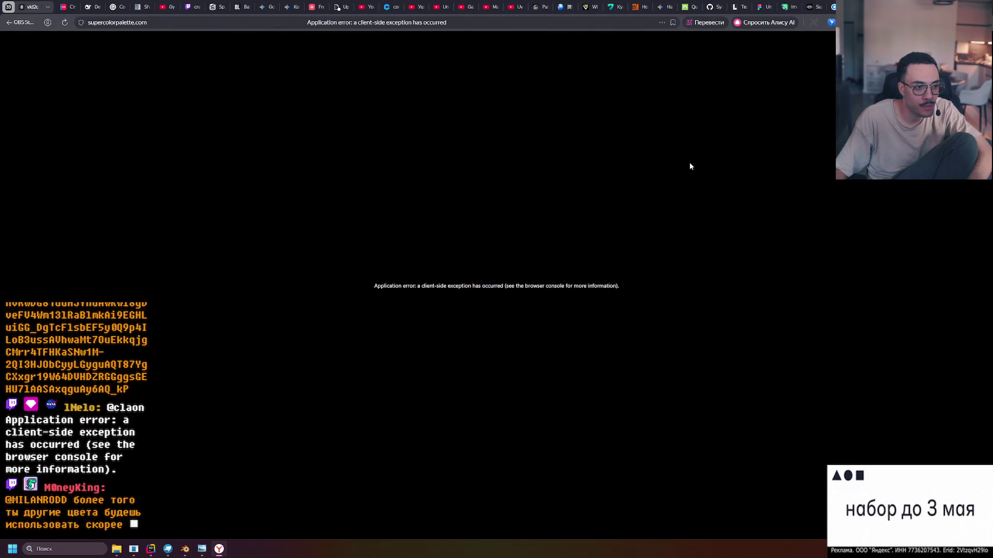
Close the erroring supercolorpalette tab and bring up the window switcher.
key("ctrl+w")
key("alt+Tab")
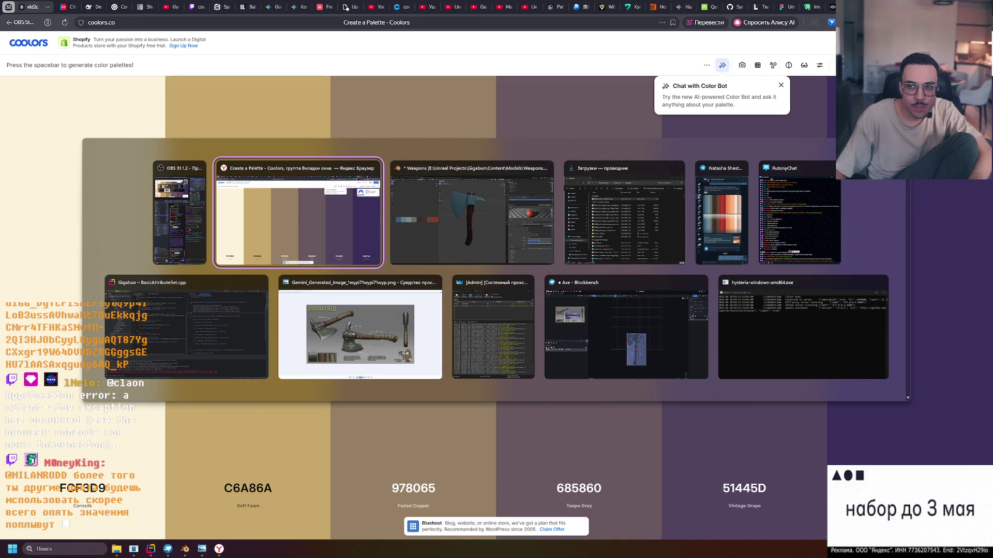
Return to the Figma design and close the gradient colour editors.
key("alt+Tab")
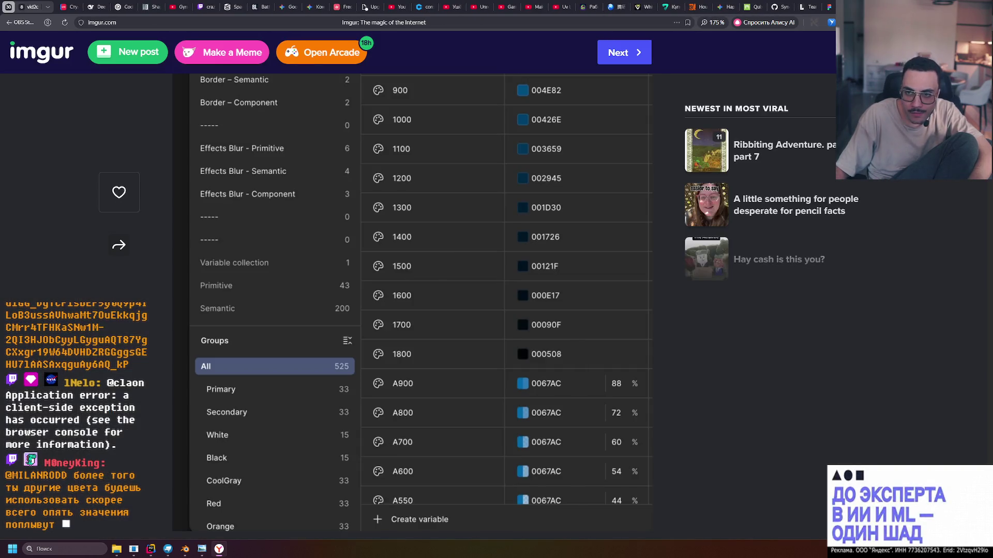
left_click(829, 6)
key("Escape")
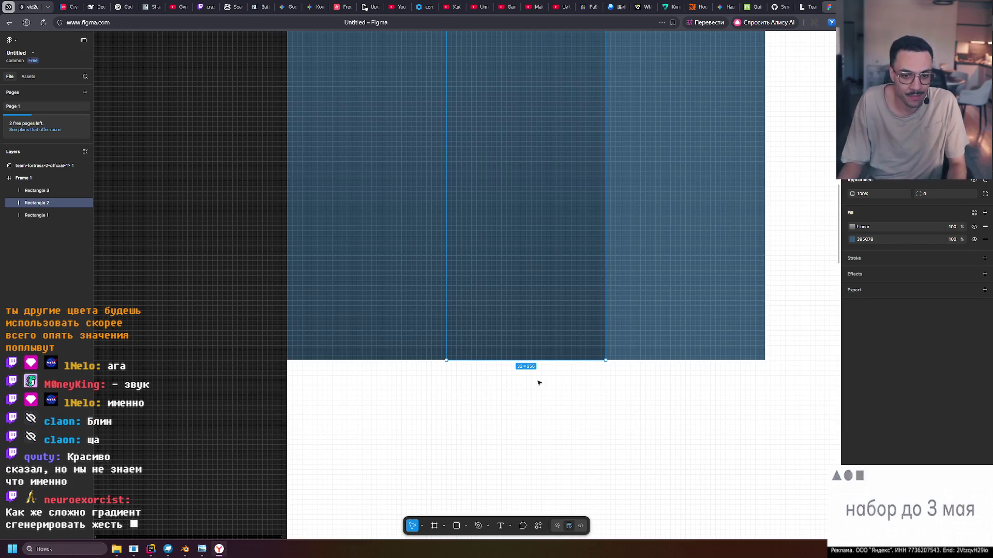
Draw two small rectangles side by side below Frame 1.
left_click(466, 394)
scroll(454, 377, "up", 3, "ctrl")
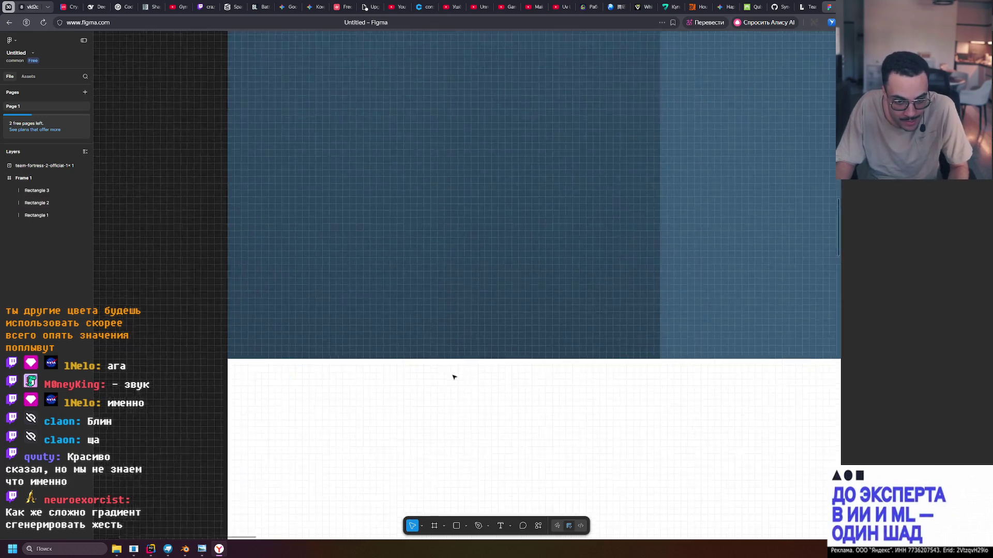
scroll(454, 378, "up", 5, "ctrl")
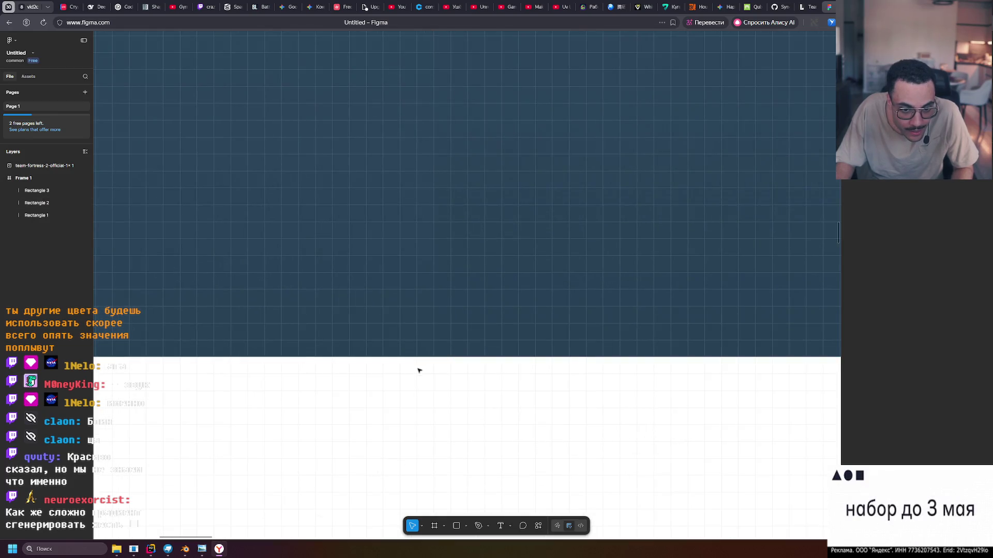
scroll(269, 444, "down", 1, "ctrl")
left_click(455, 527)
left_click_drag(353, 412, 426, 456)
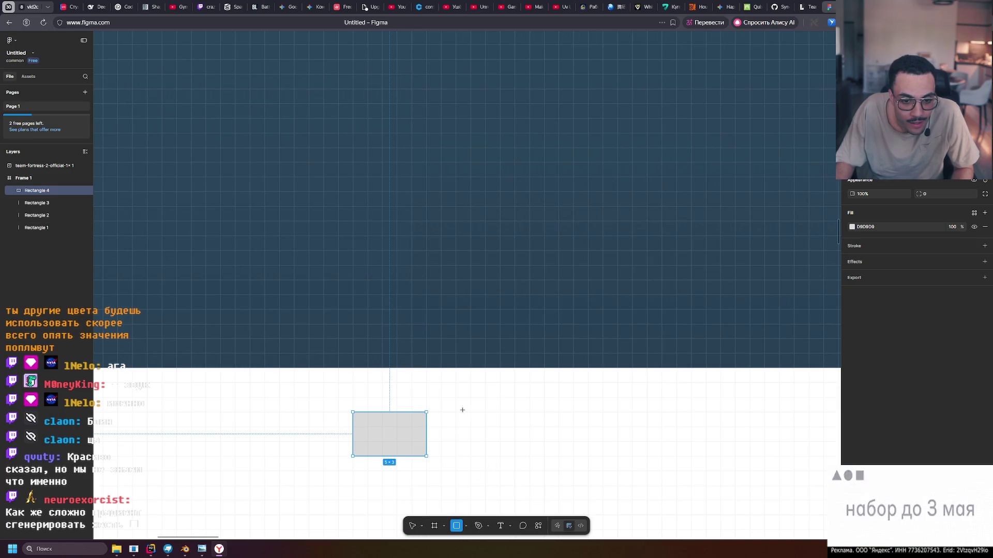
left_click_drag(455, 412, 544, 456)
Fill Rectangle 4 with the frame's dark blue 294357 via eyedropper, shown as Hex.
key("Tab")
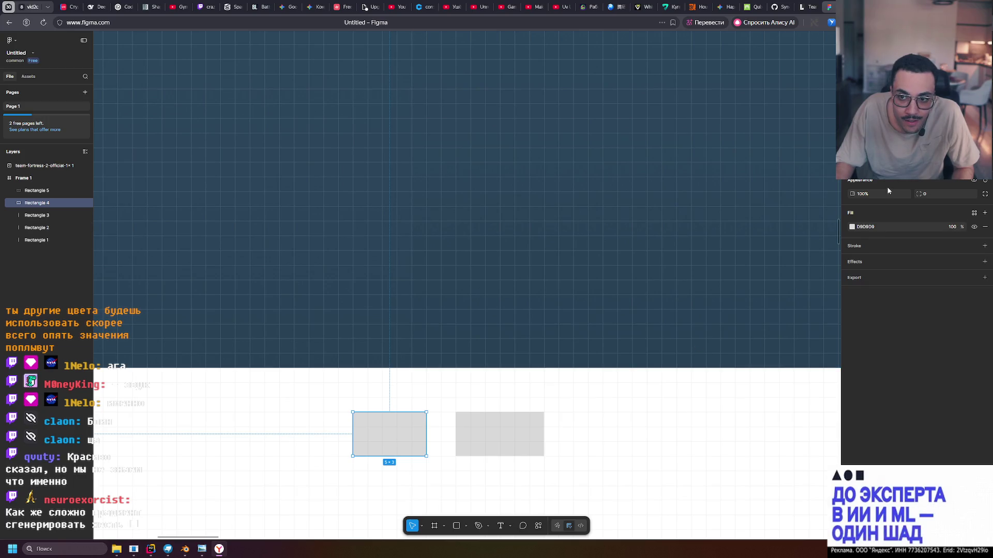
left_click(852, 227)
left_click(758, 352)
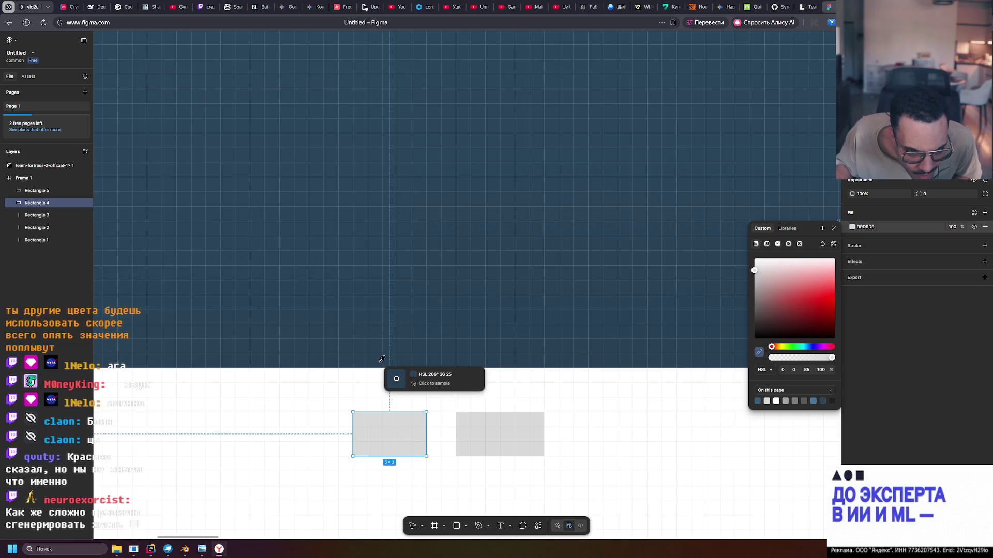
scroll(376, 358, "down", 3, "ctrl")
scroll(357, 360, "up", 2, "ctrl")
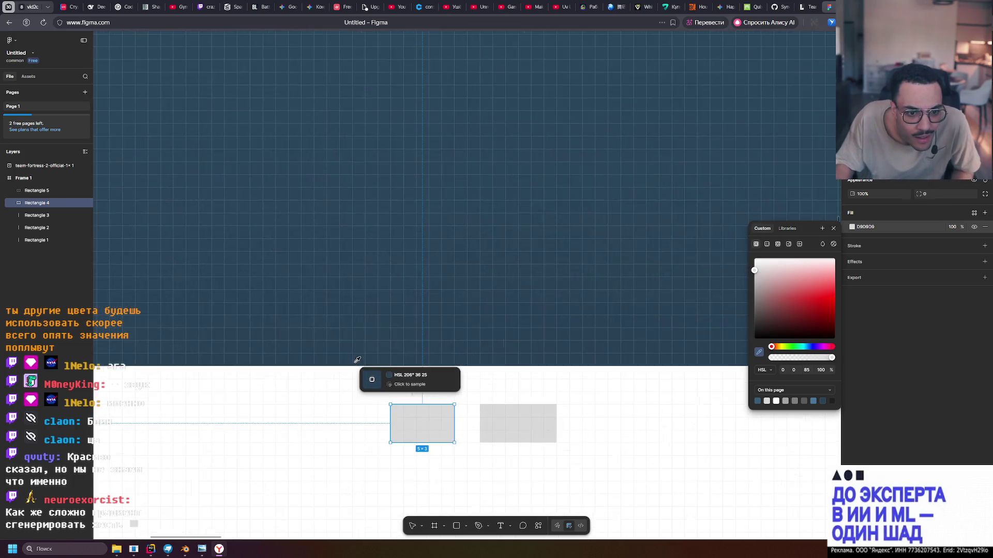
left_click(207, 359)
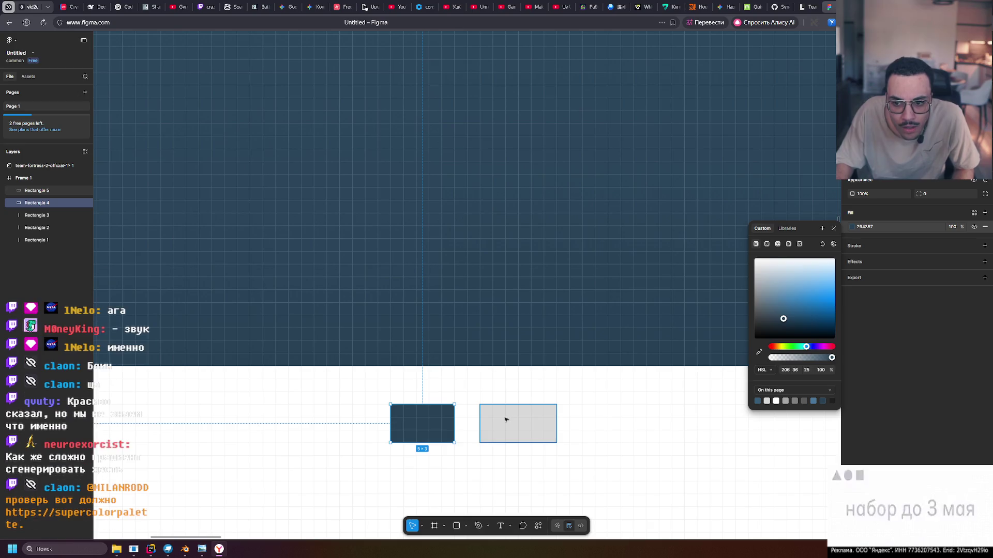
left_click(764, 370)
left_click(768, 342)
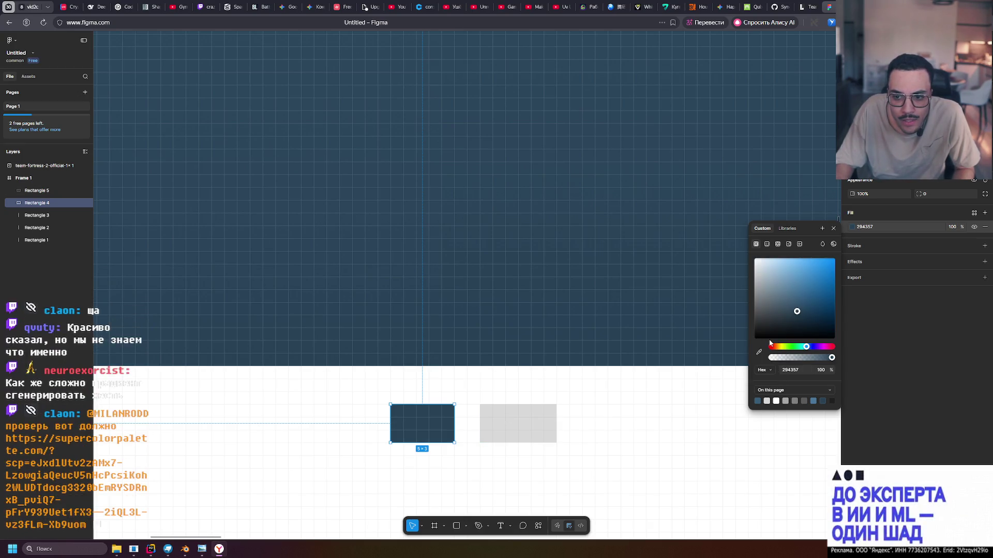
Fill Rectangle 5 with the sampled blue 294256 from the frame.
left_click(486, 421)
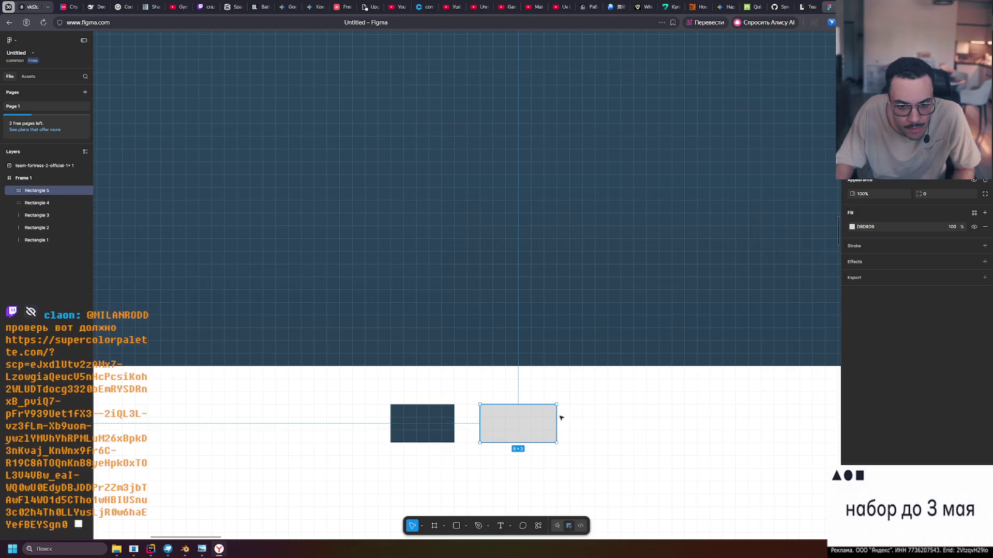
left_click(851, 226)
left_click(759, 353)
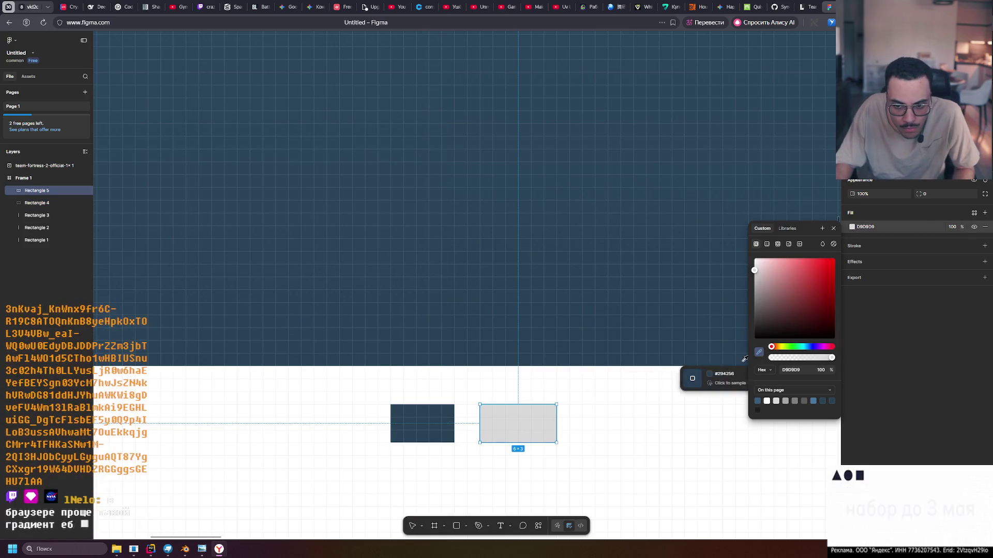
scroll(724, 366, "down", 5, "ctrl")
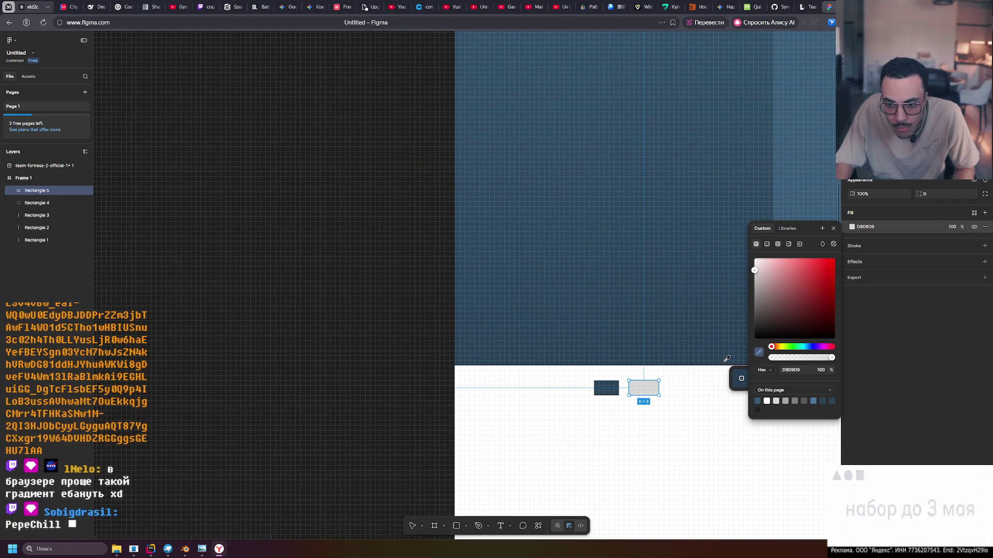
left_click(725, 365)
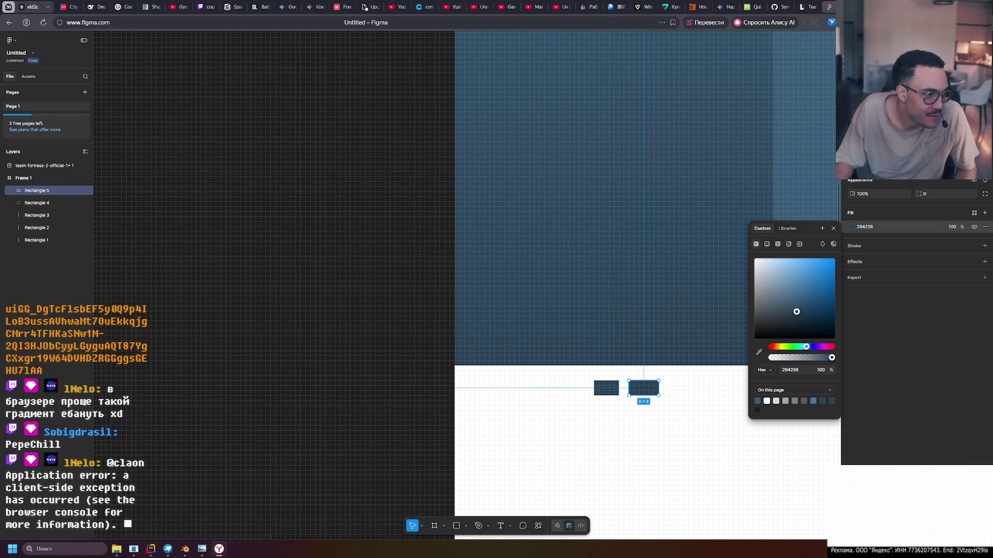
Reopen and close the palette link tab, then return to Figma with Rectangle 2 selected.
key("ctrl+shift+t")
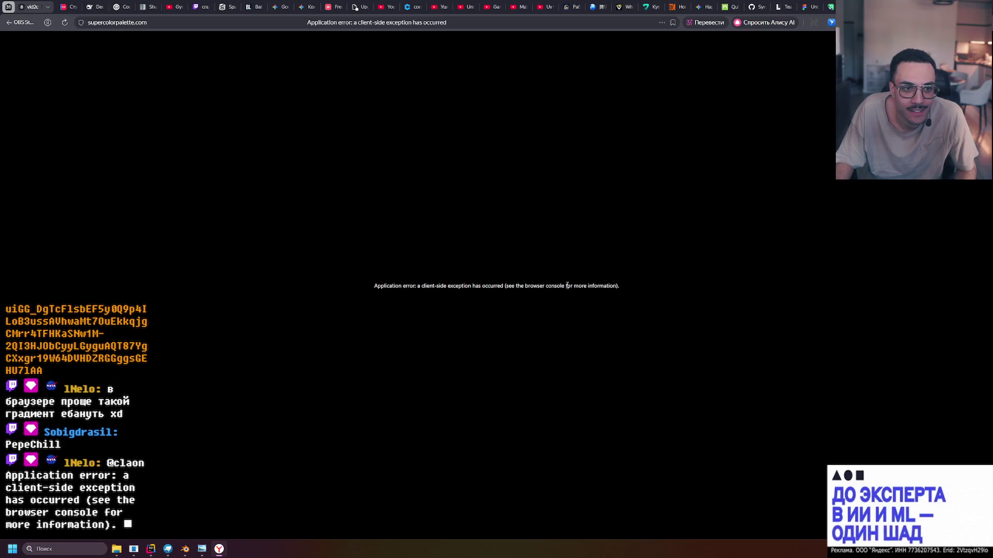
key("ctrl+w")
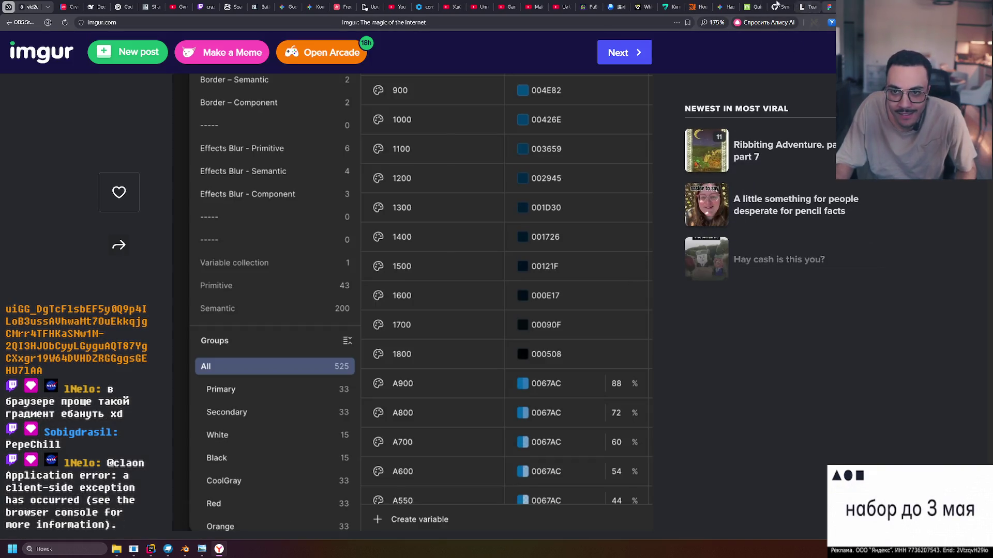
key("ctrl+Tab")
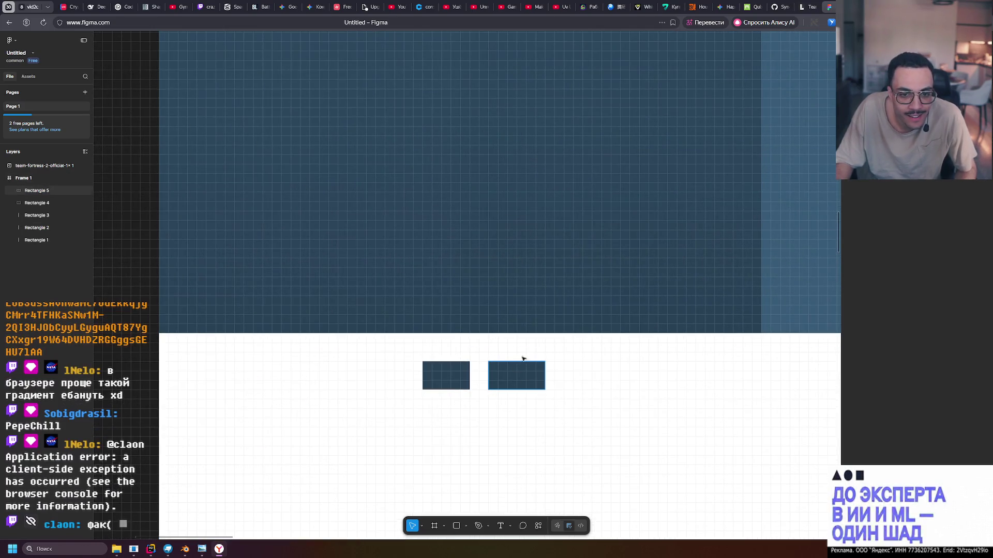
left_click(548, 312)
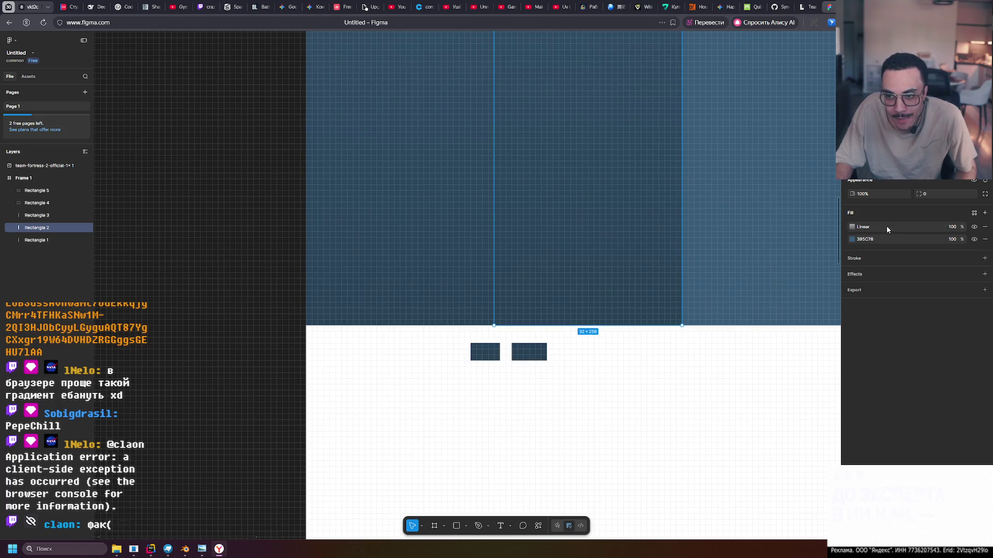
Open the 100% stop's colour picker and cycle through the colour format options.
left_click(852, 227)
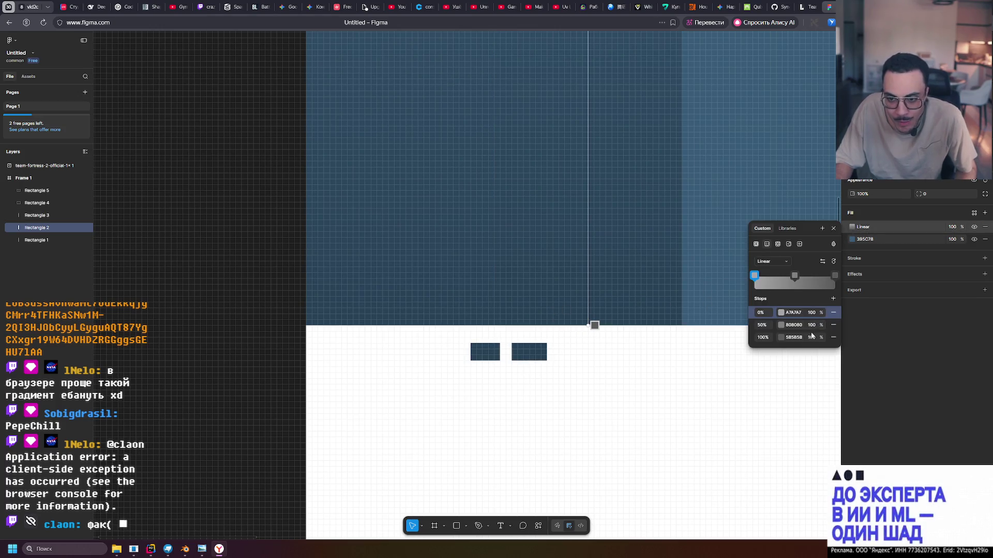
left_click(782, 338)
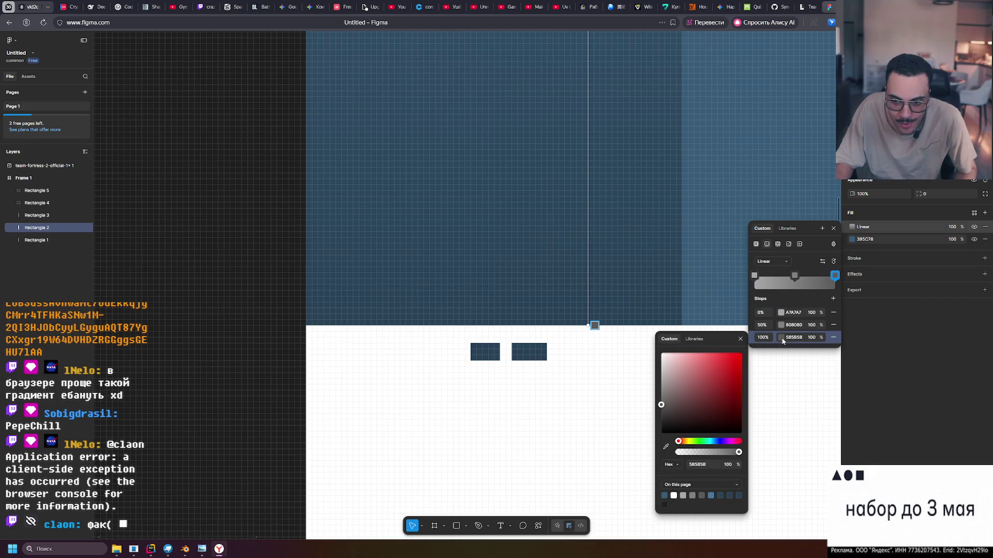
left_click(671, 464)
left_click(672, 504)
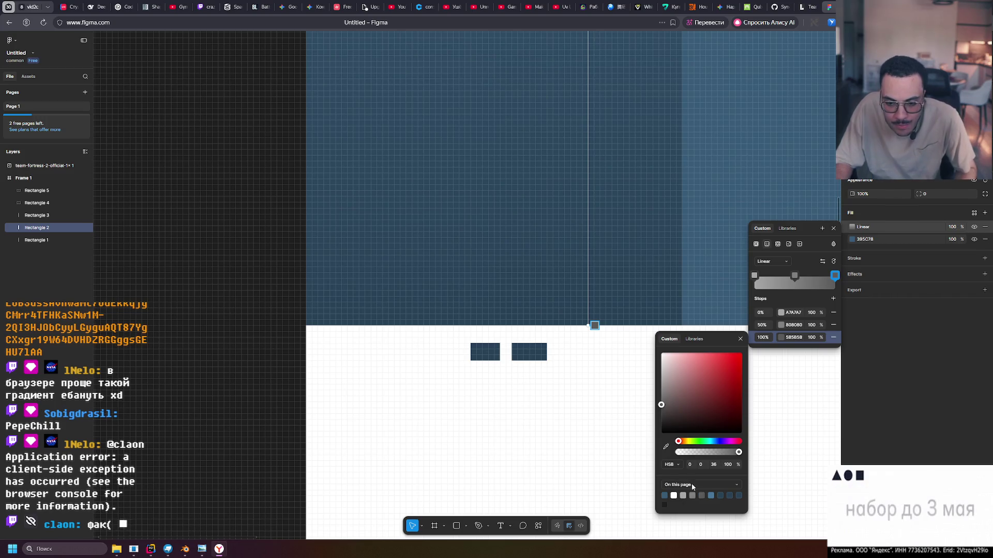
left_click(670, 465)
left_click(676, 459)
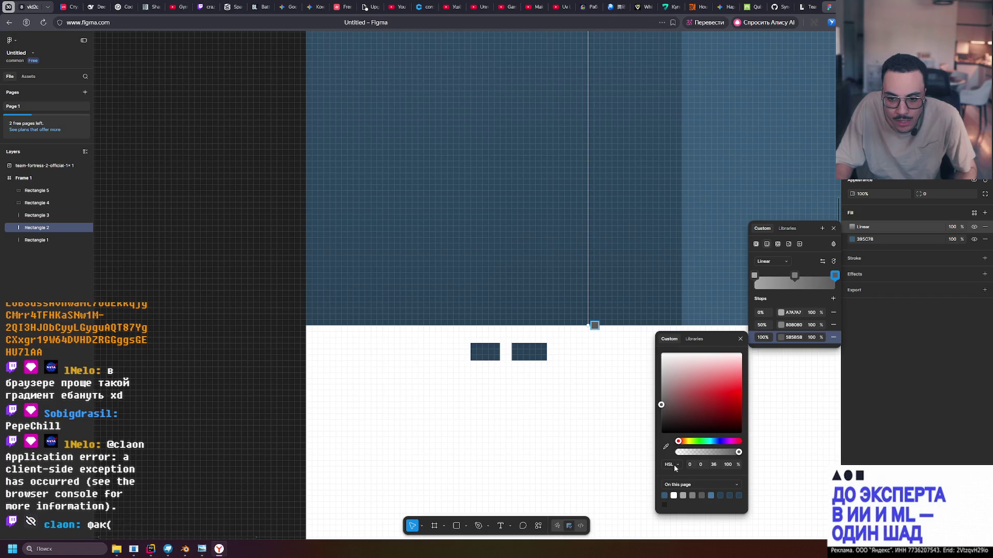
left_click(675, 468)
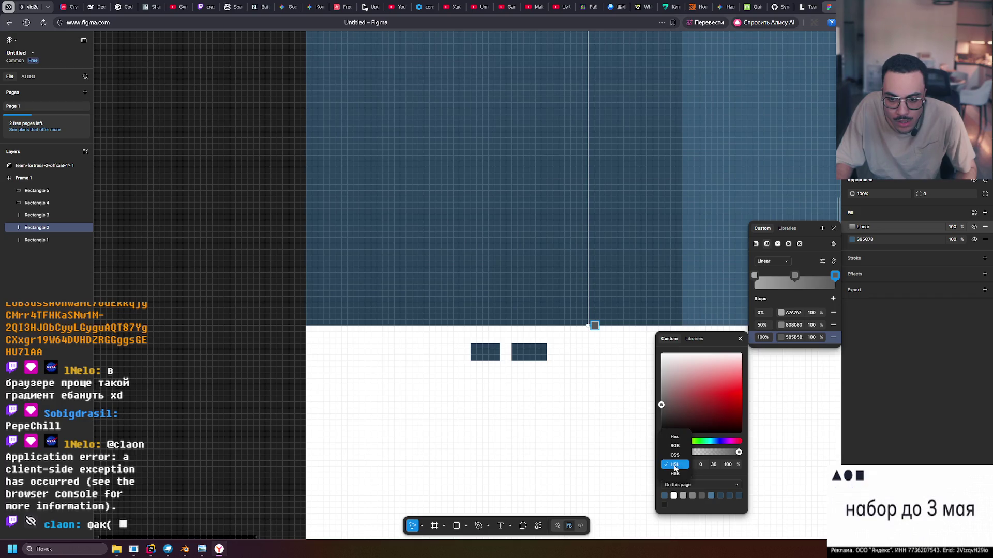
left_click(673, 479)
left_click(670, 464)
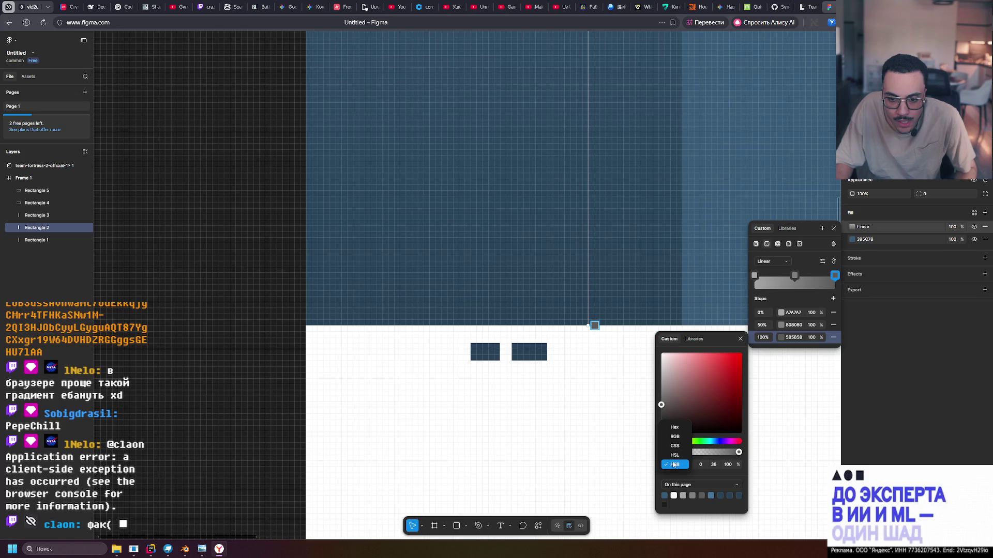
left_click(673, 457)
left_click(672, 467)
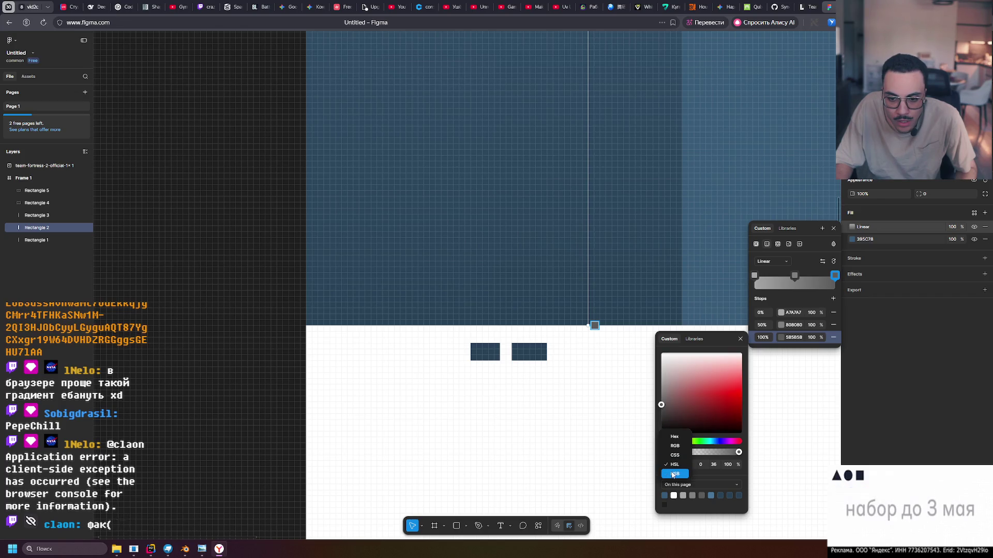
left_click(673, 474)
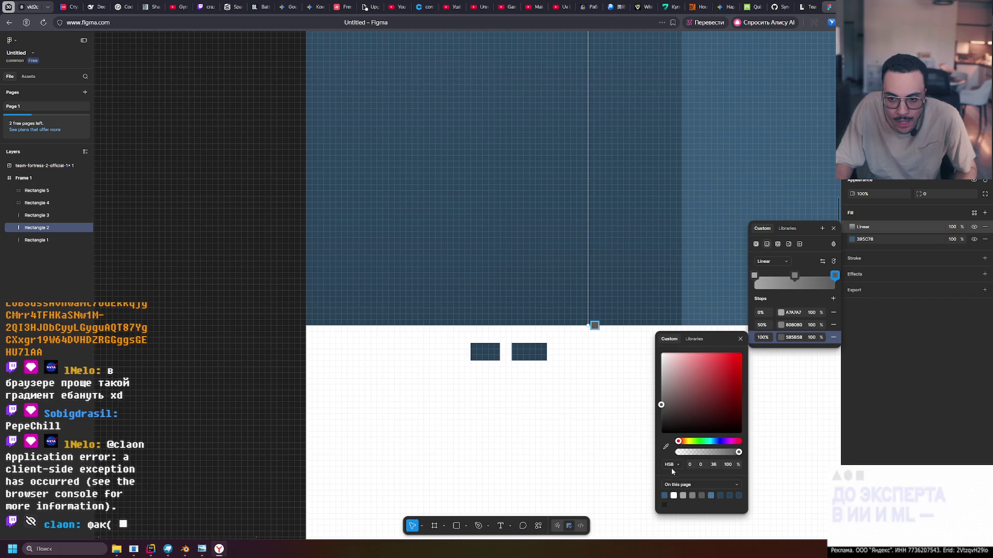
left_click(832, 244)
left_click(833, 247)
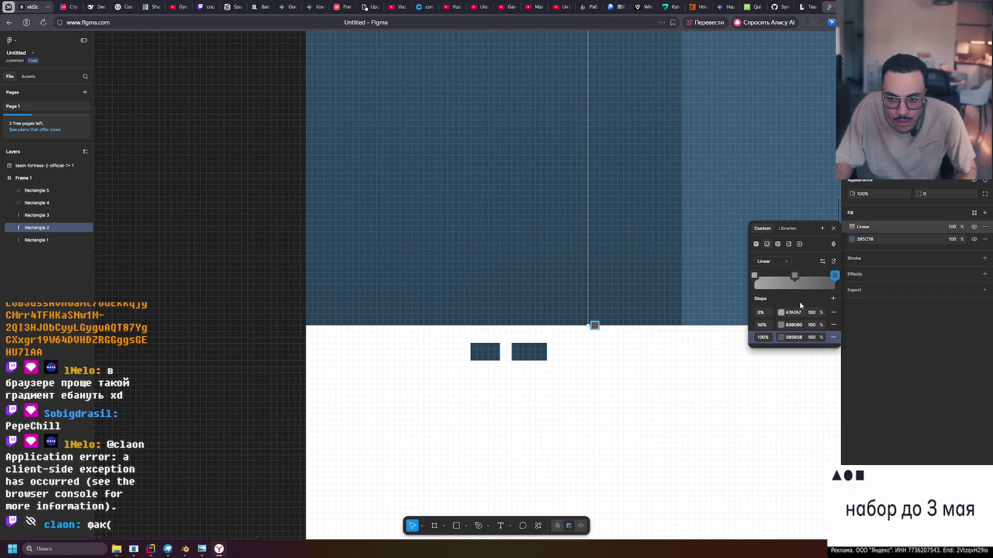
Switch the 100% stop to HSL and lower Lightness from 36 to 35, giving 595959.
left_click(780, 338)
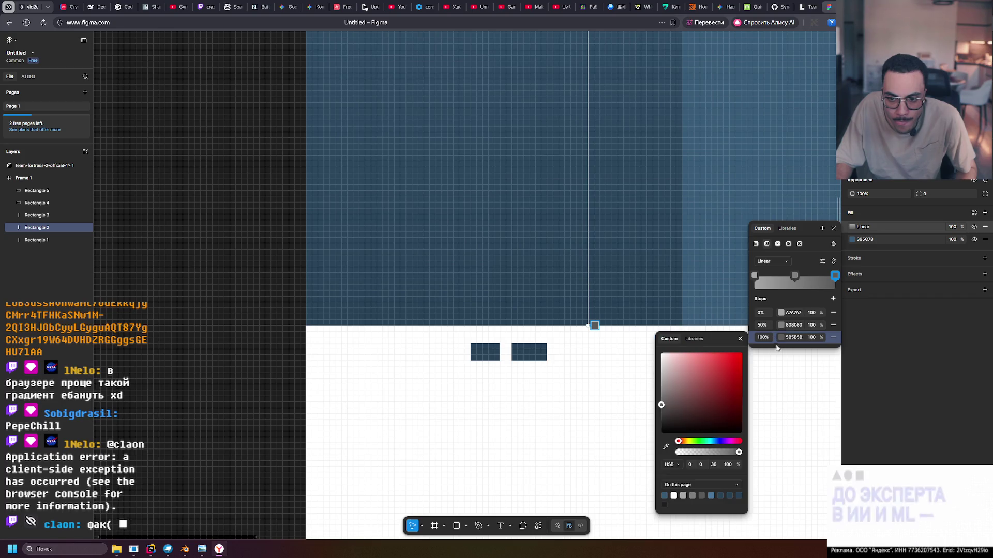
left_click(672, 465)
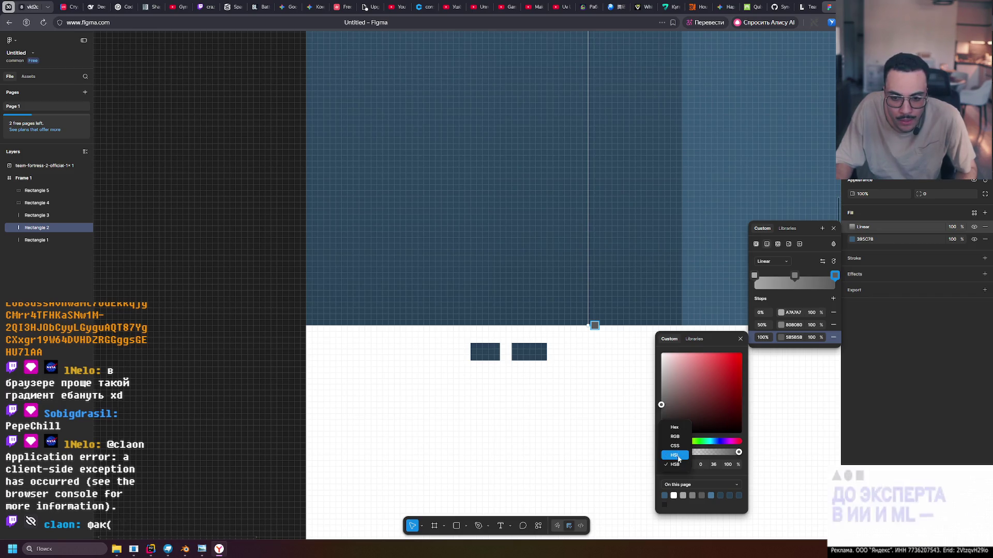
left_click(678, 456)
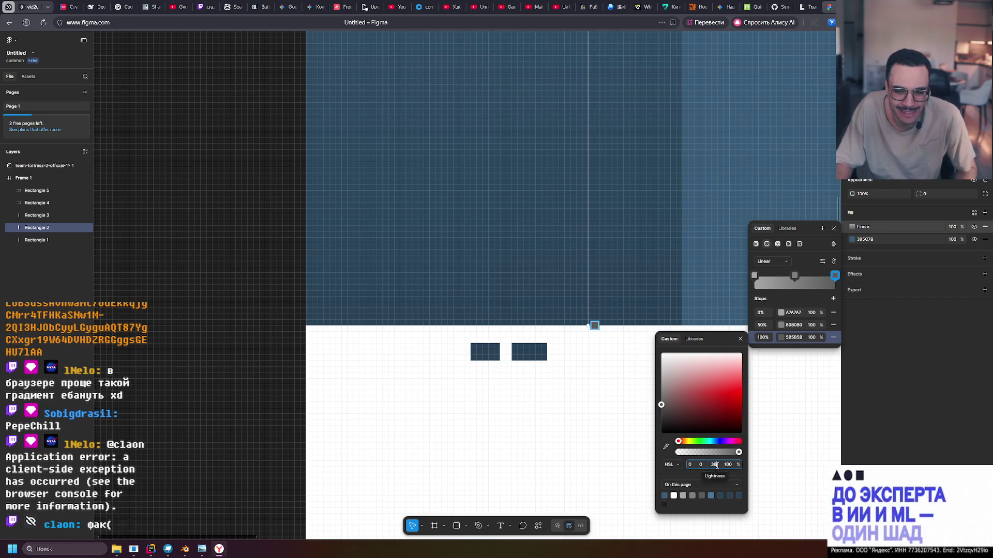
left_click(673, 466)
left_click(673, 466)
left_click(716, 465)
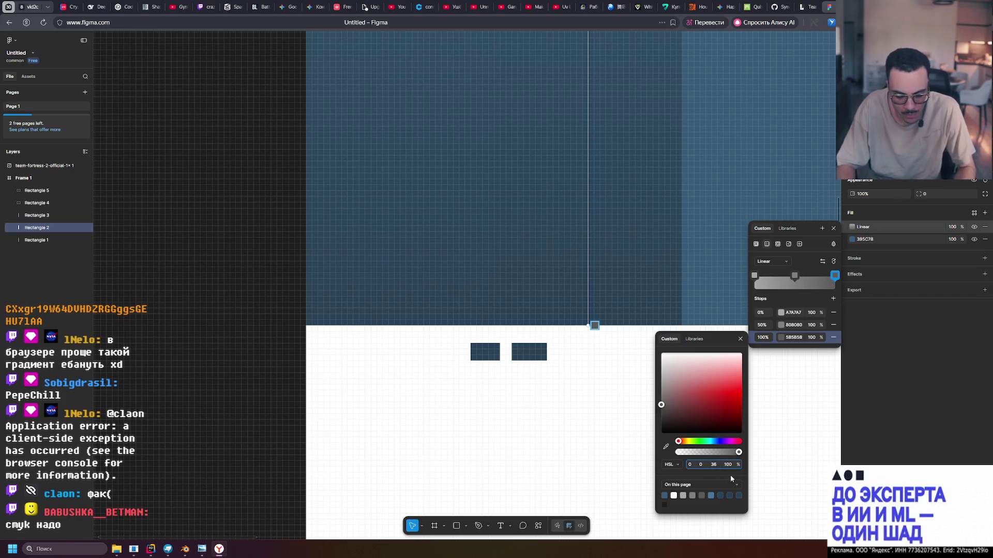
key("BackSpace")
type("5")
key("Return")
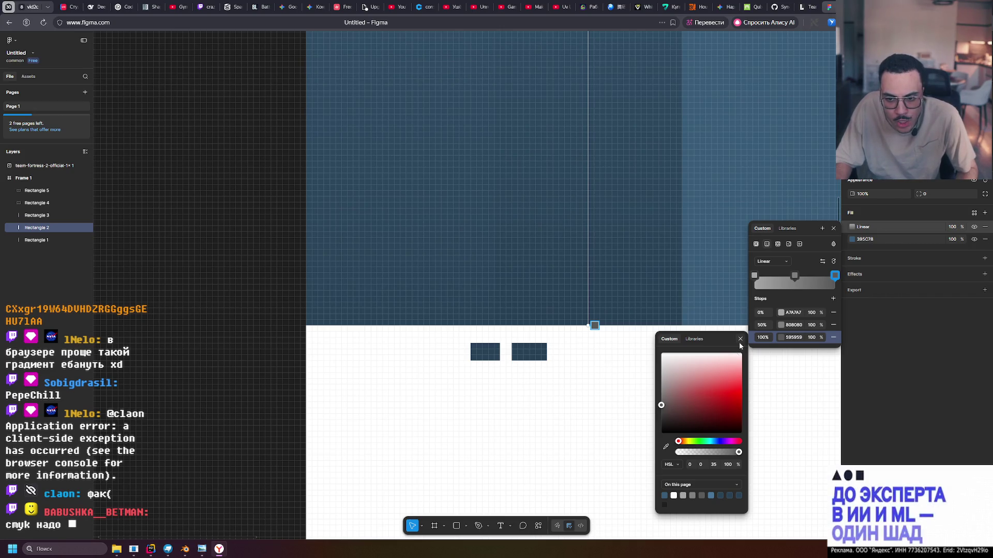
left_click(741, 340)
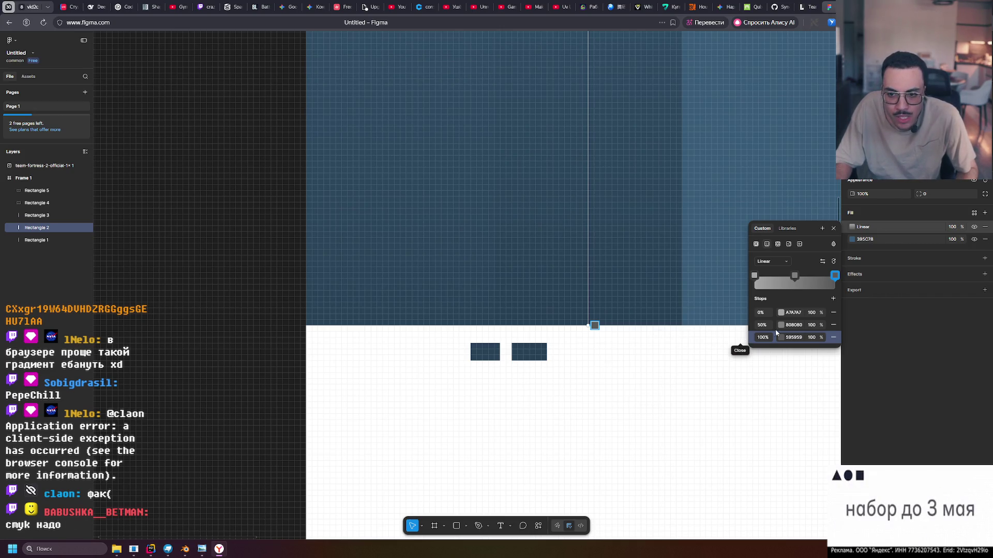
Check the 0% and 50% (808080) stop colours and close their pickers.
left_click(781, 313)
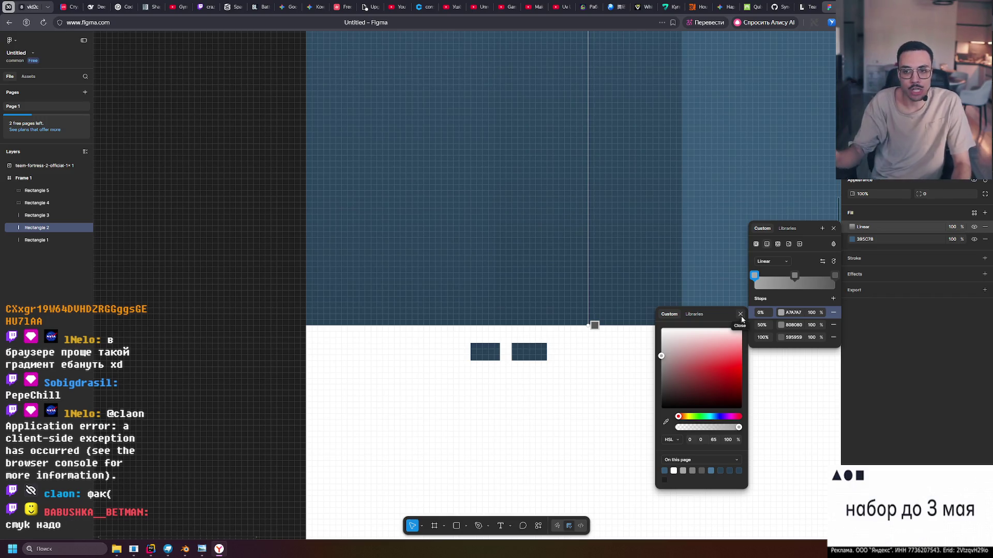
left_click(740, 314)
left_click(769, 328)
left_click(740, 327)
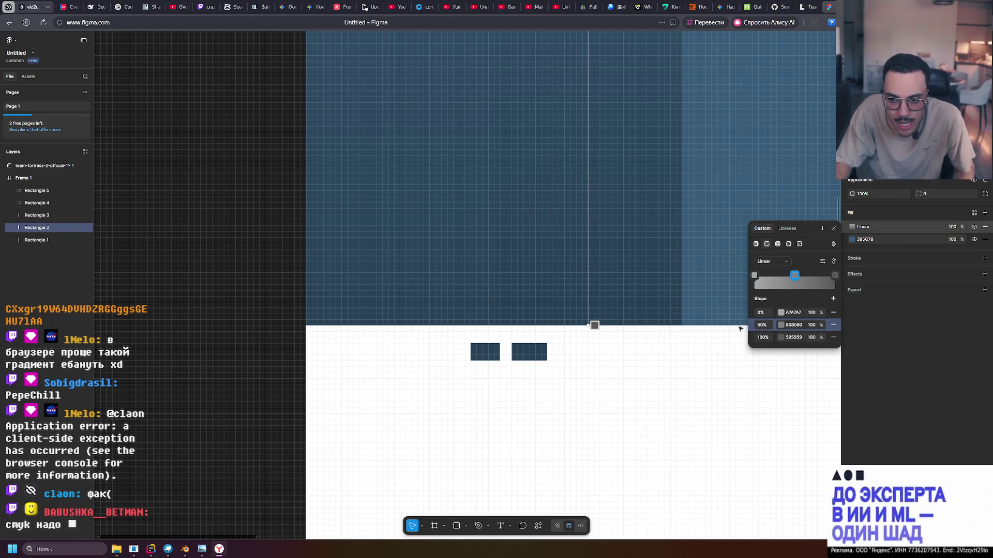
scroll(614, 387, "down", 5, "ctrl")
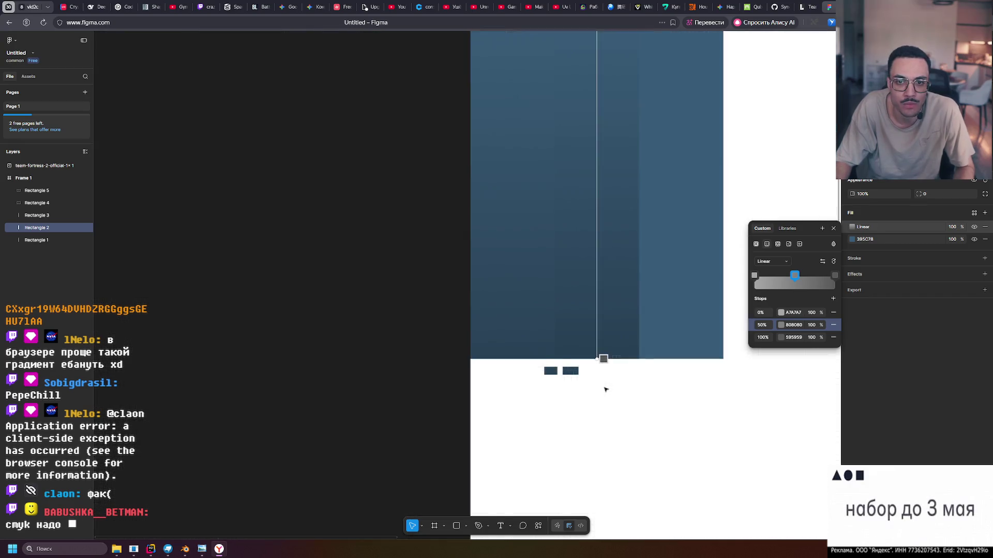
Reselect Rectangle 2, reopen its linear gradient fill and choose Create style.
scroll(598, 310, "up", 5, "ctrl")
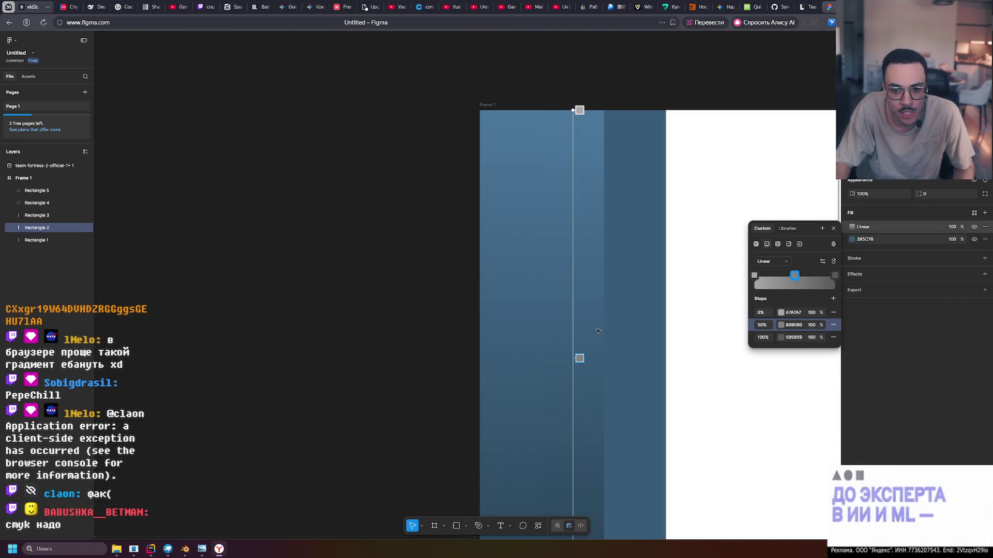
key("Escape")
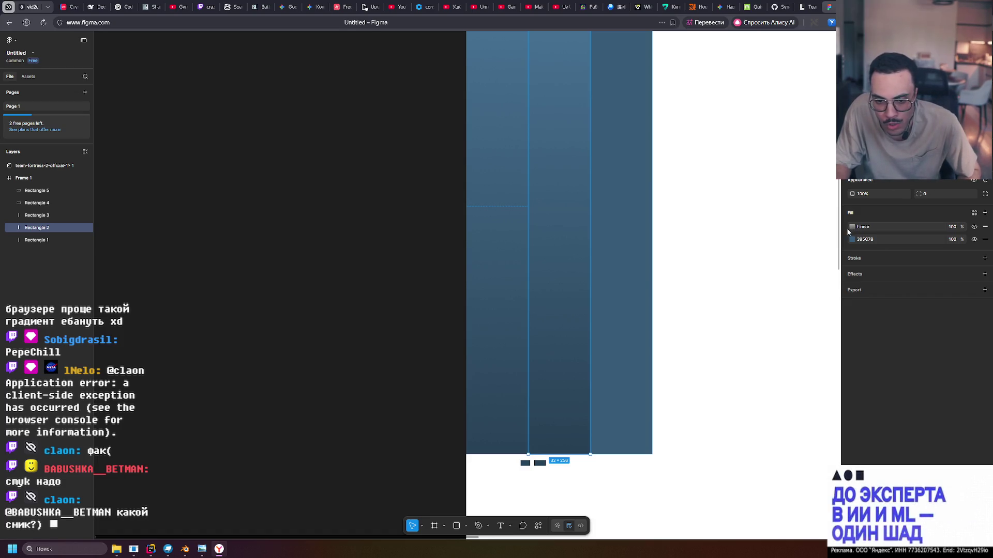
left_click(621, 280)
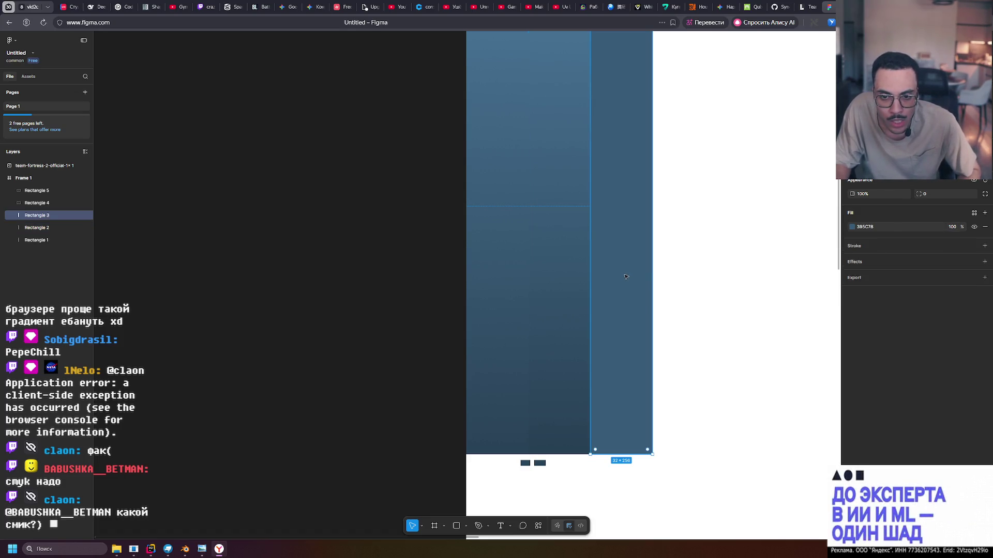
left_click(563, 246)
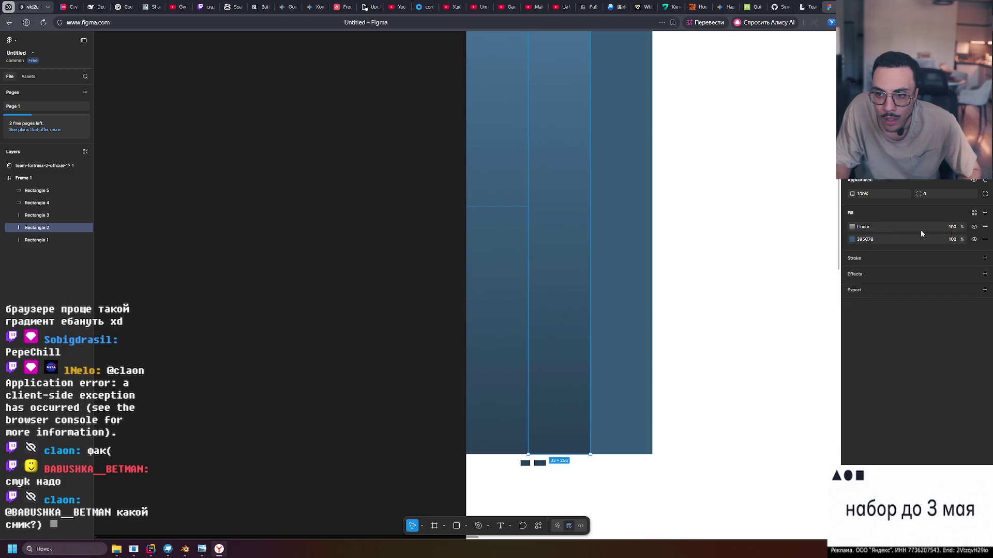
left_click(852, 227)
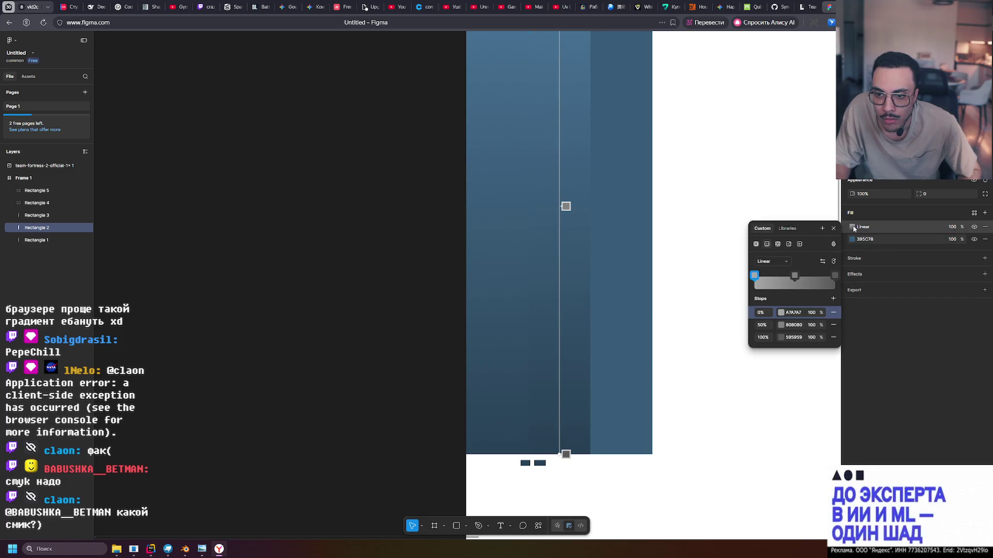
left_click(822, 229)
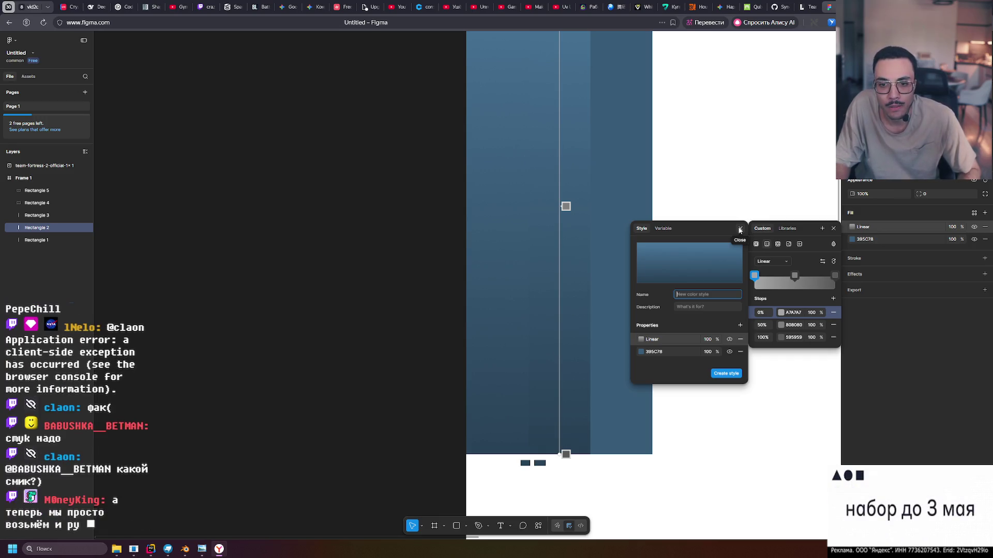
Remove the solid 395C78 fill from the gradient rectangle, undoing a trial move.
left_click(743, 352)
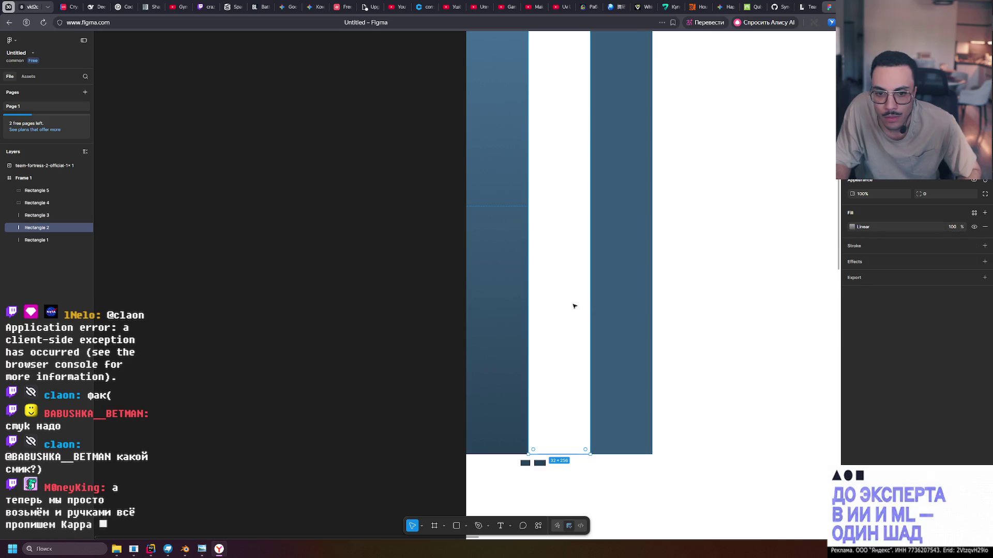
left_click(632, 278)
mouse_move(632, 278)
left_mouse_down()
mouse_move(585, 278)
mouse_move(635, 280)
left_mouse_up()
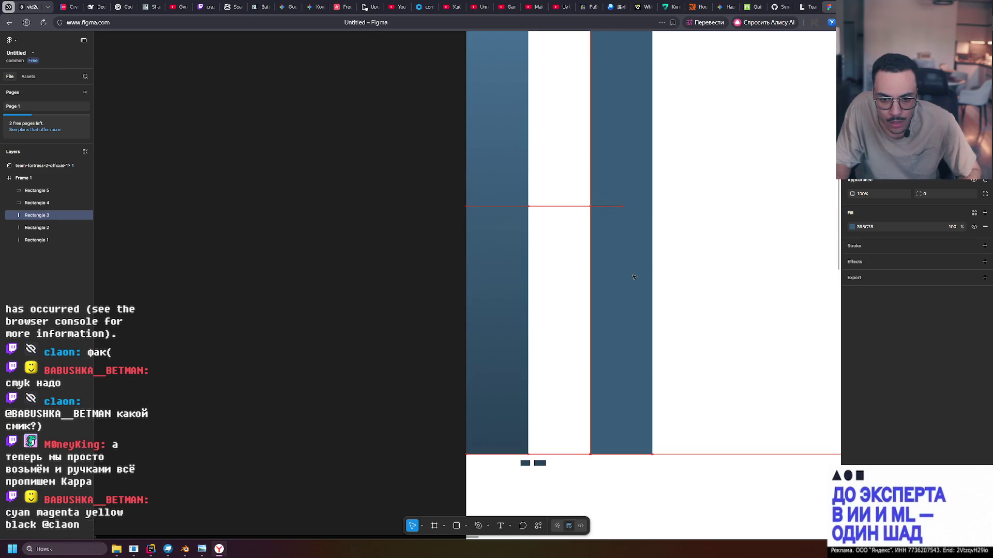
left_click(554, 282)
left_click_drag(554, 281, 628, 276)
key("ctrl+z")
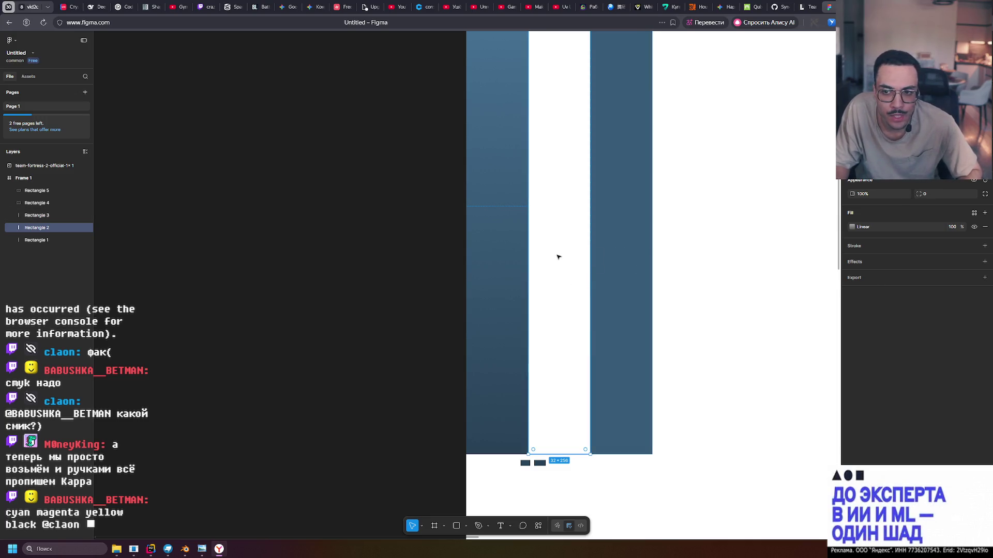
Stack Rectangle 2 above Rectangle 3 and lay the gradient over the right column.
left_click_drag(36, 227, 36, 210)
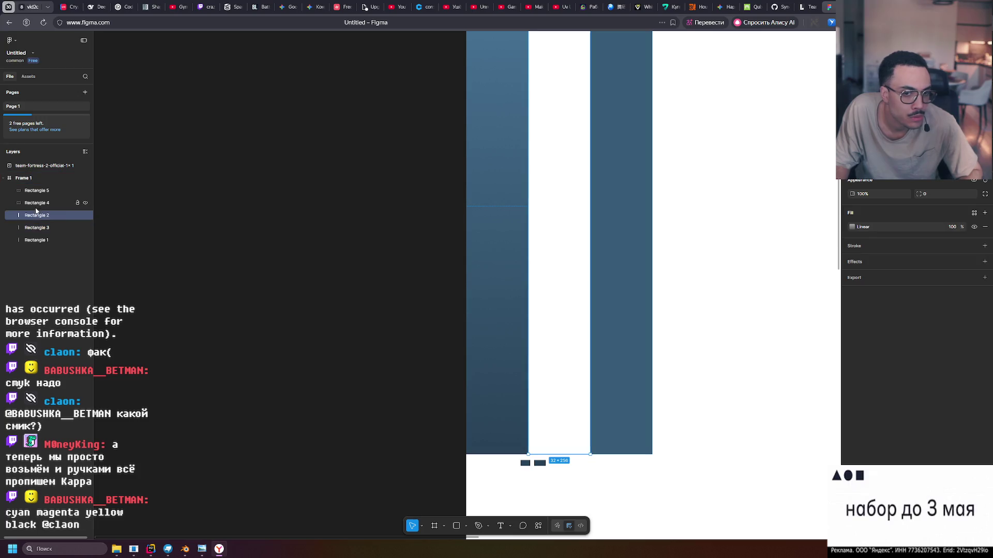
mouse_move(567, 296)
left_mouse_down()
mouse_move(644, 296)
mouse_move(621, 296)
left_mouse_up()
scroll(621, 296, "down", 5, "ctrl")
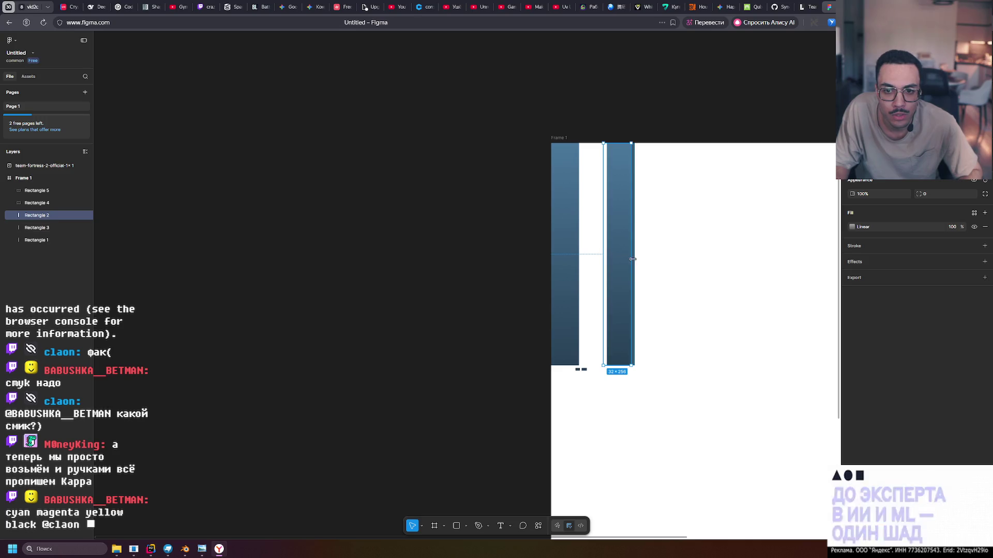
Move Rectangle 2 to the frame's left edge and widen it to 512 × 256.
left_click(571, 254)
mouse_move(614, 238)
left_mouse_down()
mouse_move(566, 237)
mouse_move(753, 237)
left_mouse_up()
scroll(719, 270, "down", 3, "ctrl")
scroll(800, 268, "right", 3, "shift")
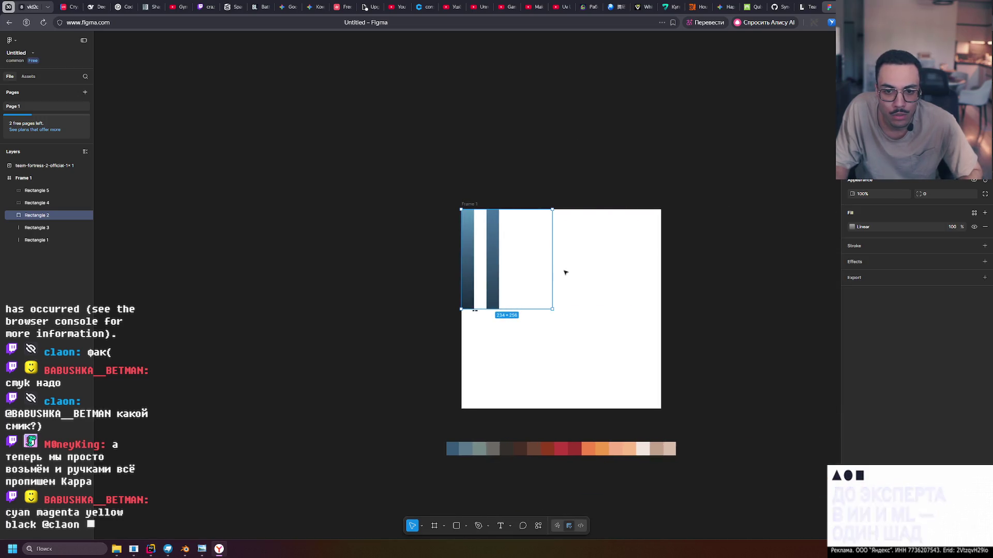
left_click_drag(569, 269, 658, 267)
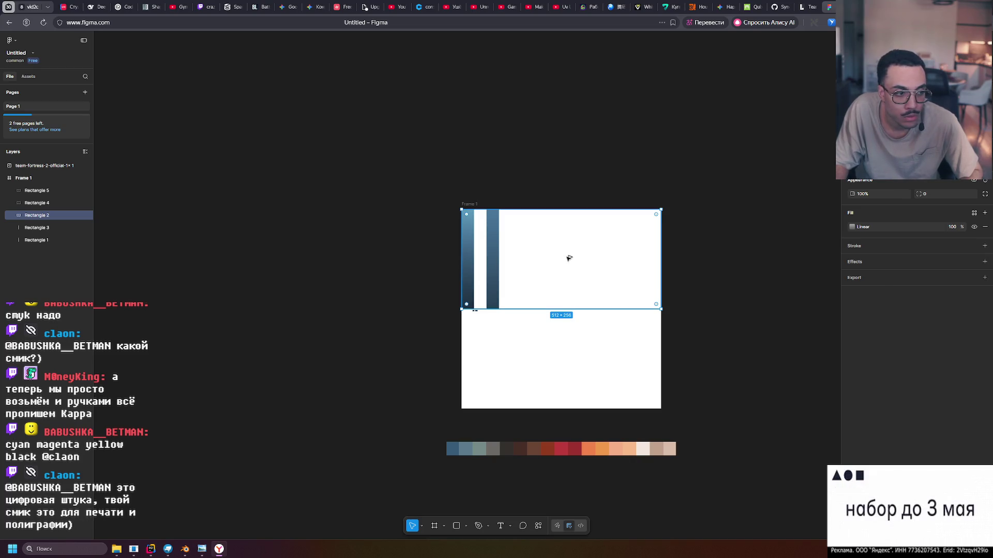
Duplicate the gradient rectangle into the frame's lower half as Rectangle 6.
left_click_drag(571, 252, 568, 348, "alt")
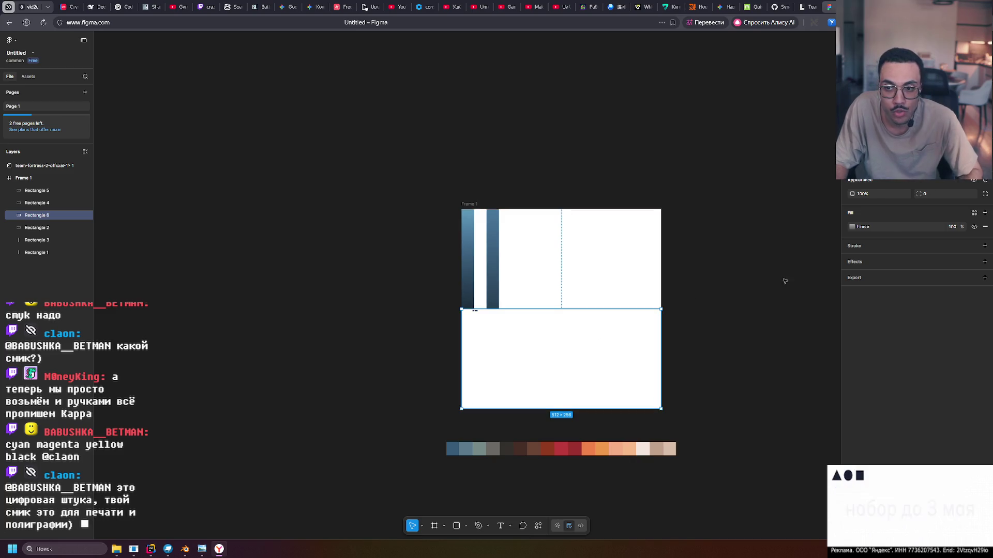
left_click(54, 229)
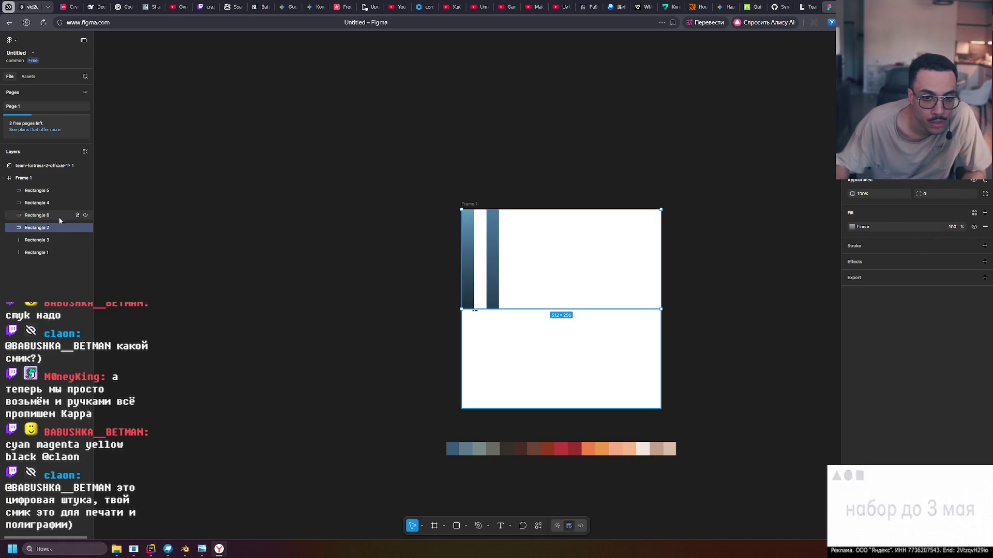
left_click(44, 215)
left_click(43, 228)
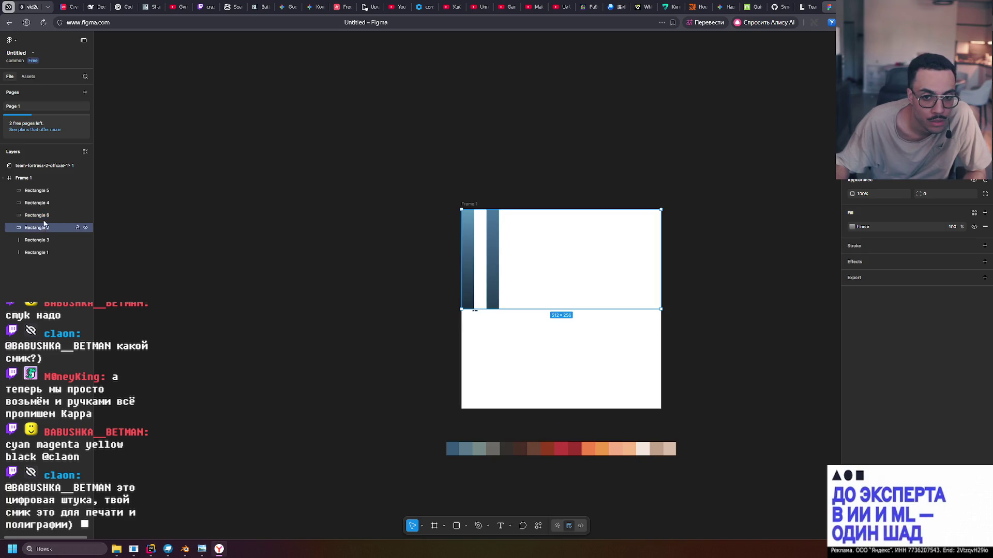
left_click(48, 216)
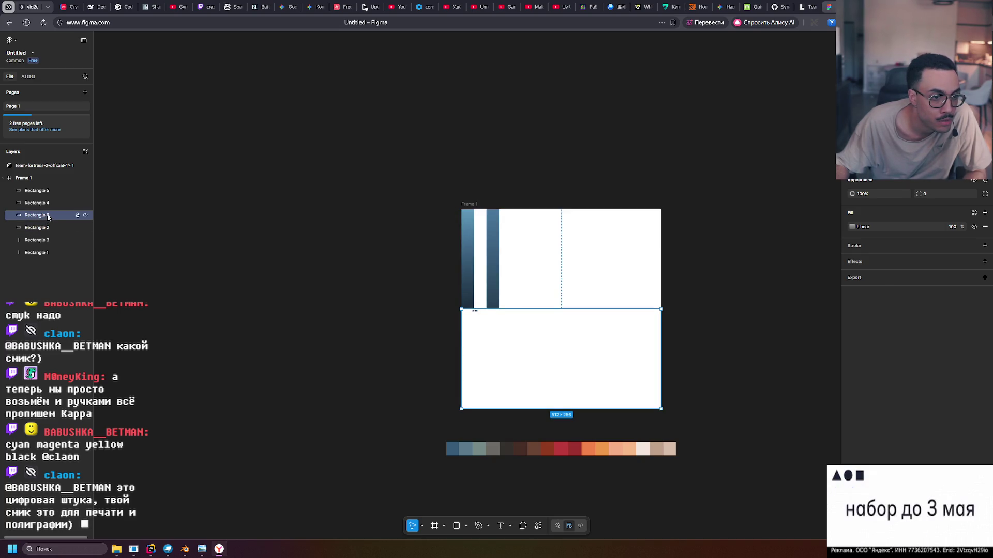
Rename Rectangle 6 to LightGradientTop and Rectangle 2 to LightGradientBot.
double_click(57, 216)
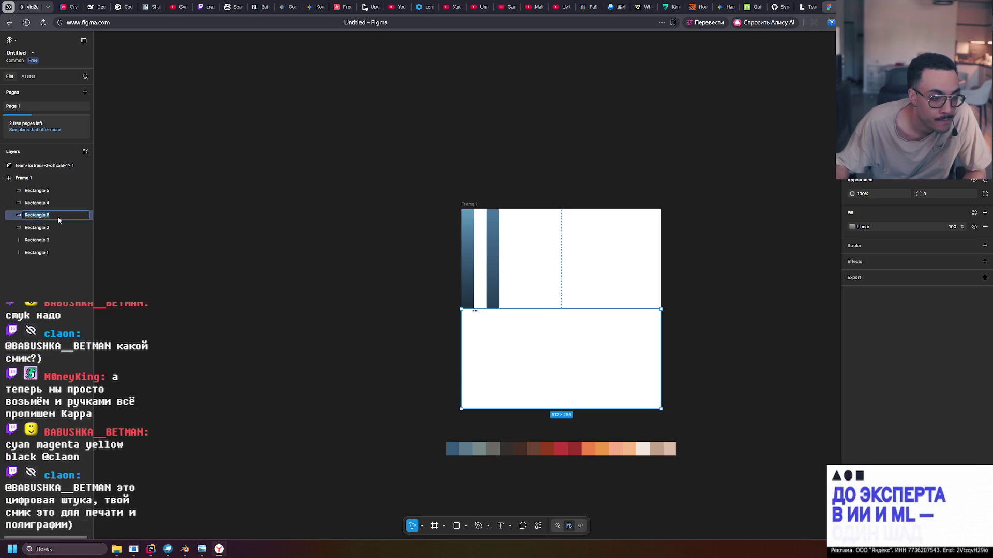
type("Lig")
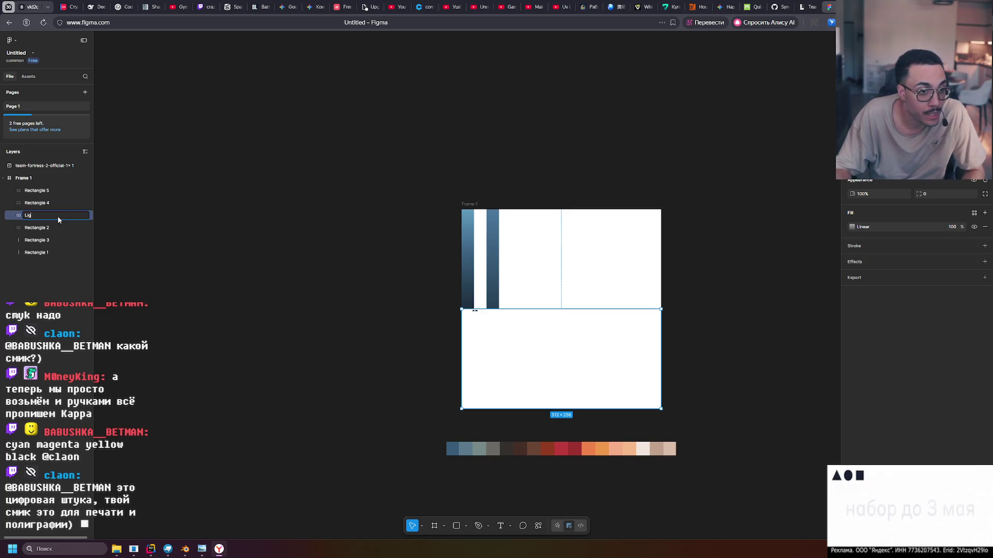
type("htGradientTOP")
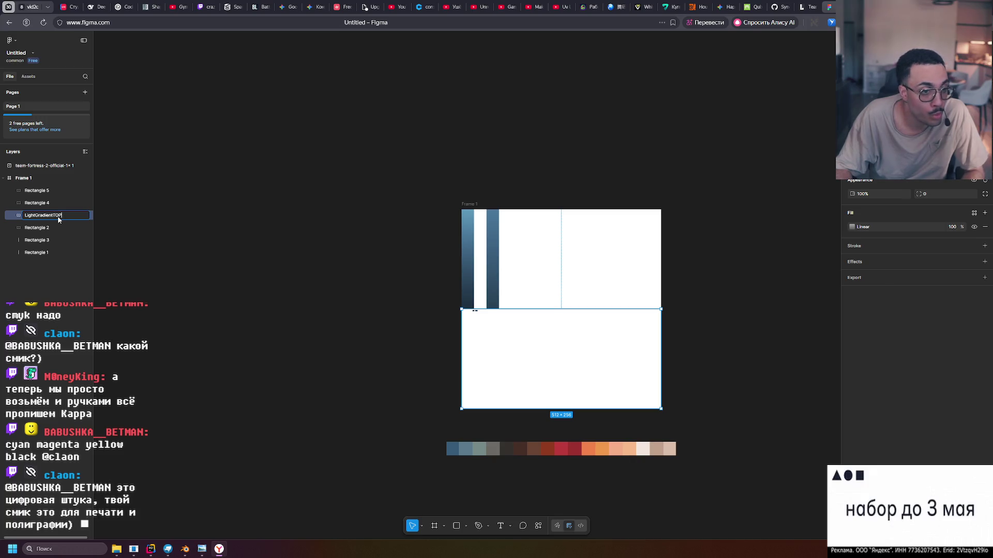
key("Return")
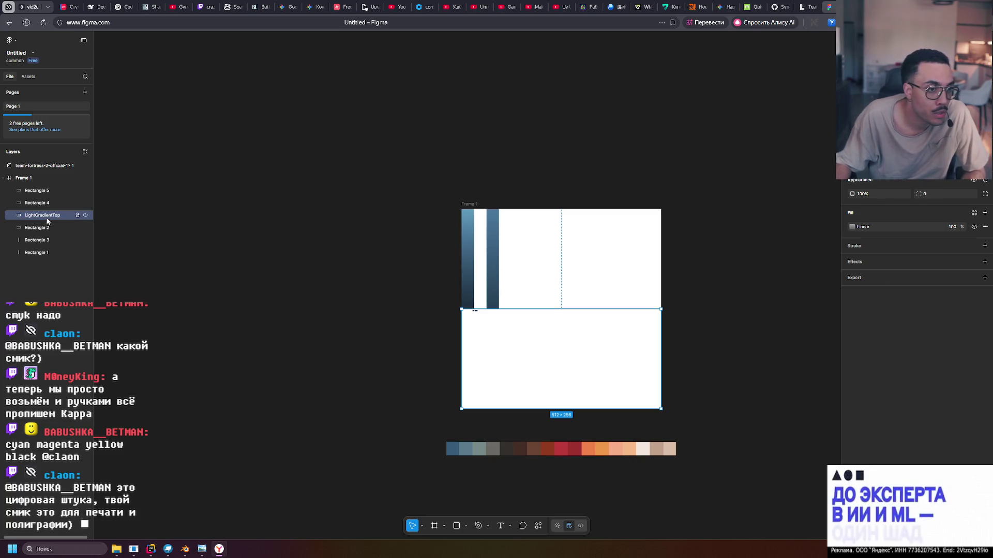
left_click(36, 232)
double_click(39, 230)
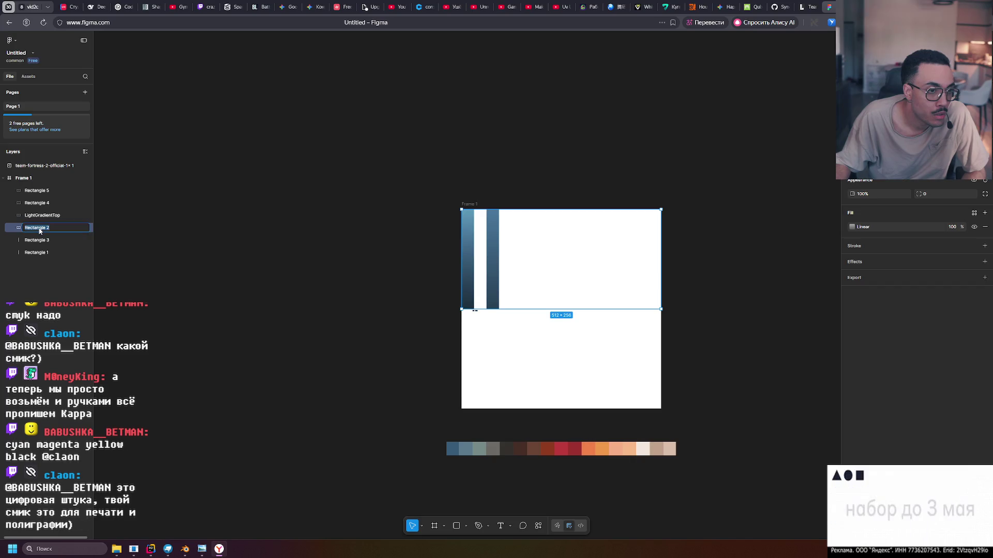
type("LightGradientB")
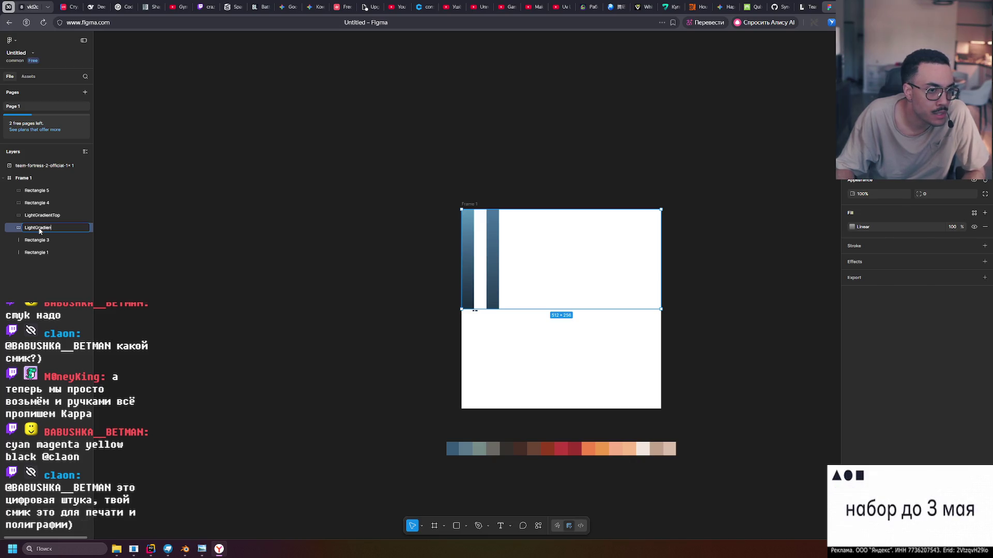
type("o")
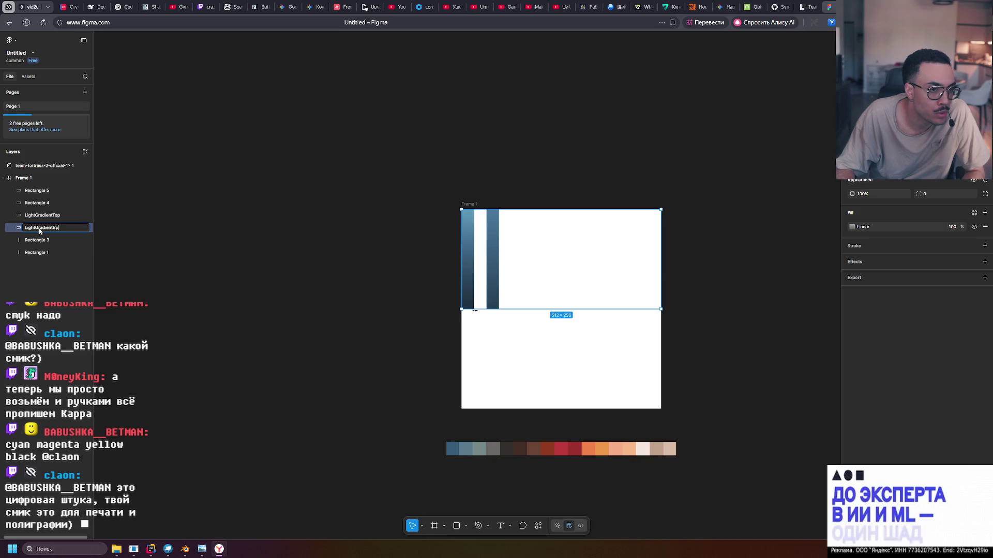
type("t")
key("Return")
left_click(75, 217, "shift")
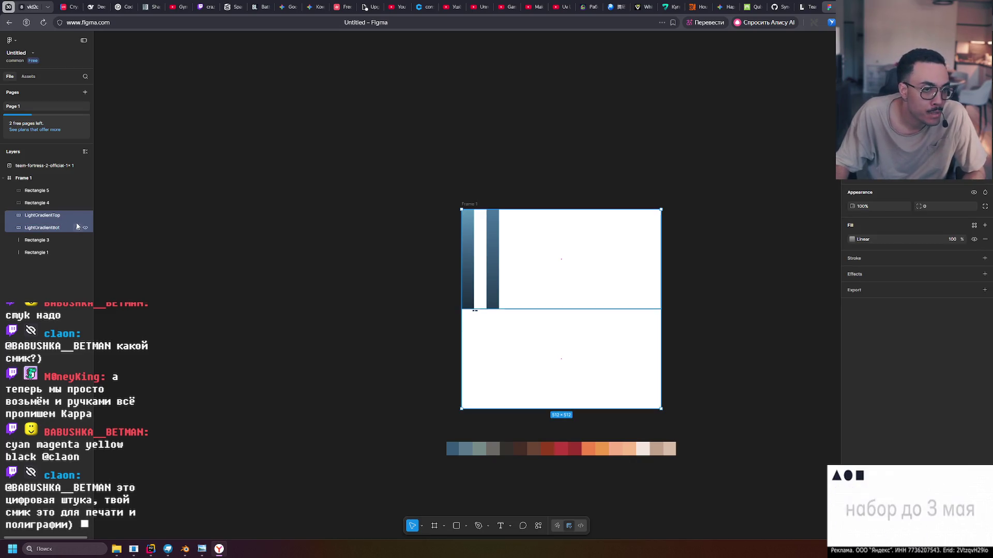
Group the two LightGradient layers as Group 1 and lock it.
key("ctrl+g")
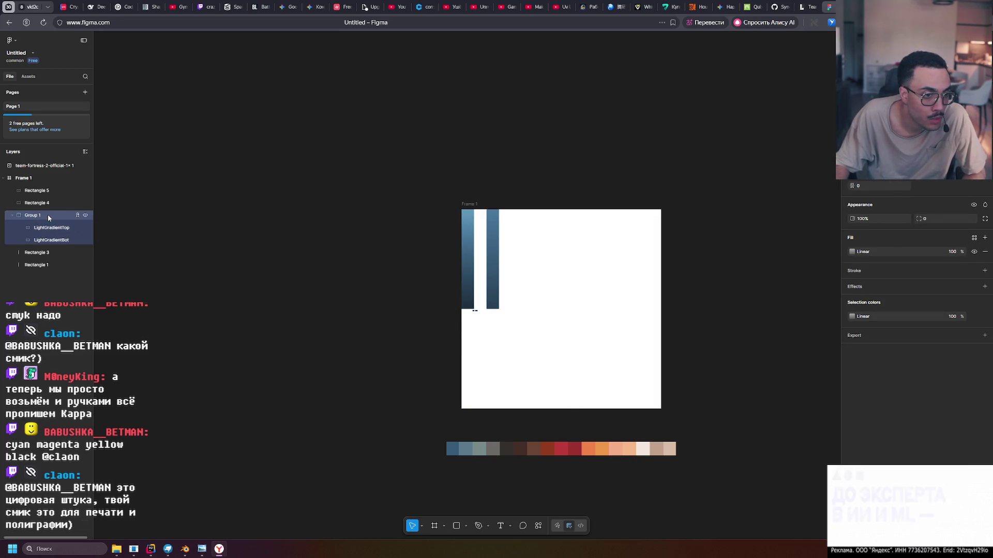
left_click(78, 215)
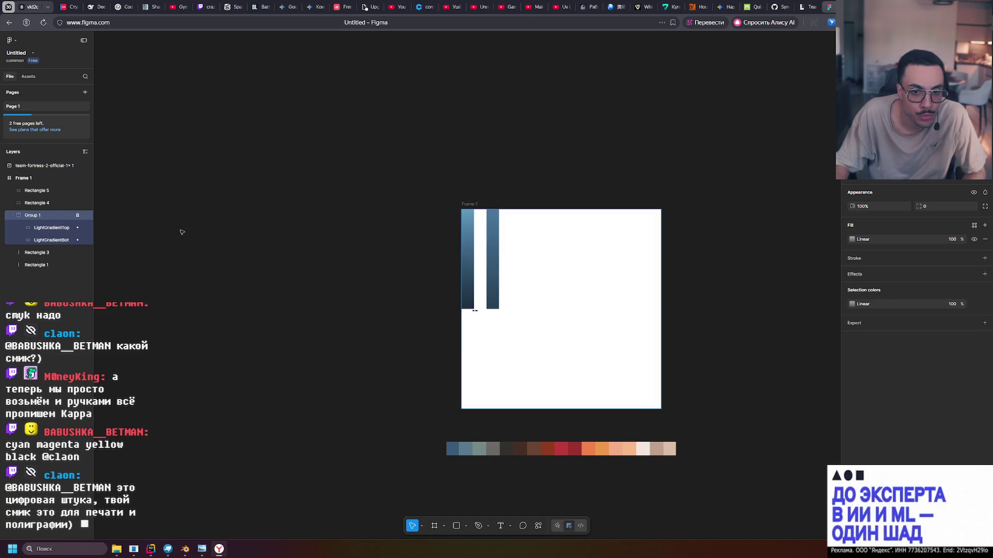
scroll(472, 314, "up", 3)
scroll(481, 331, "down", 2)
scroll(491, 367, "up", 3, "ctrl")
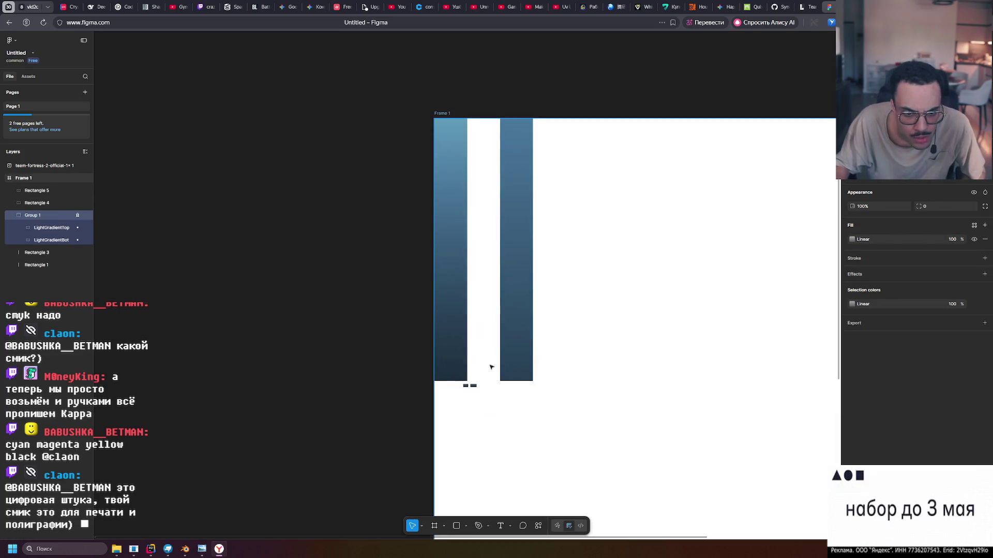
scroll(491, 367, "up", 1, "ctrl")
Delete the two small bars, Rectangle 5 and Rectangle 4.
left_click(473, 399)
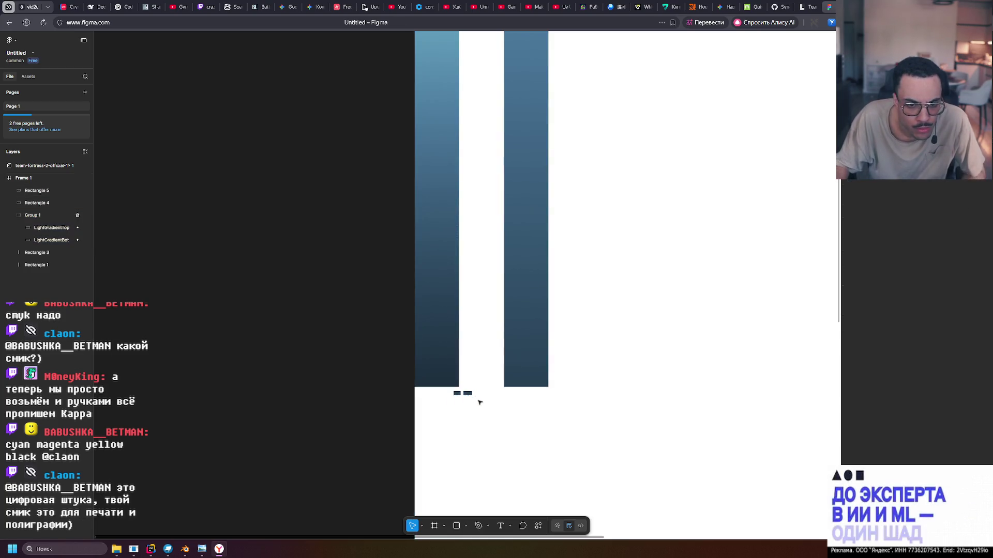
left_click_drag(480, 402, 452, 391)
key("Delete")
Move Rectangle 3 flush against the left bar, Rectangle 1.
left_click(543, 306)
scroll(572, 283, "down", 3, "ctrl")
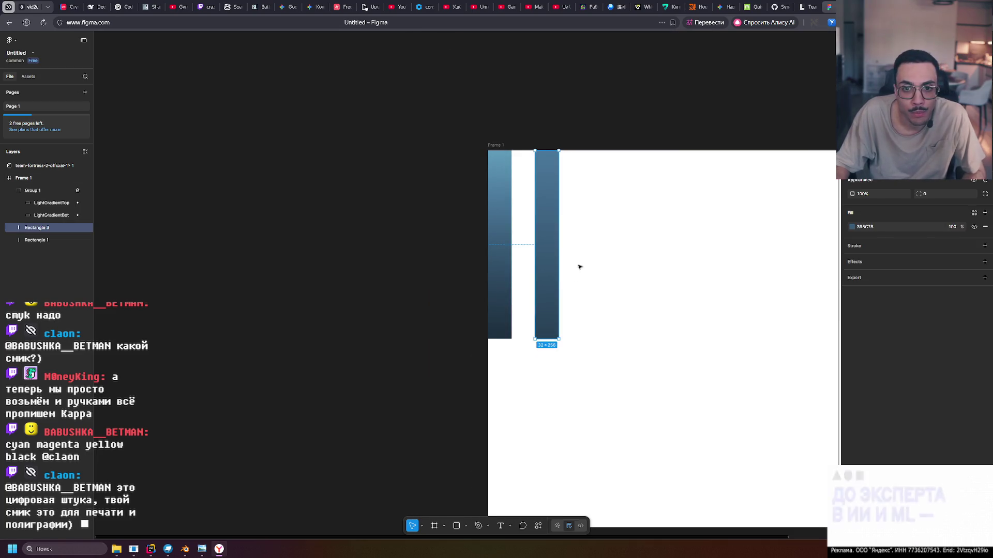
left_click(555, 138)
left_click(494, 192)
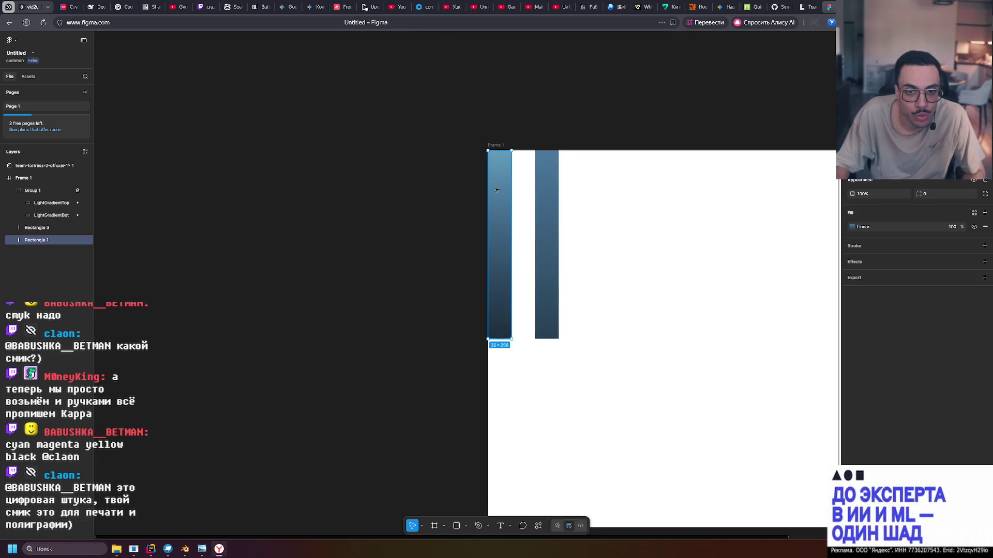
left_click(44, 231)
left_click_drag(551, 231, 528, 232)
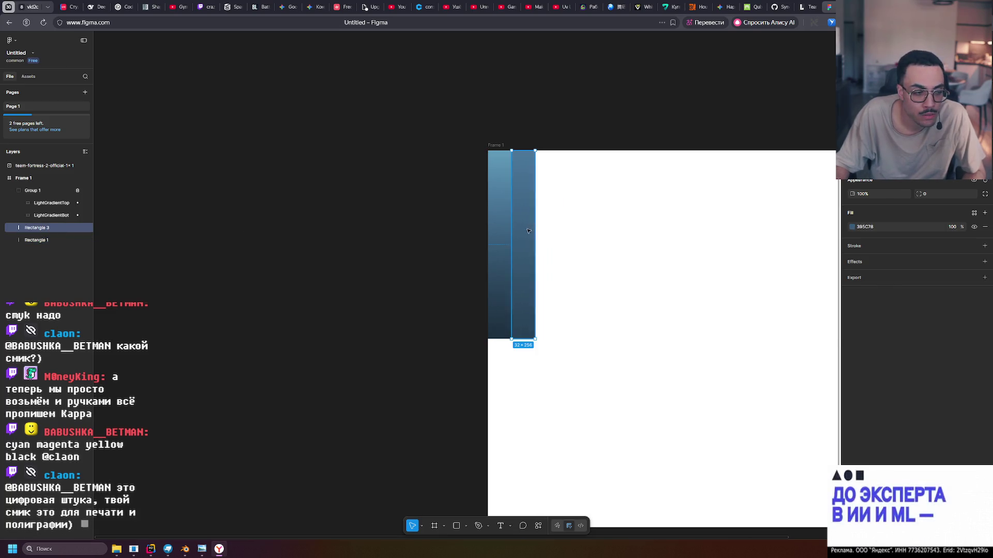
Shift the second bar right to leave a gap between the two blue columns.
left_click(502, 221)
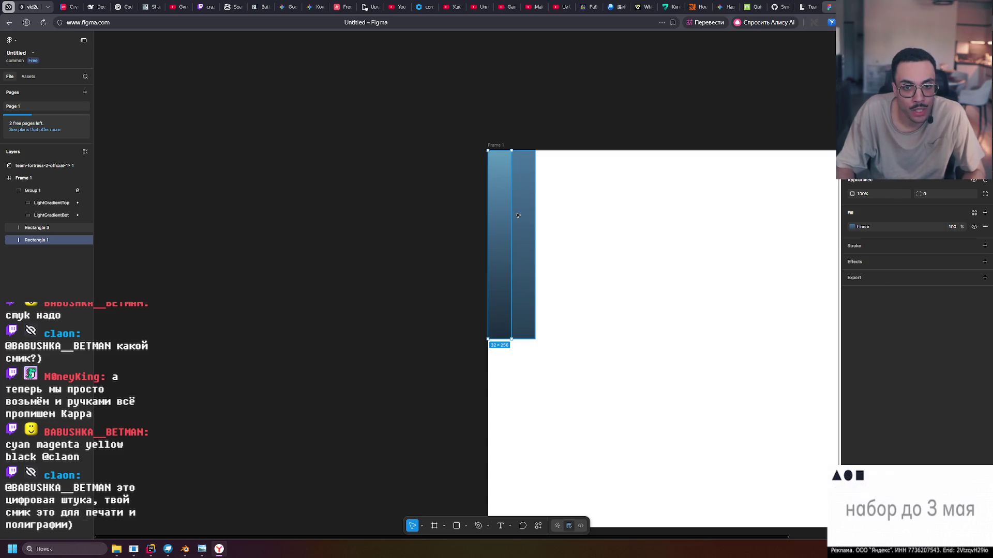
left_click(550, 121)
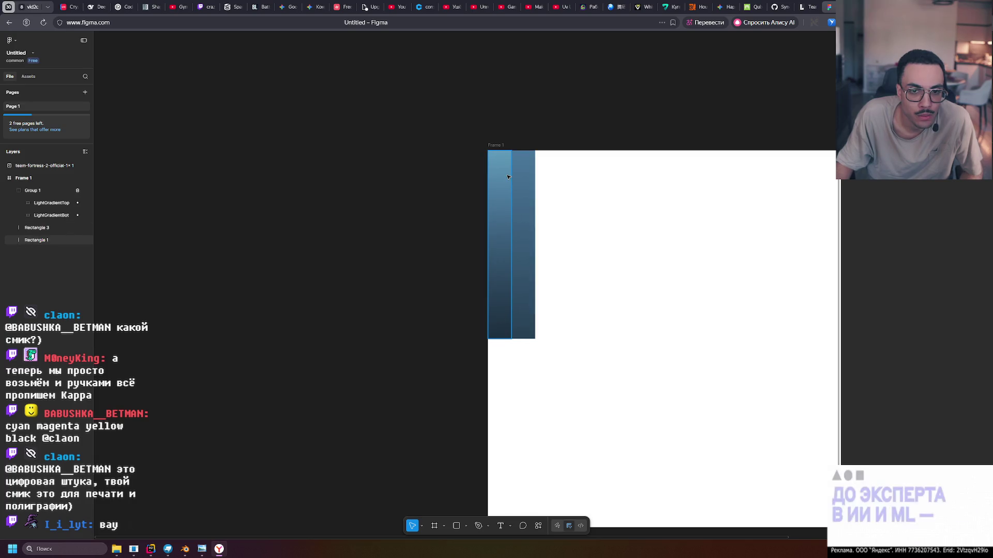
left_click(498, 212)
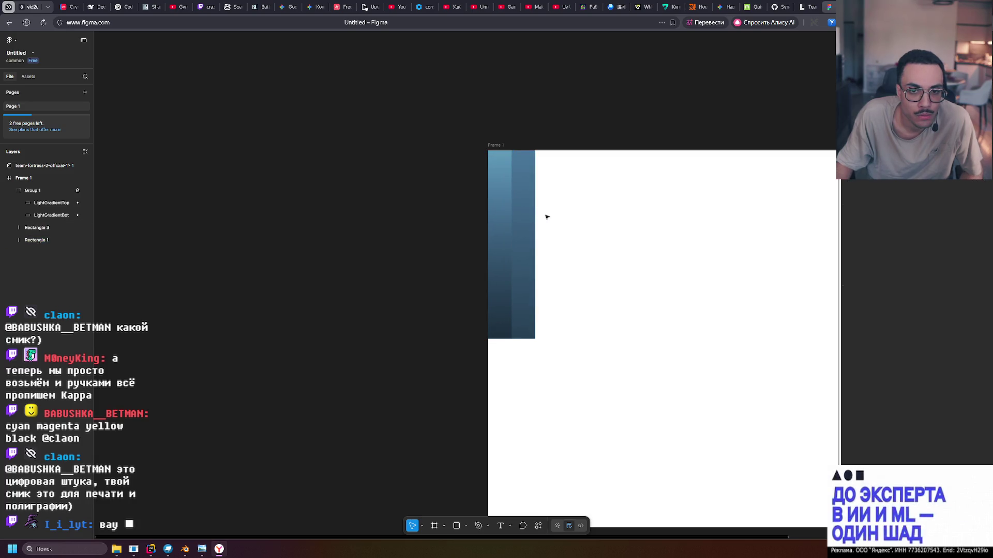
left_click_drag(501, 216, 528, 215)
left_click(629, 202)
middle_click_drag(605, 232, 541, 235)
scroll(489, 236, "up", 3, "ctrl")
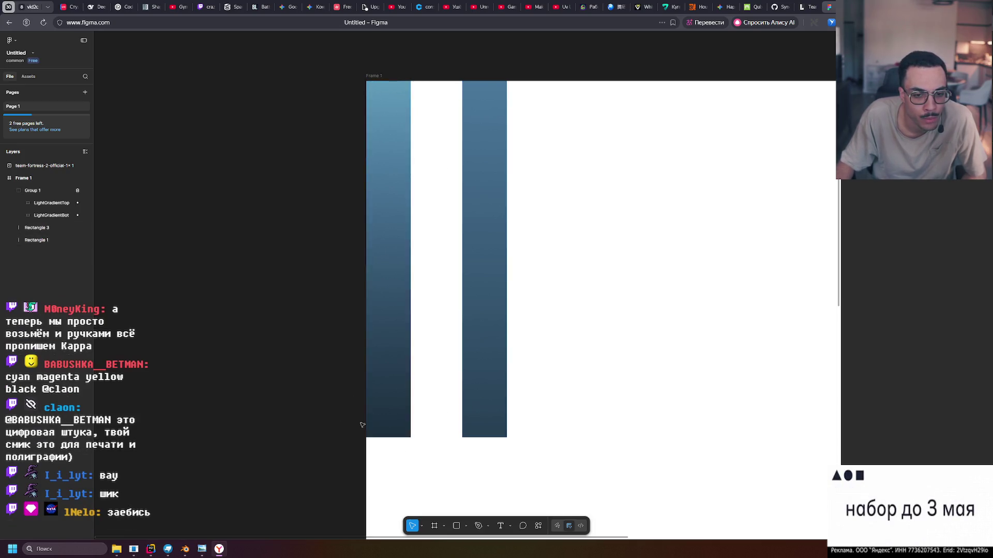
left_click(48, 204)
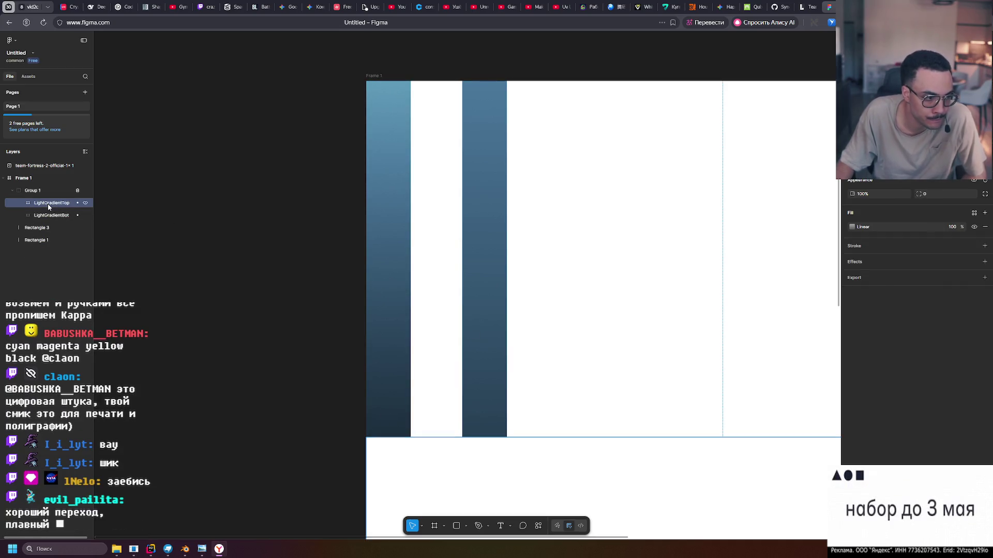
left_click(436, 146)
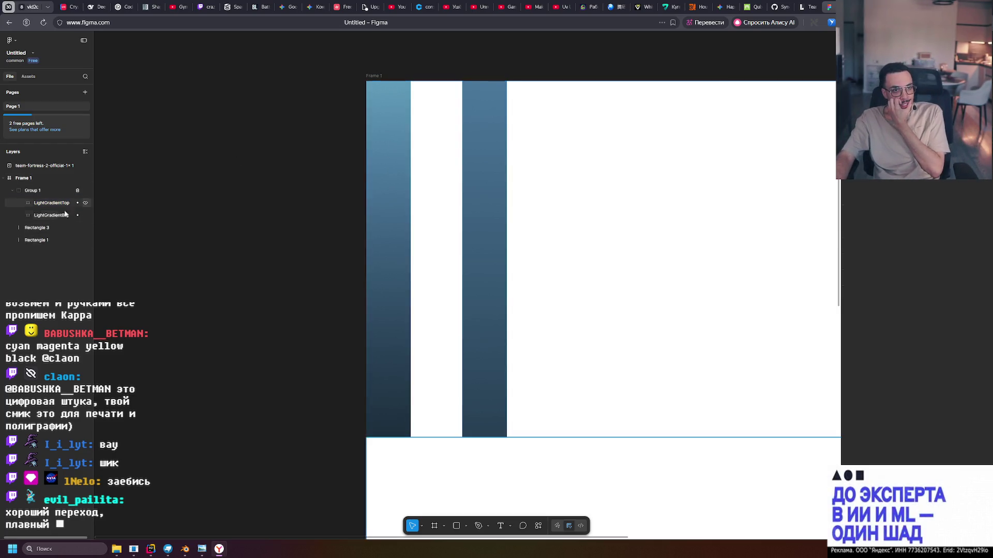
left_click(46, 204)
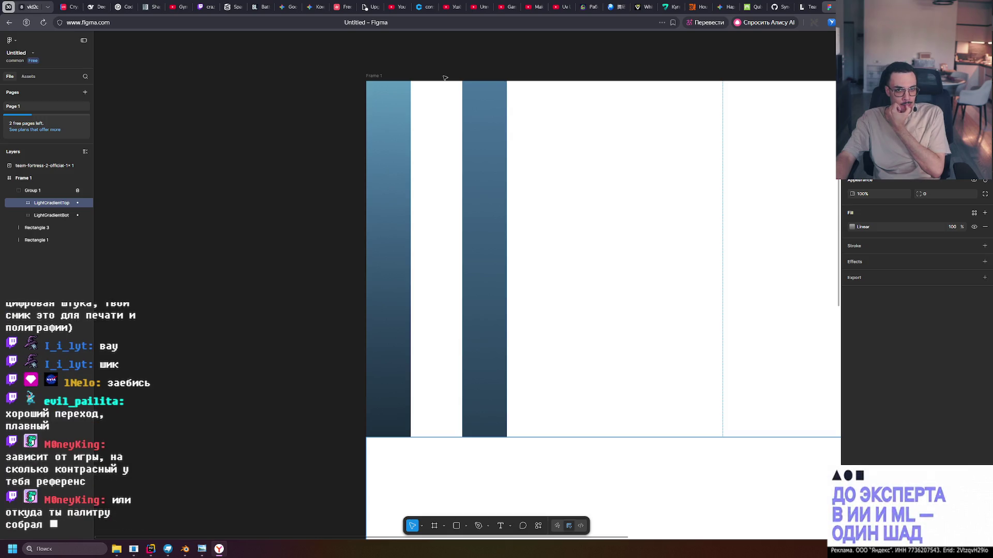
left_click(492, 133)
left_click(571, 161)
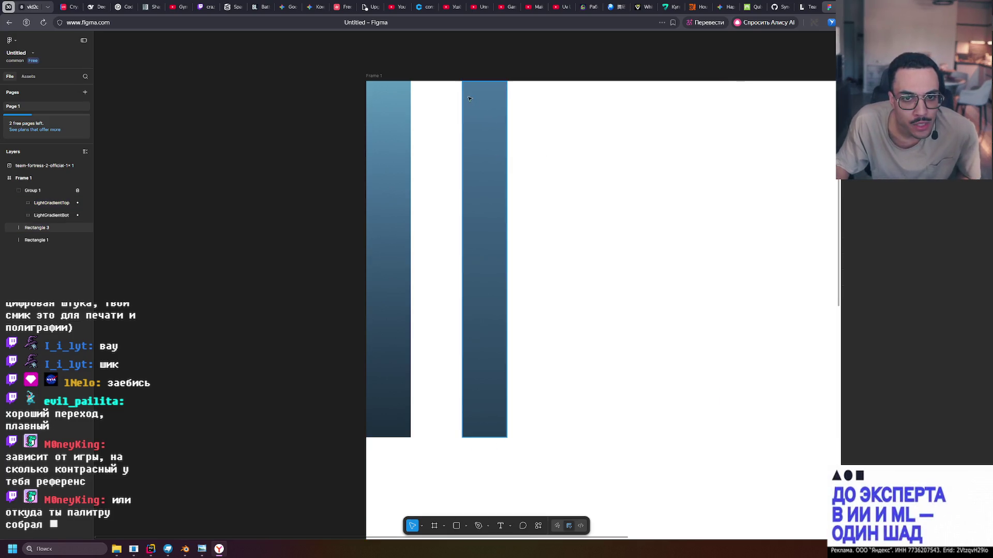
scroll(580, 388, "down", 7)
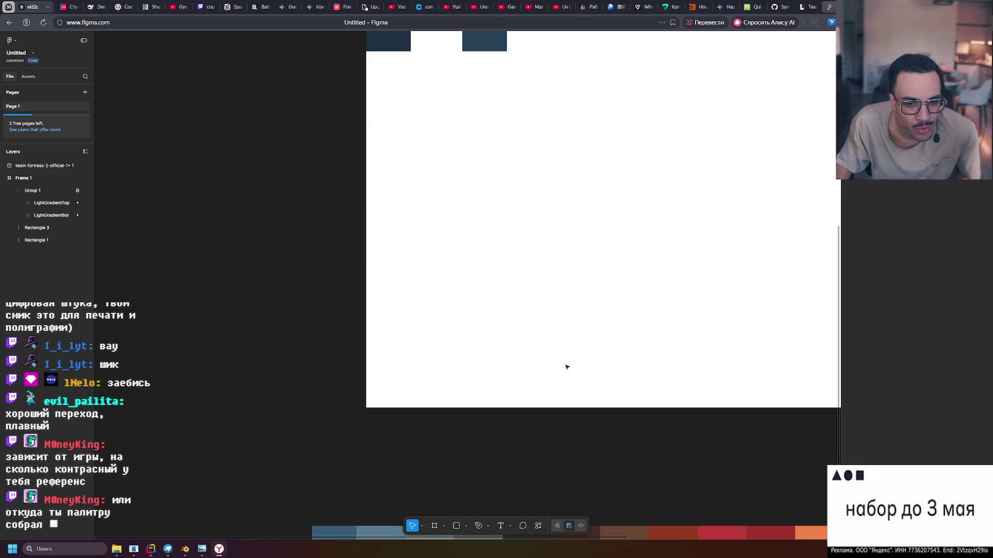
Shrink the palette strip to the frame's 512 px width and lay it across the bars.
scroll(566, 366, "down", 2, "ctrl")
scroll(565, 361, "down", 2, "ctrl")
middle_click_drag(653, 395, 503, 432)
mouse_move(320, 488)
left_mouse_down()
mouse_move(353, 440)
mouse_move(347, 433)
left_mouse_up()
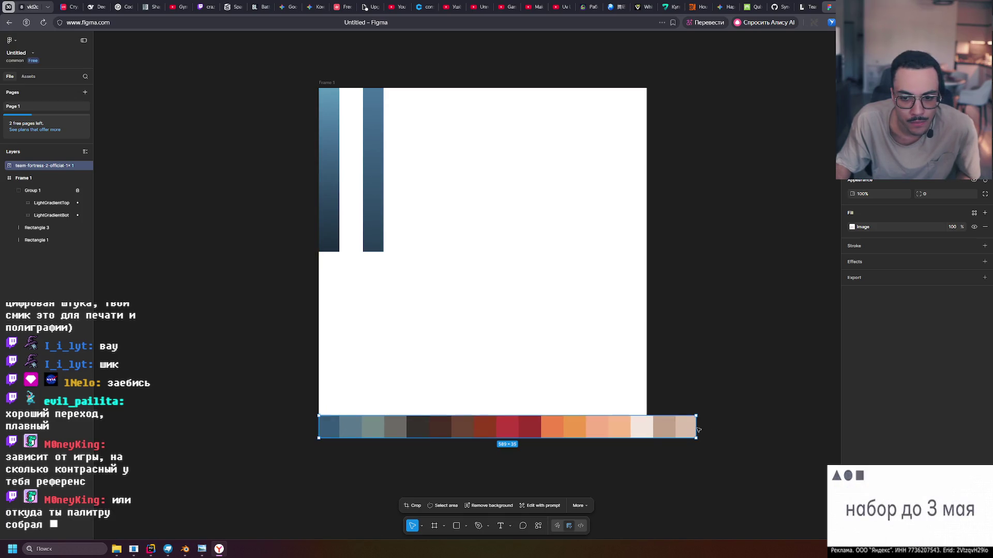
left_click_drag(697, 427, 587, 426)
left_click(693, 411)
mouse_move(392, 431)
left_mouse_down()
mouse_move(401, 383)
mouse_move(401, 74)
mouse_move(392, 106)
mouse_move(437, 141)
left_mouse_up()
key("ctrl+z")
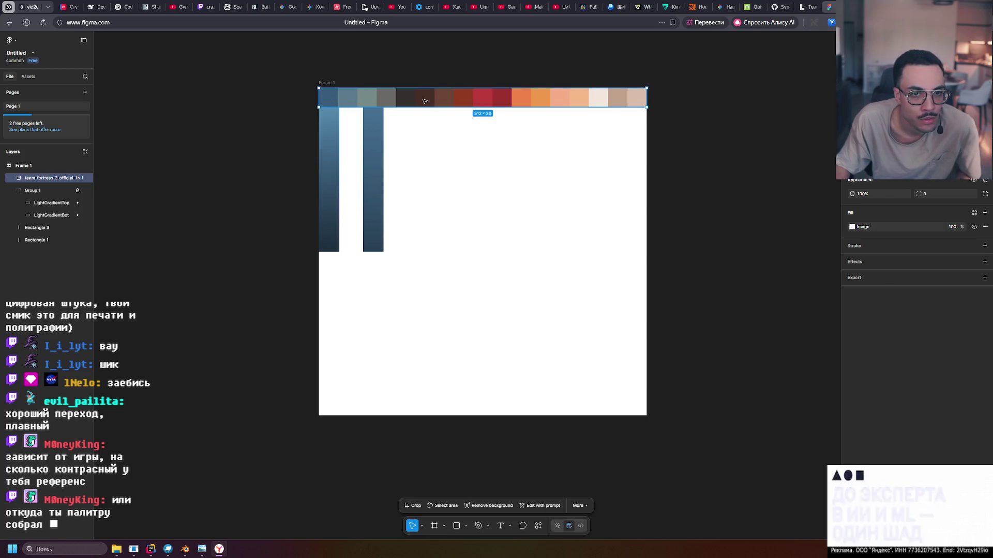
left_click_drag(431, 102, 431, 82)
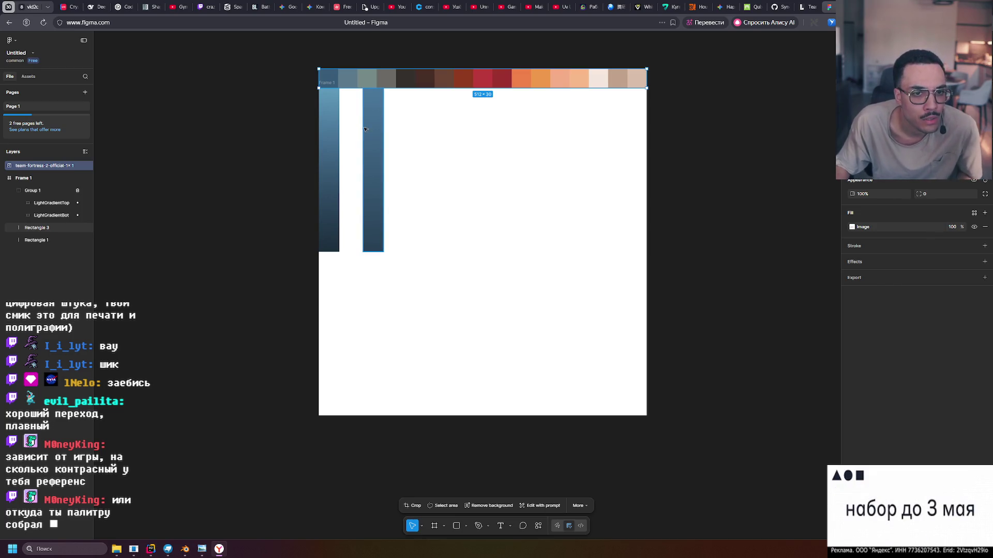
mouse_move(370, 83)
left_mouse_down()
mouse_move(385, 87)
mouse_move(418, 166)
mouse_move(379, 172)
mouse_move(411, 158)
mouse_move(414, 171)
left_mouse_up()
left_click(700, 164)
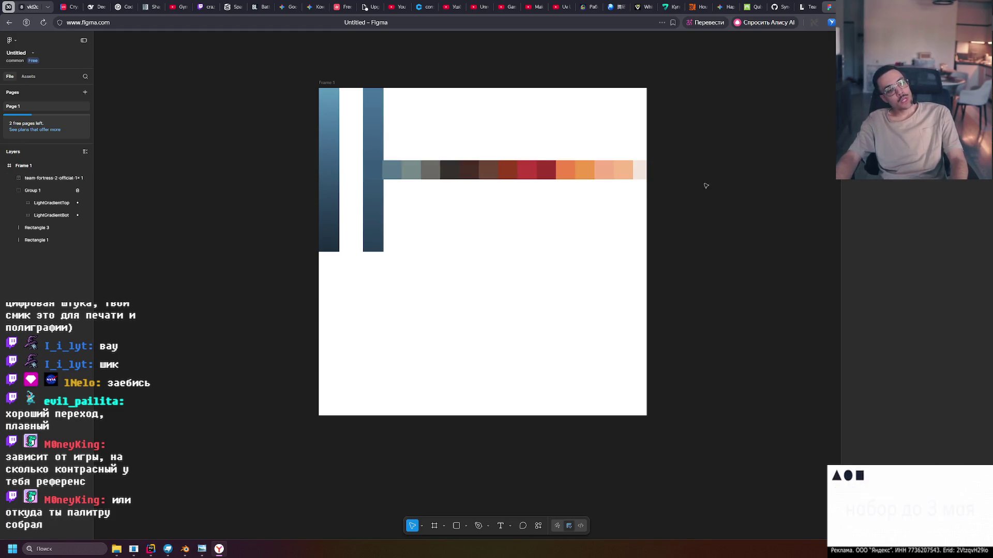
Add an extra 000000 fill at 20% to LightGradientTop.
left_click(45, 202)
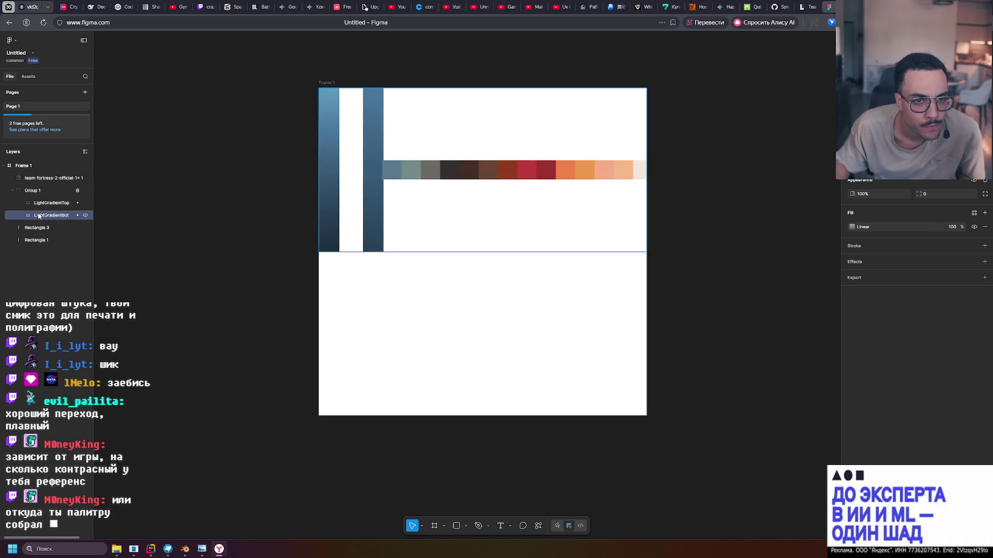
left_click(40, 216)
left_click(44, 205)
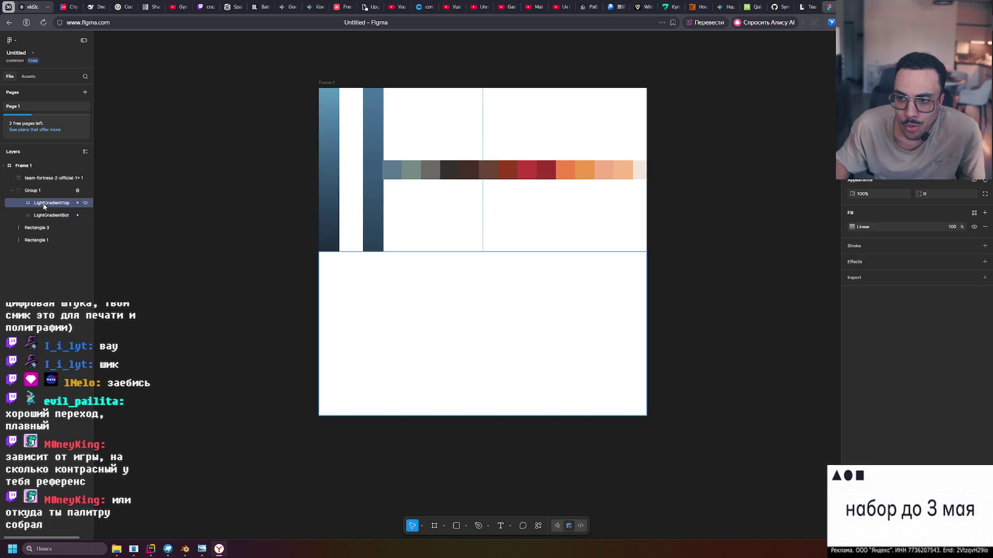
left_click(984, 213)
left_click(853, 226)
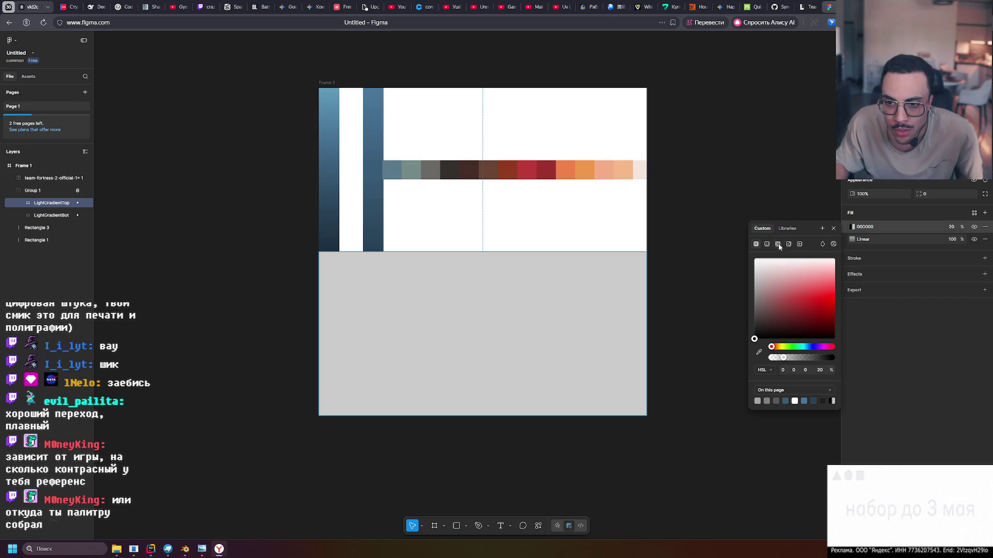
Close LightGradientTop's colour picker and delete its 000000 20% fill, keeping the linear gradient.
left_click(807, 390)
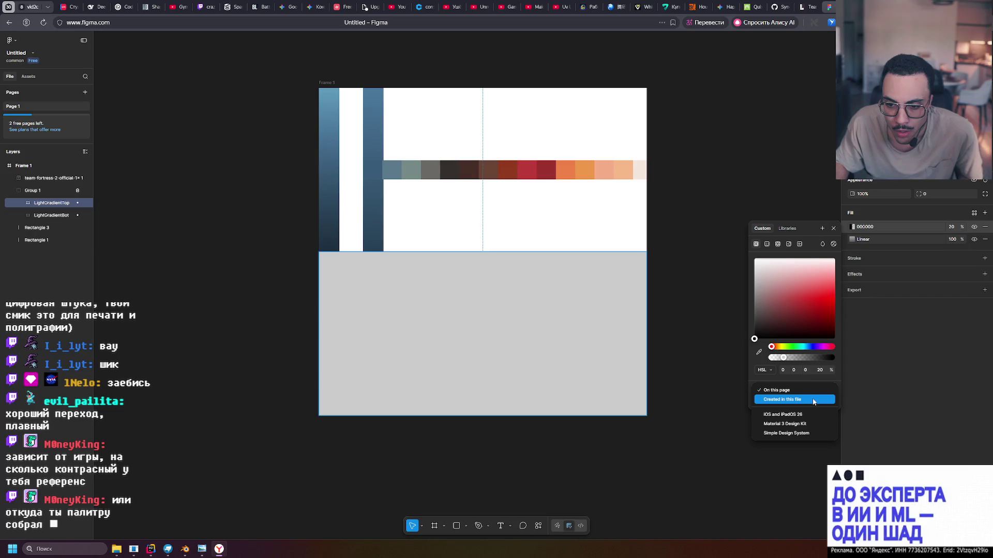
left_click(748, 372)
left_click(787, 229)
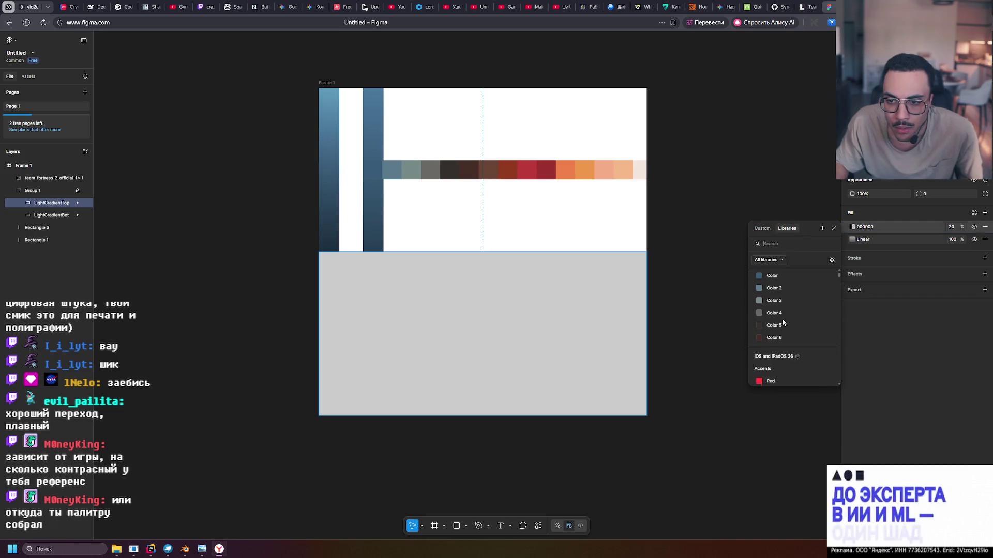
left_click(763, 229)
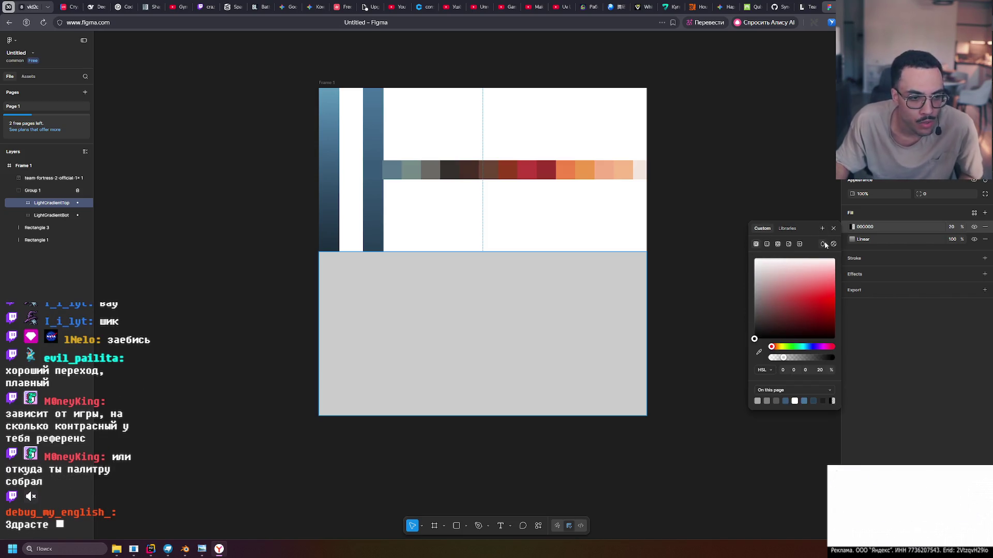
left_click(833, 228)
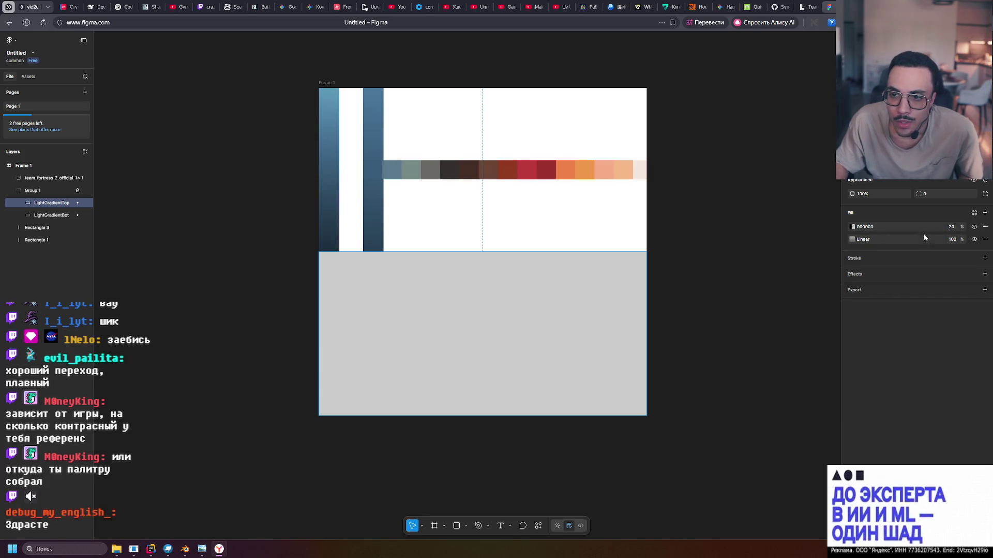
key("Delete")
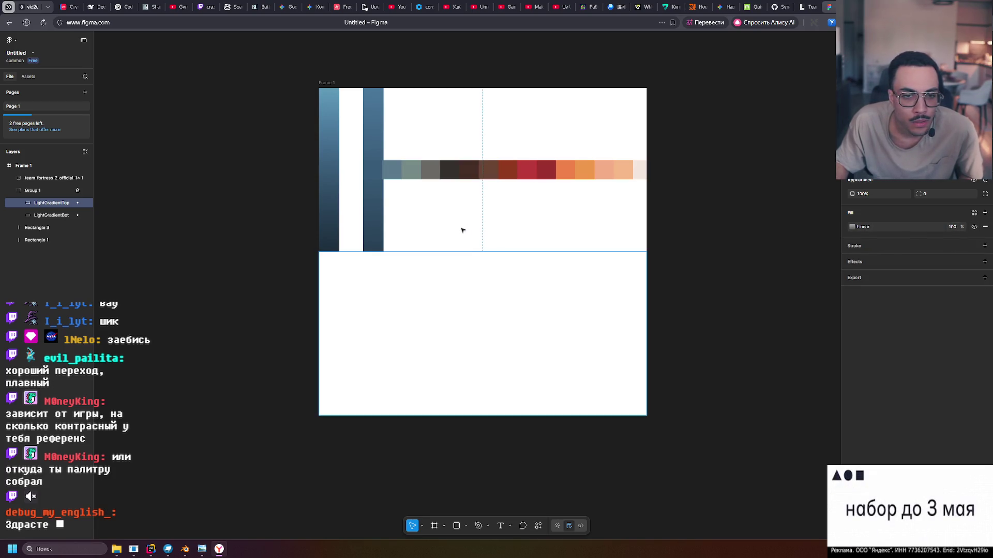
Set LightGradientTop's 0% gradient stop to BFBFBF with HSL lightness 75.
left_click(852, 227)
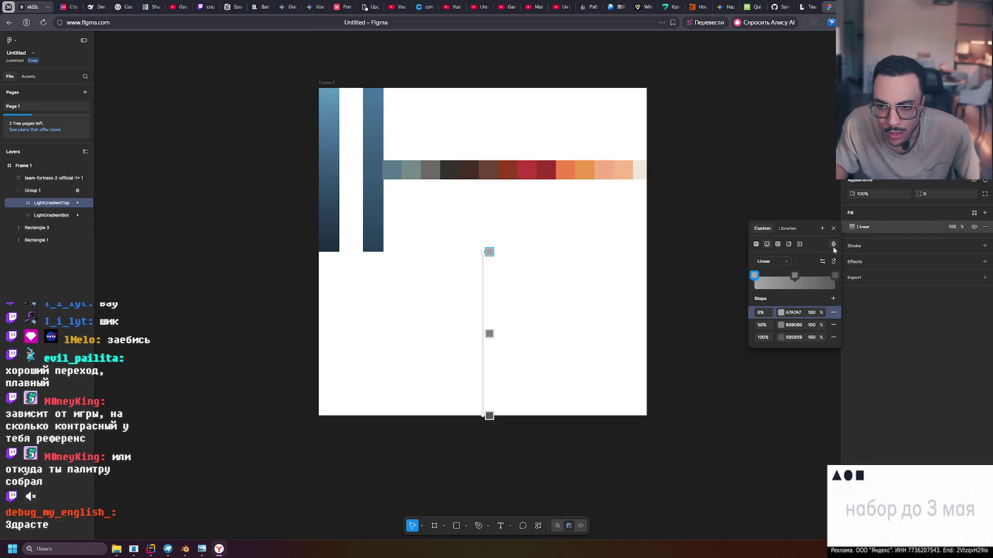
left_click(833, 245)
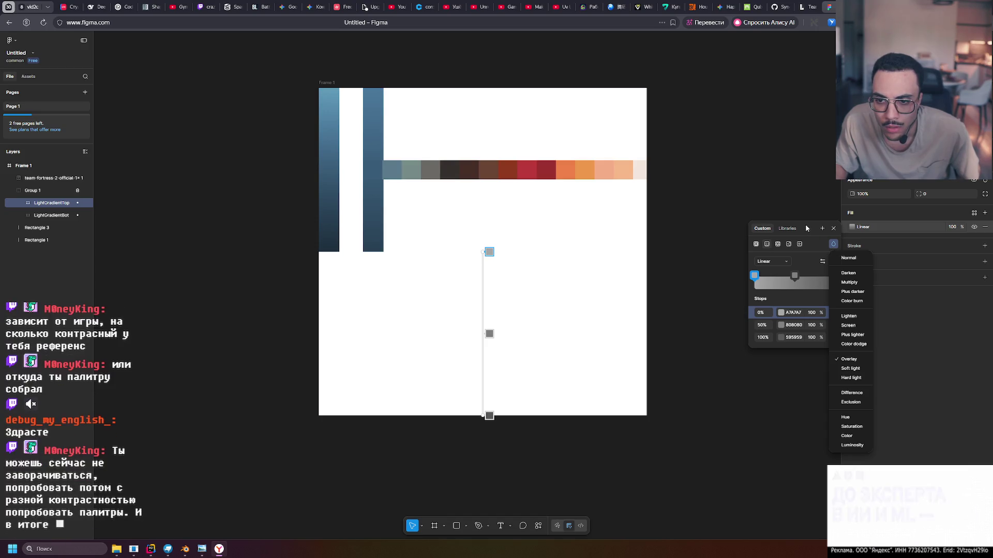
left_click(904, 342)
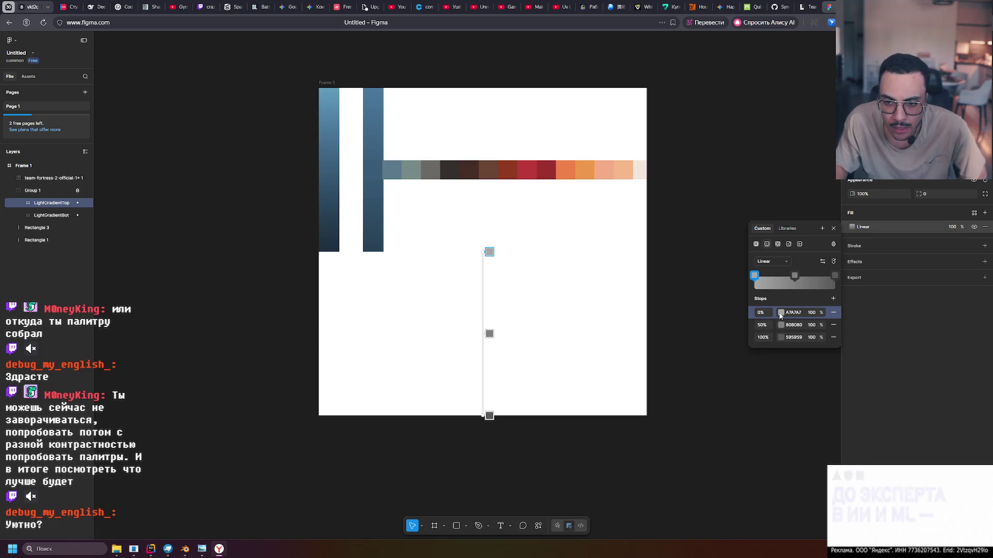
left_click(780, 313)
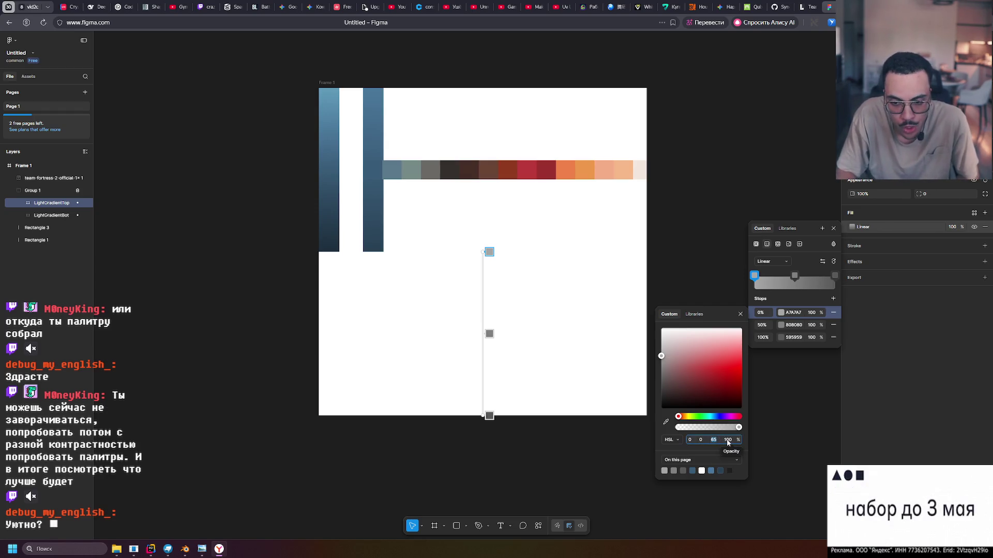
type("75")
key("Return")
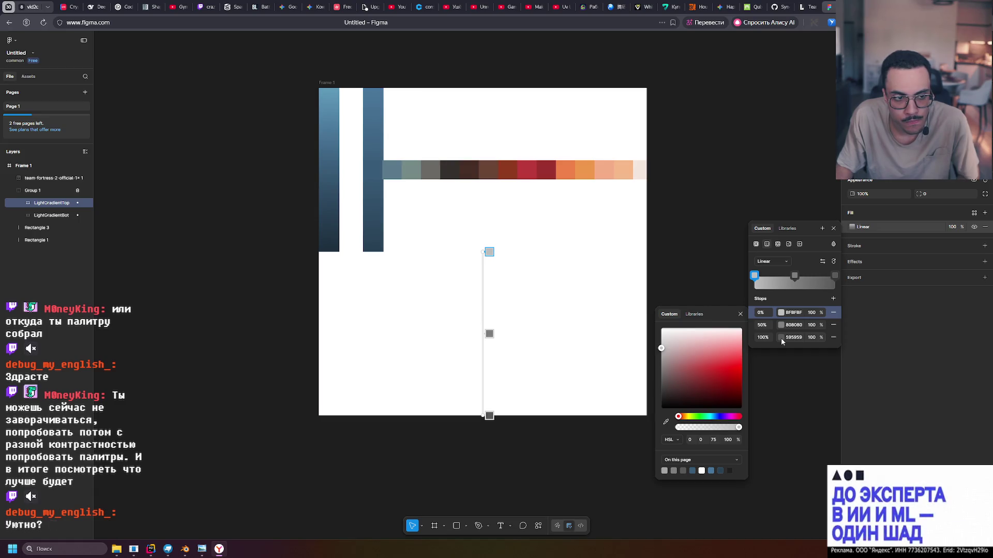
left_click(61, 214)
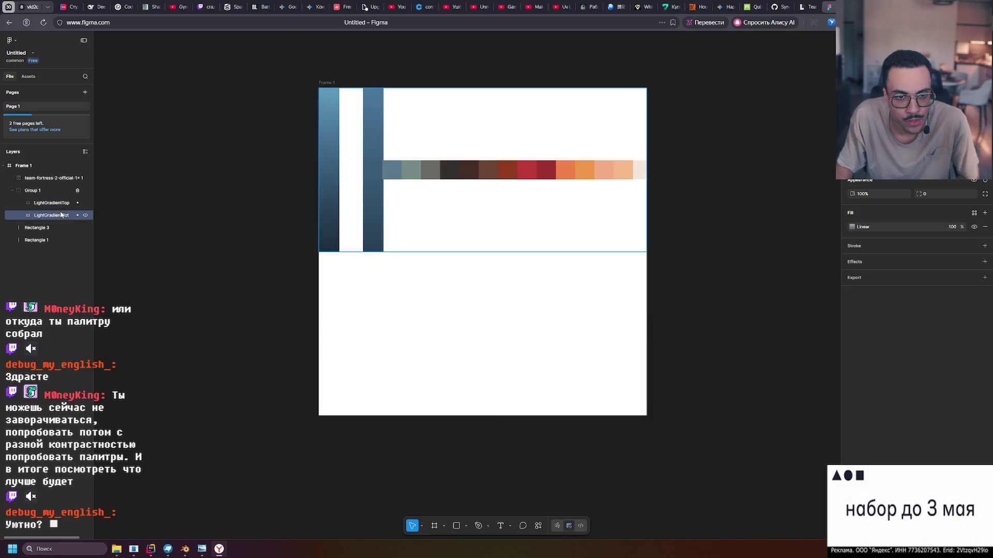
Give LightGradientBot a temporary 20% black fill and move it to the frame's lower half.
left_click(51, 203)
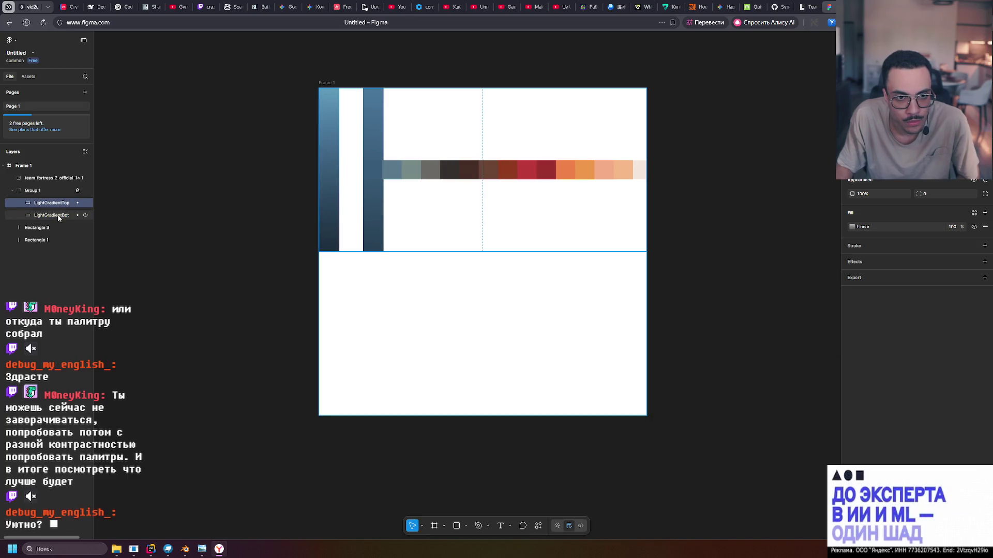
left_click(73, 216)
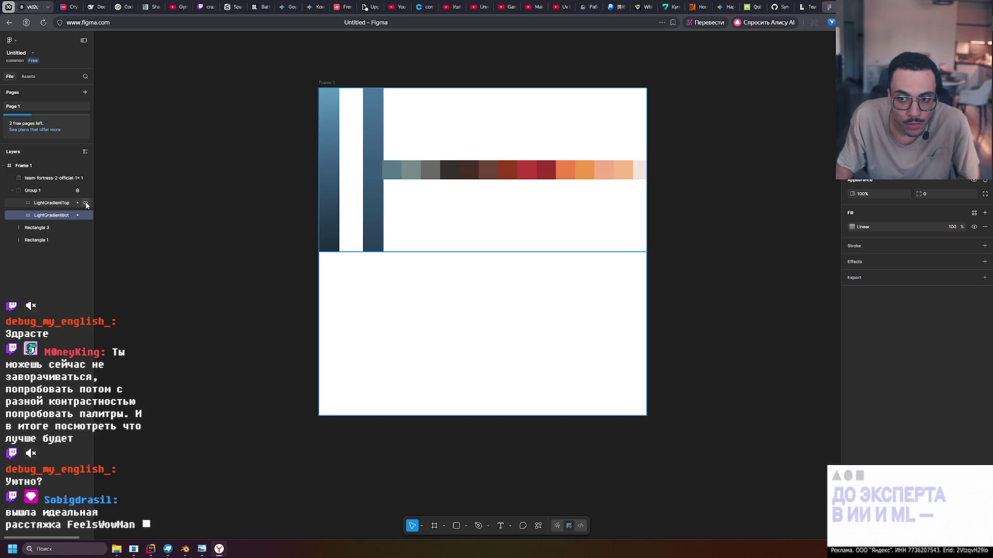
left_click(985, 213)
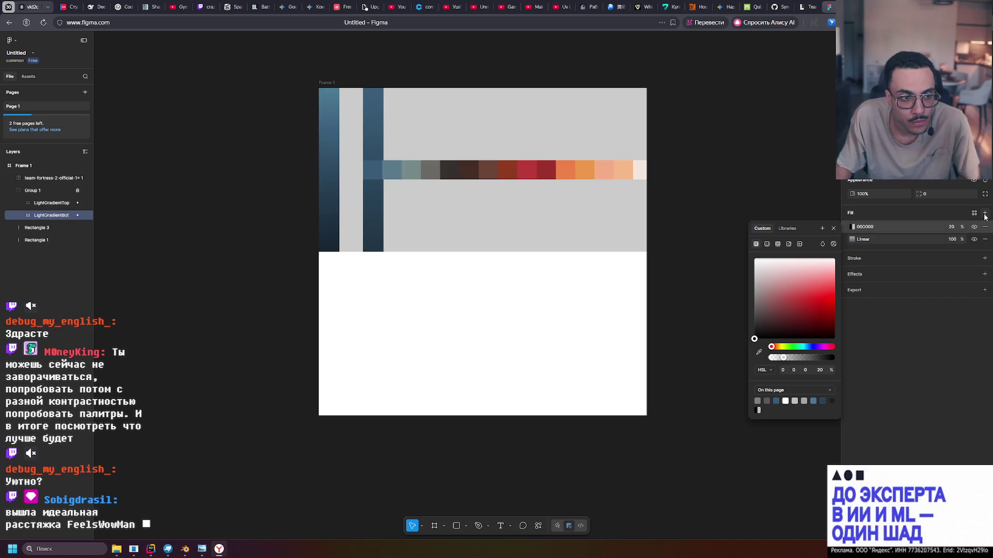
key("Escape")
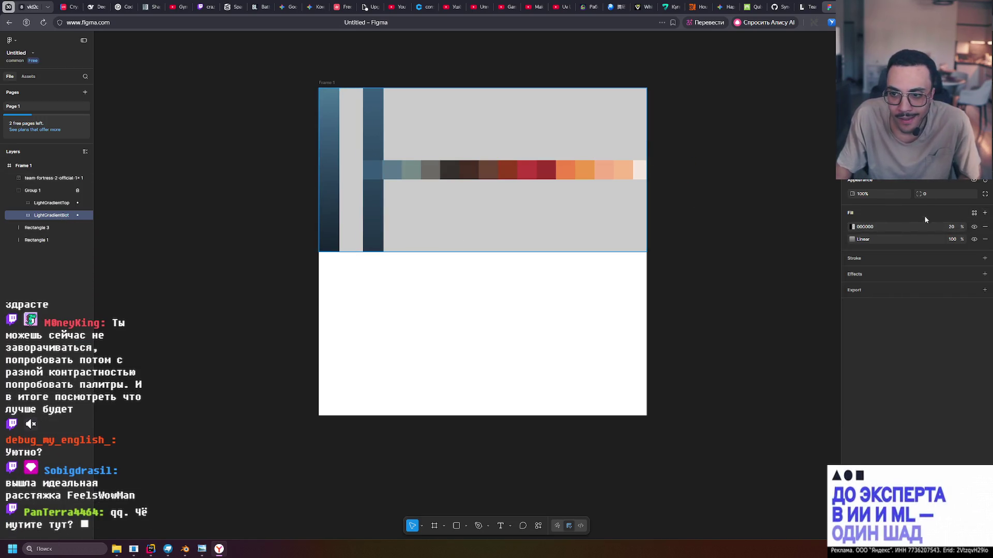
left_click(452, 129)
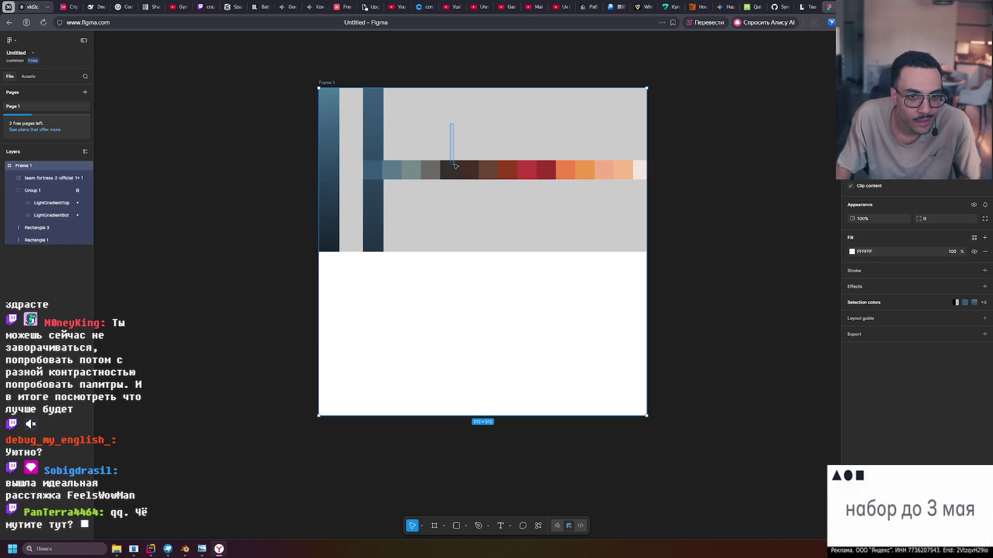
left_click(51, 215)
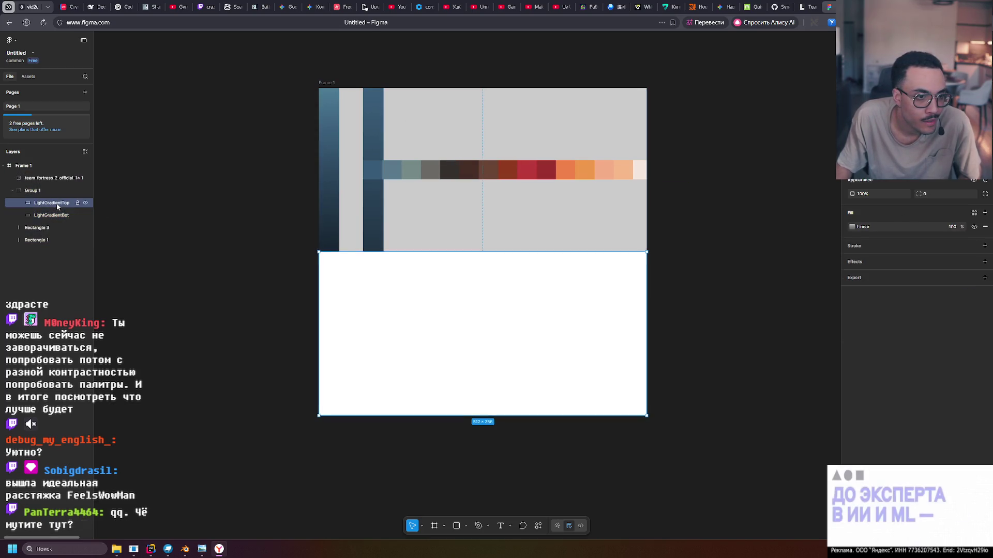
mouse_move(468, 137)
left_mouse_down()
mouse_move(470, 293)
mouse_move(448, 239)
mouse_move(448, 125)
left_mouse_up()
Lock Group 1 and remove LightGradientBot's temporary 20% black fill.
left_click(44, 202)
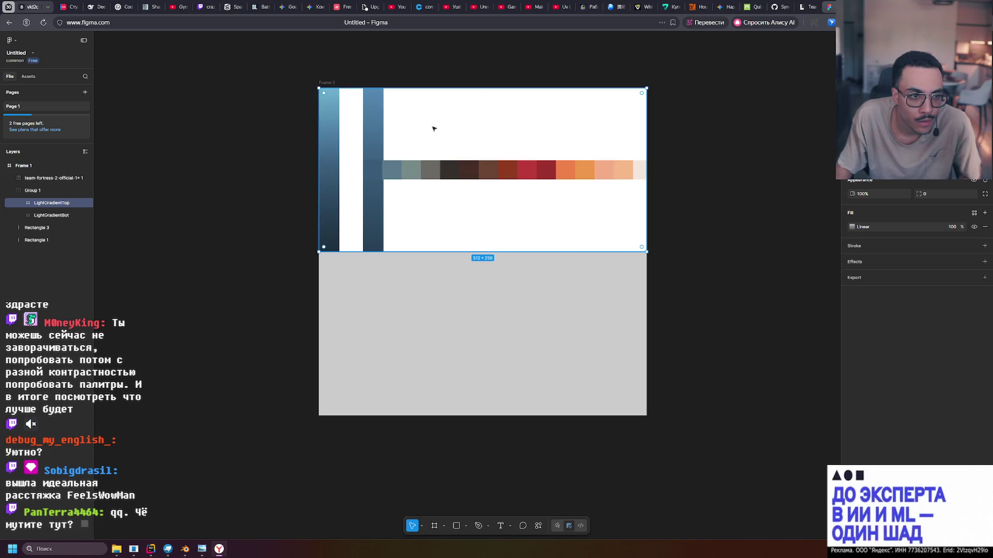
left_click(49, 190)
left_click(77, 191)
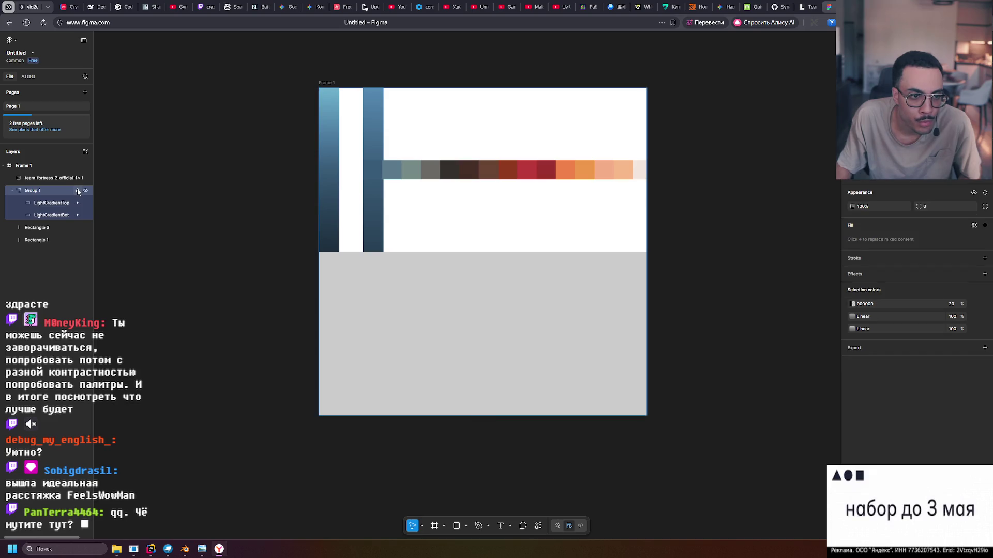
left_click(52, 215)
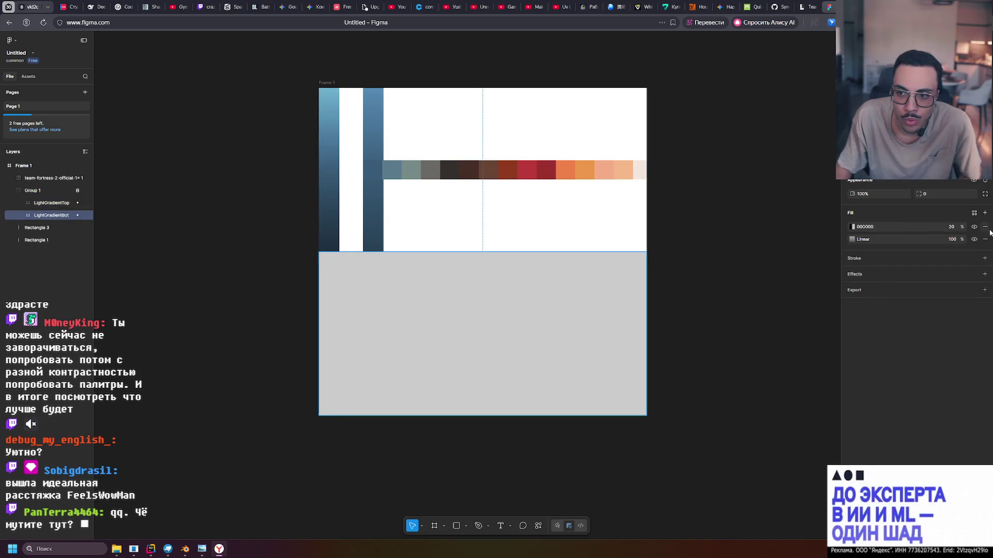
left_click(985, 228)
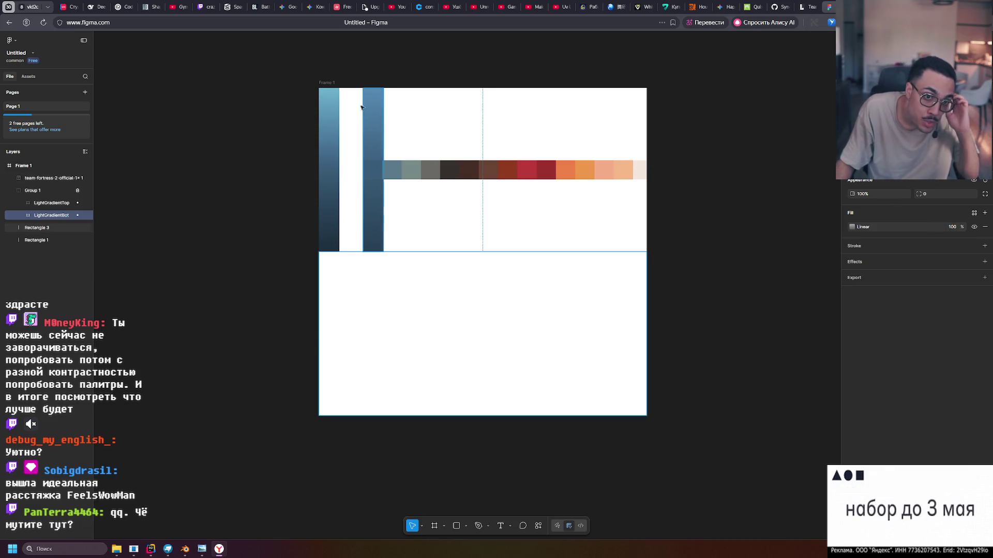
left_click(41, 203)
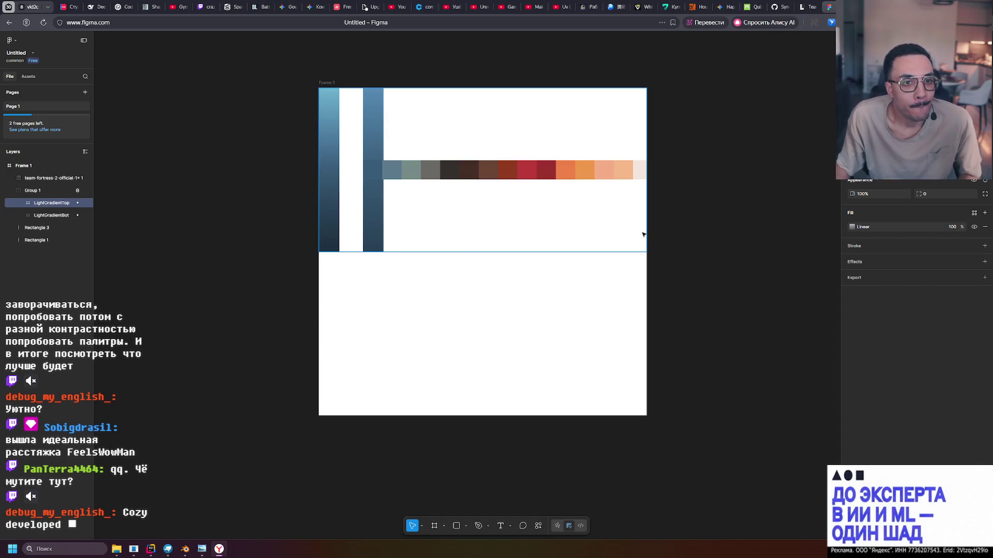
scroll(351, 124, "up", 5, "ctrl")
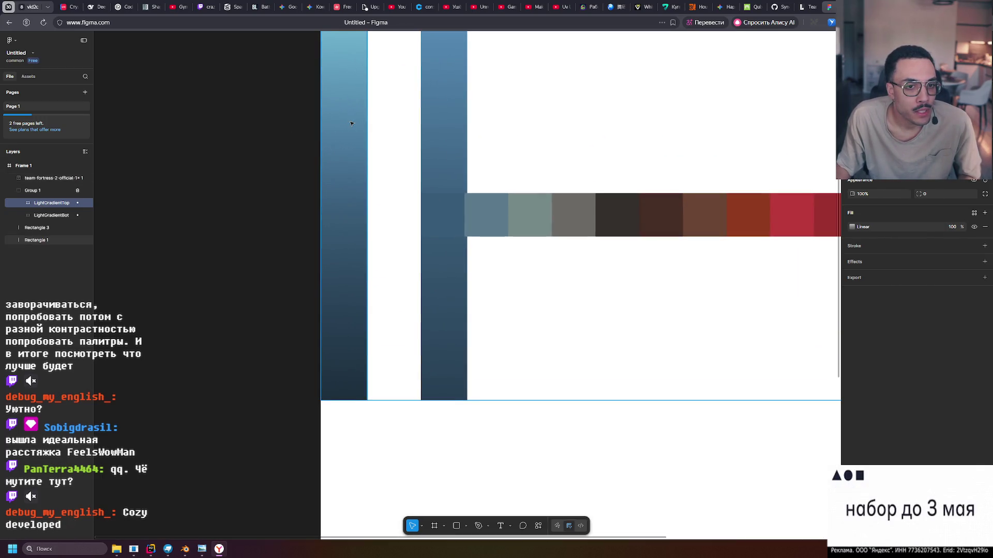
scroll(351, 123, "down", 1, "ctrl")
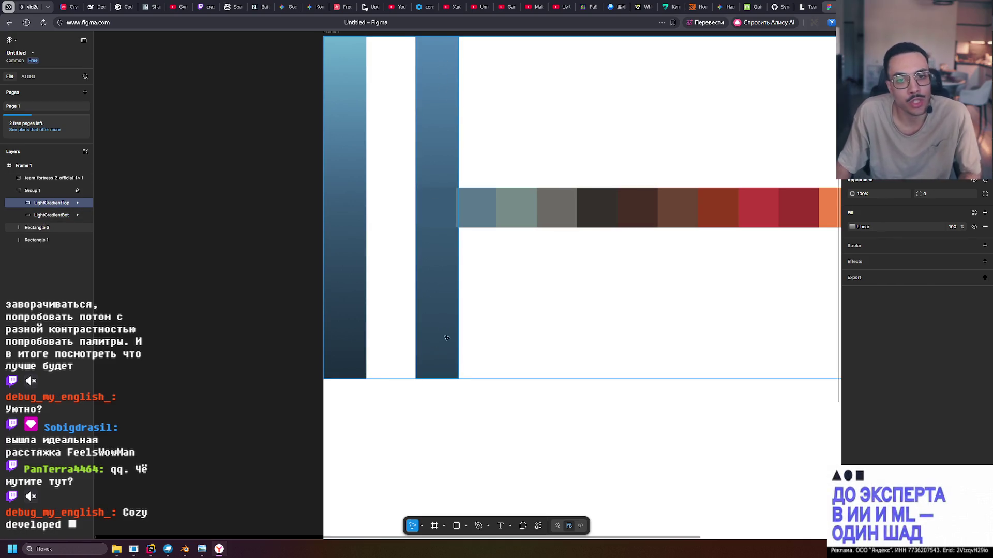
left_click(568, 208)
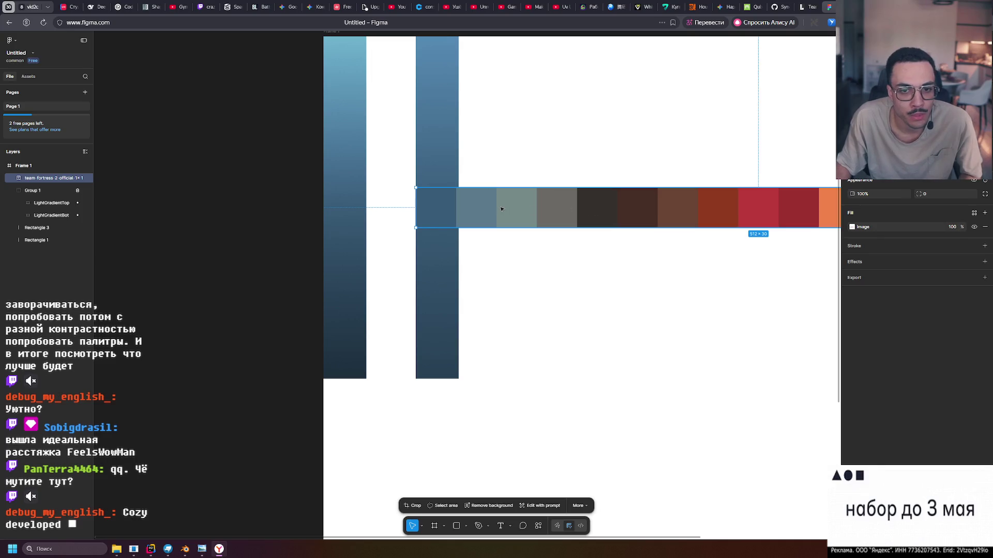
scroll(501, 209, "down", 3, "ctrl")
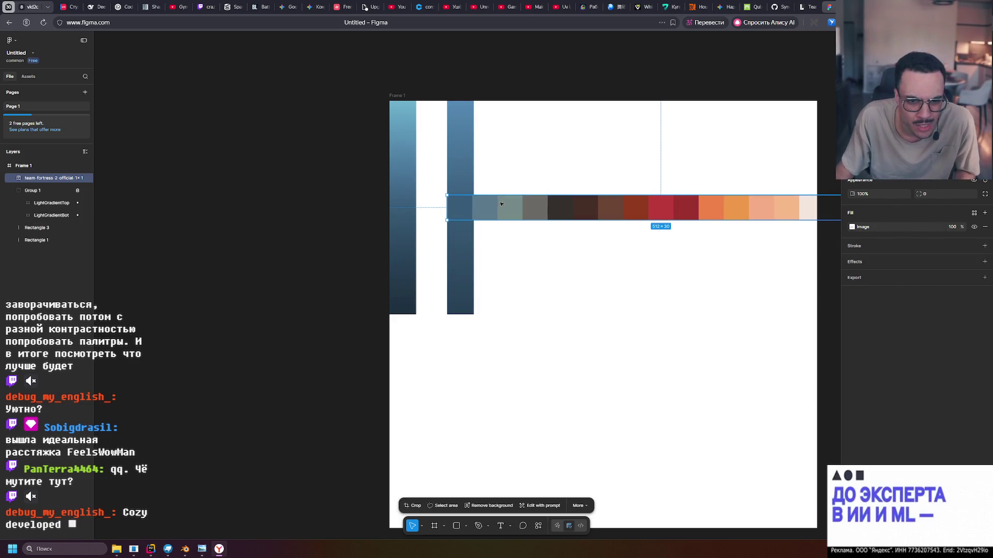
Set LightGradientTop's 0% gradient stop to A6A6A6 with lightness 65.
left_click(44, 204)
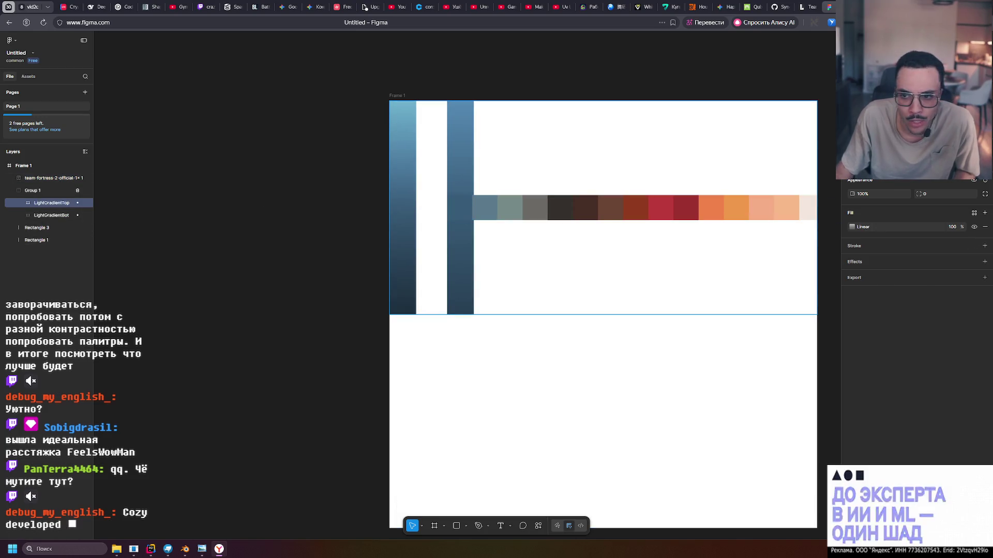
left_click(852, 227)
left_click(781, 313)
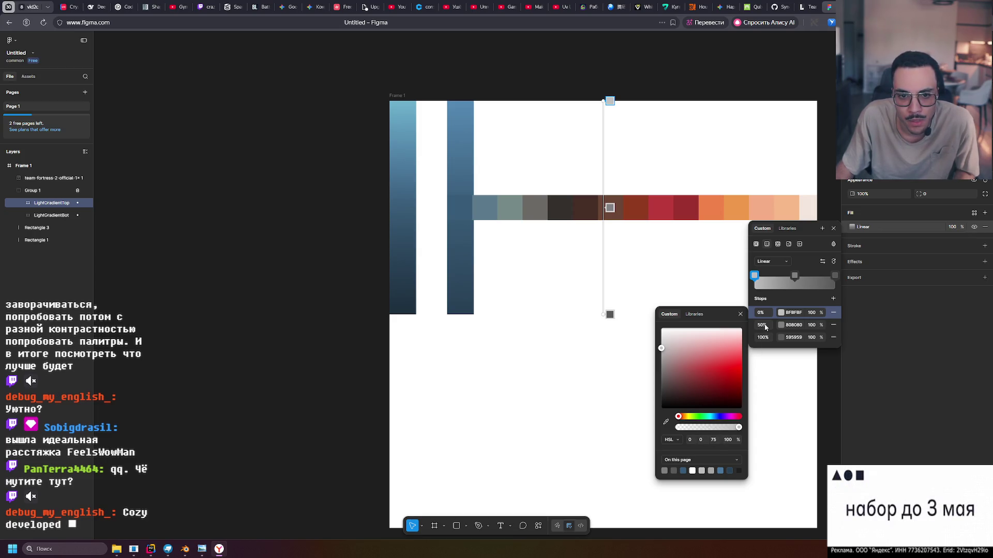
left_click(714, 440)
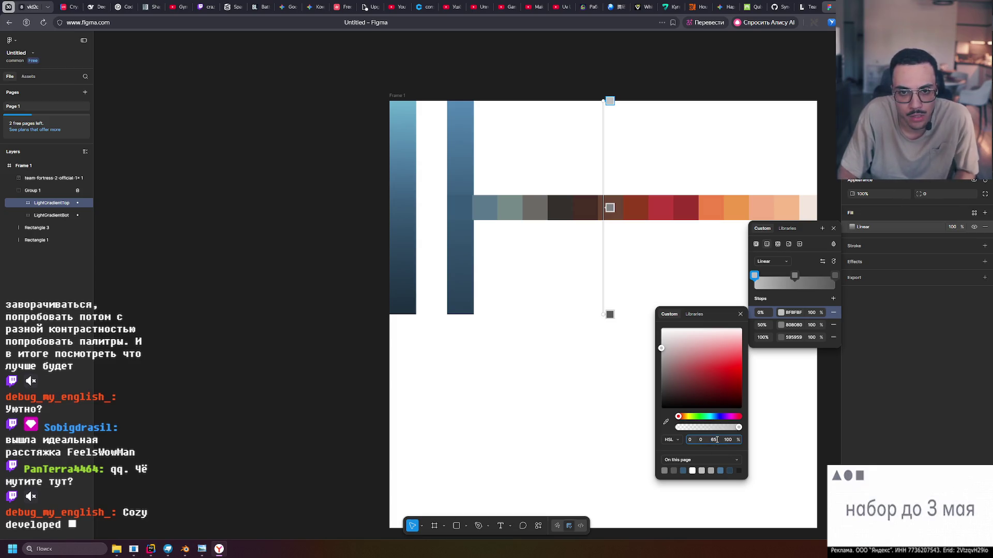
key("Return")
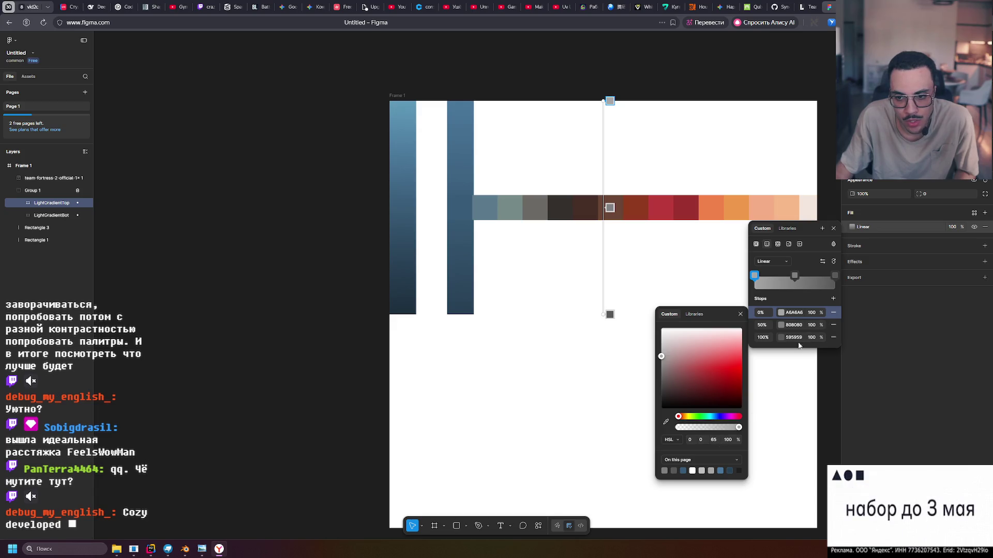
left_click(783, 327)
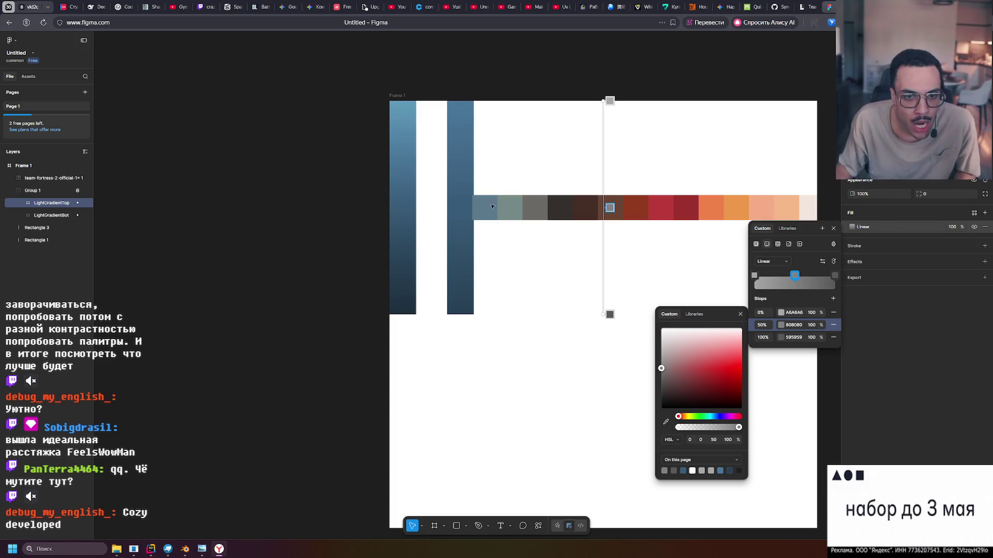
Move the palette strip out above Frame 1's top edge.
left_click(523, 205)
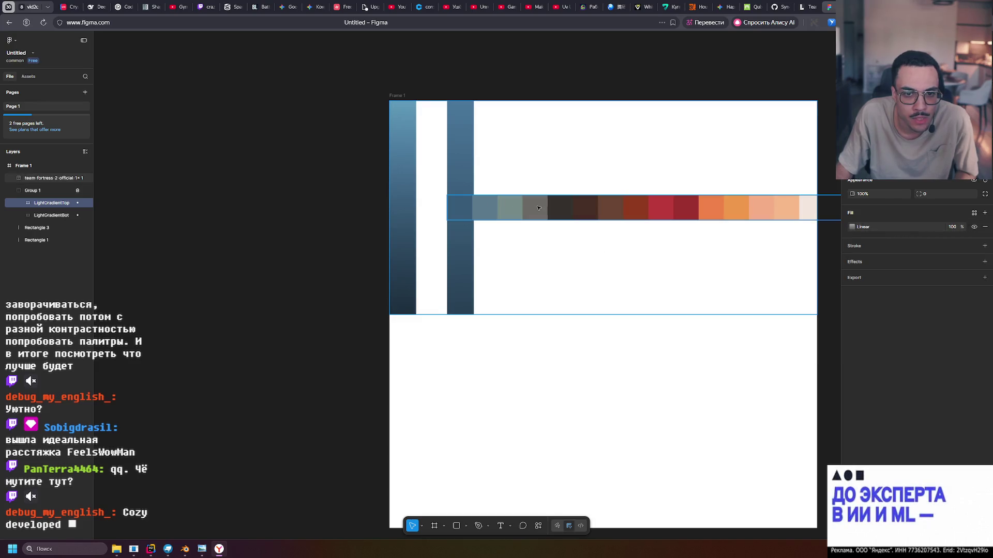
left_click(535, 209)
mouse_move(572, 212)
left_mouse_down()
mouse_move(496, 88)
mouse_move(514, 92)
left_mouse_up()
Delete the old left gradient column, Rectangle 1.
left_click(340, 160)
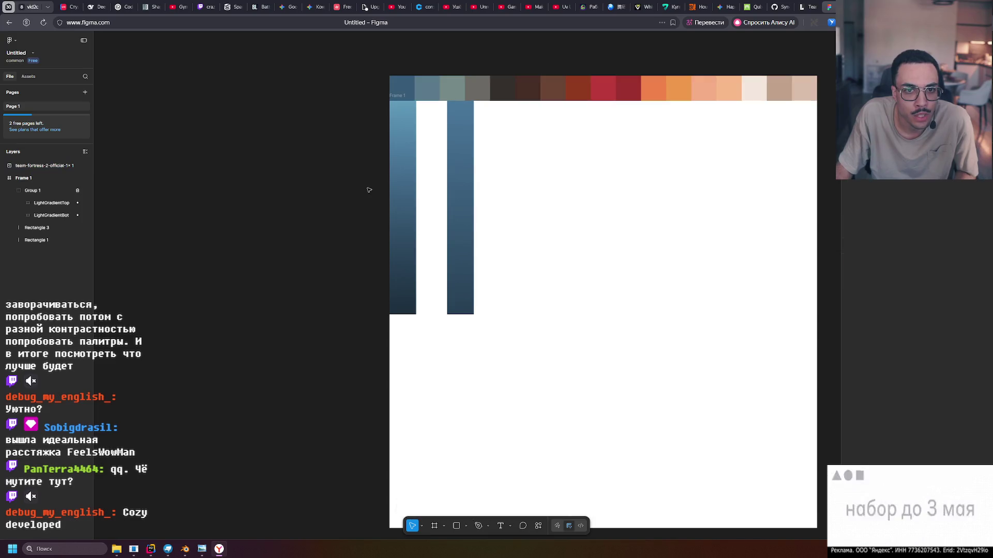
left_click(85, 227)
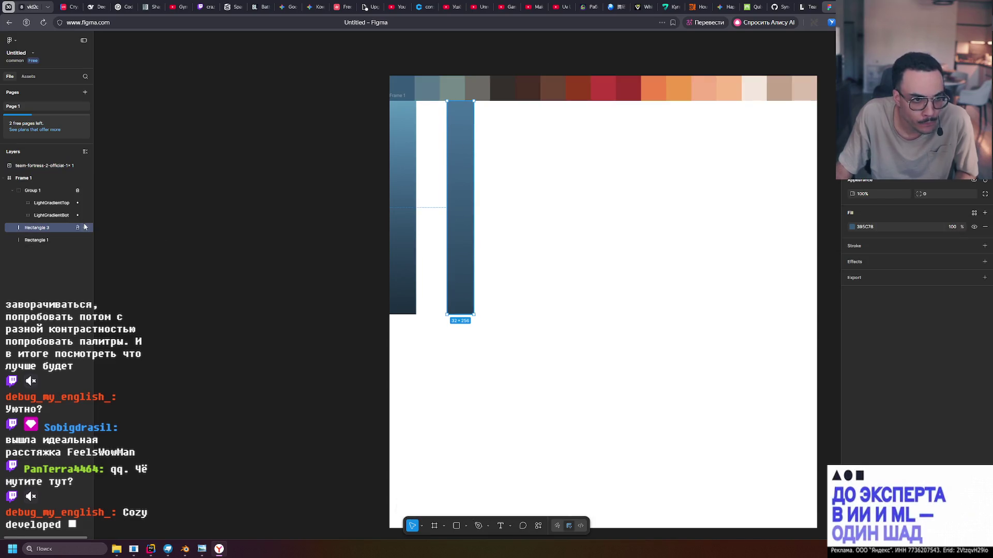
left_click(36, 240)
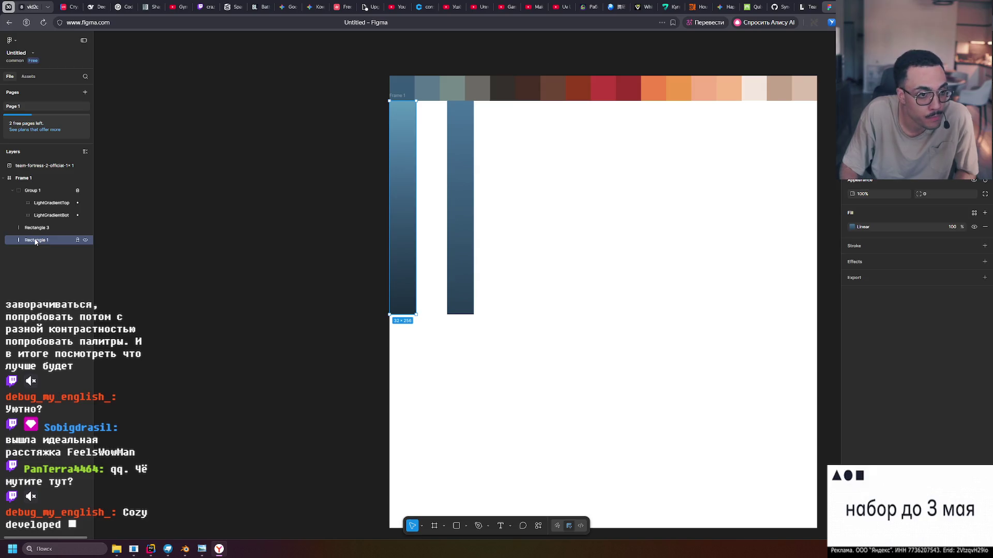
key("Delete")
Put Rectangle 3 and a copy side by side at the left edge, wrapped in auto layout.
left_click(458, 173)
left_click_drag(458, 174, 407, 173)
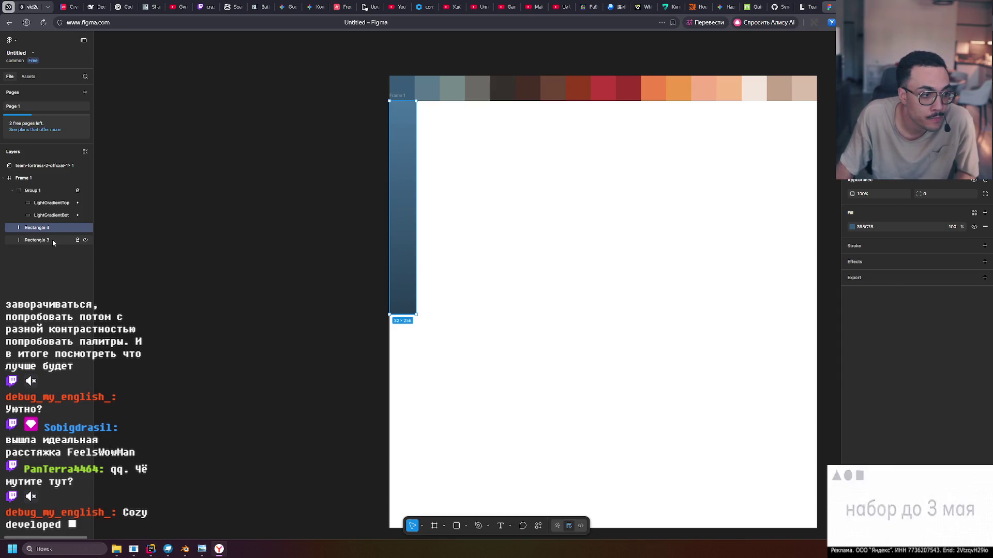
left_click_drag(402, 217, 429, 217)
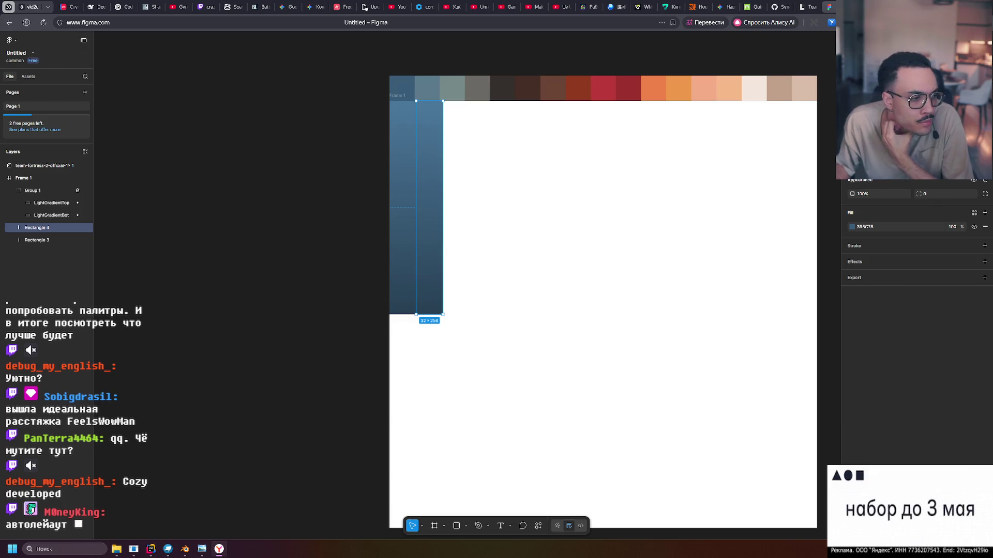
left_click_drag(488, 326, 332, 157)
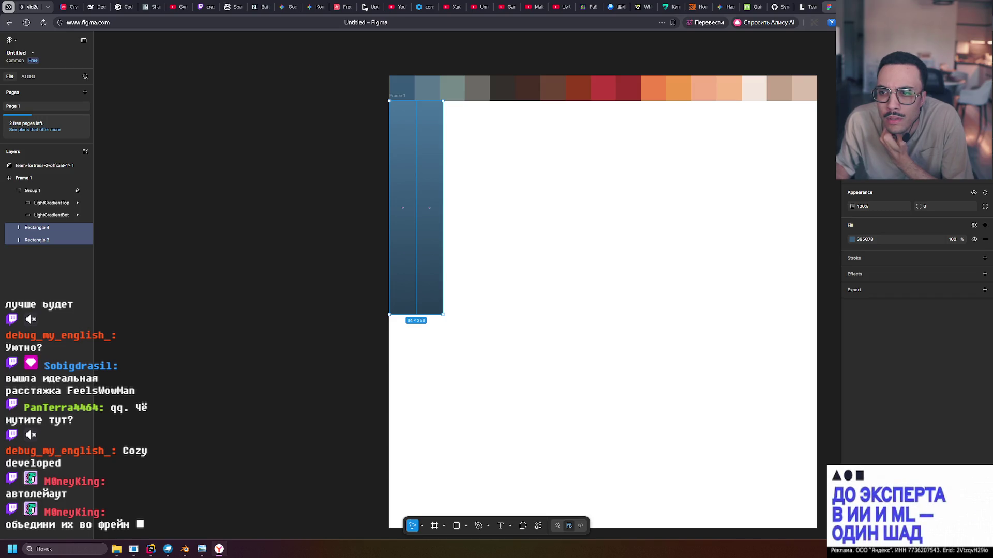
key("shift+a")
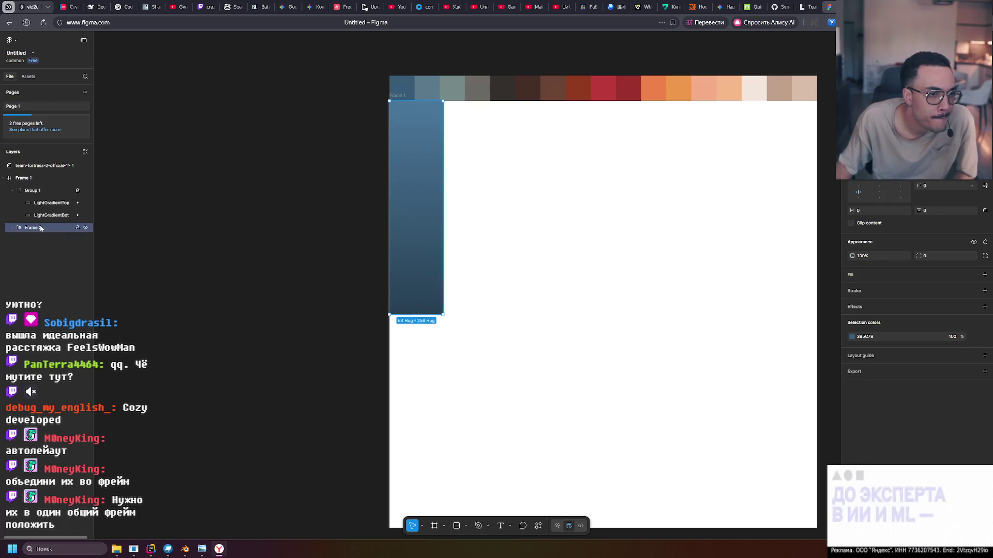
Duplicate Rectangle 4 until Frame 2 holds sixteen blue columns at 512 × 256, and apply grid layout.
left_click(12, 228)
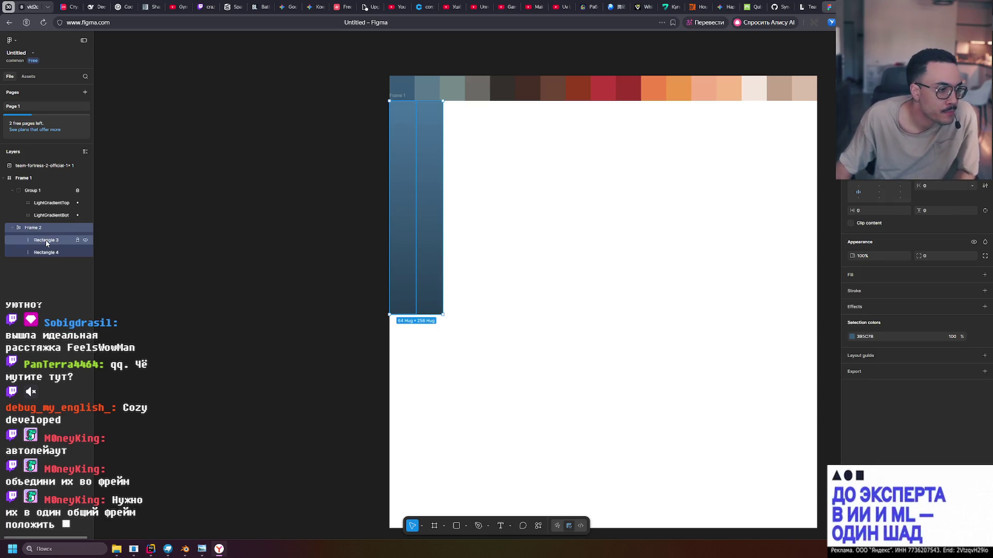
left_click(44, 253)
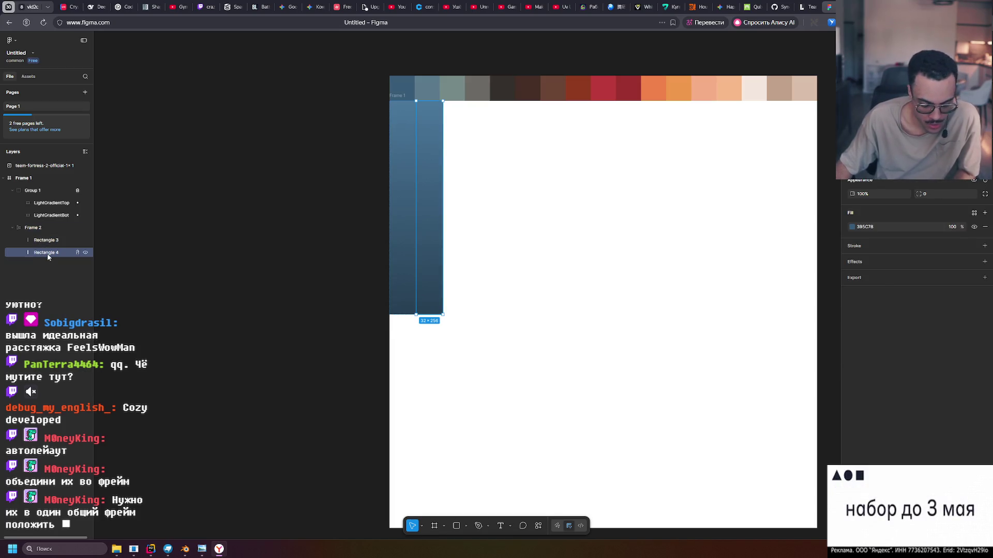
key("ctrl+d")
key("ctrl+d")
key("ctrl+d")
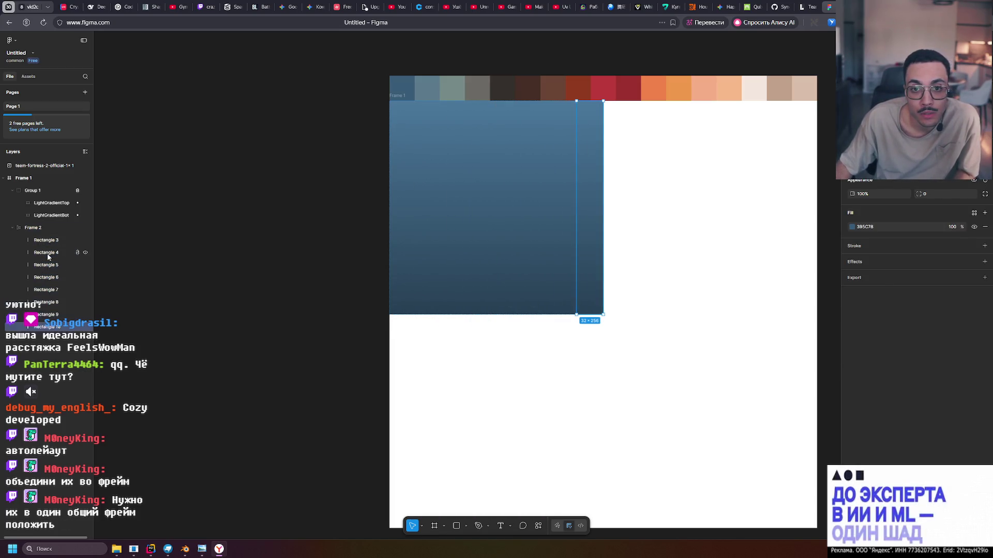
key("ctrl+d")
key("ctrl+d")
key("ctrl+d")
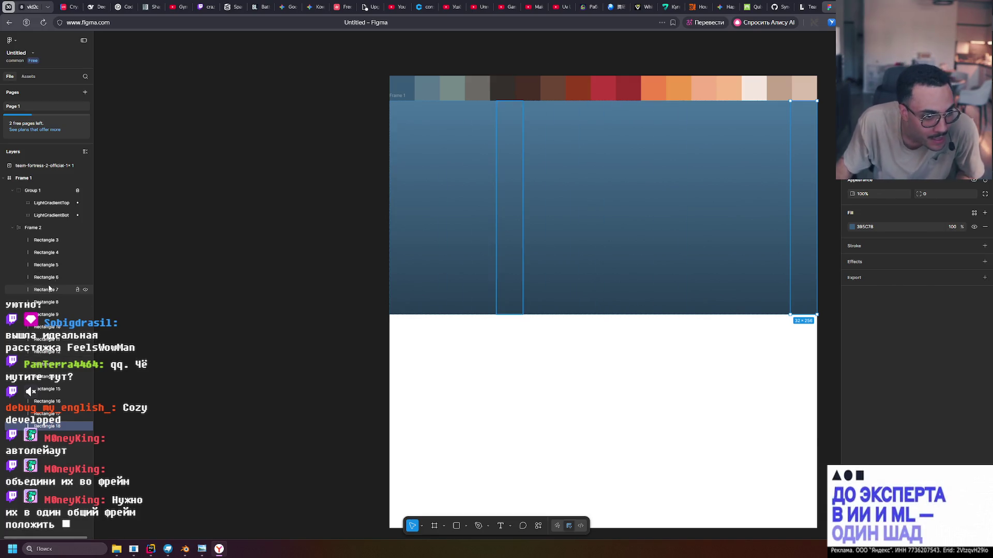
left_click(31, 230)
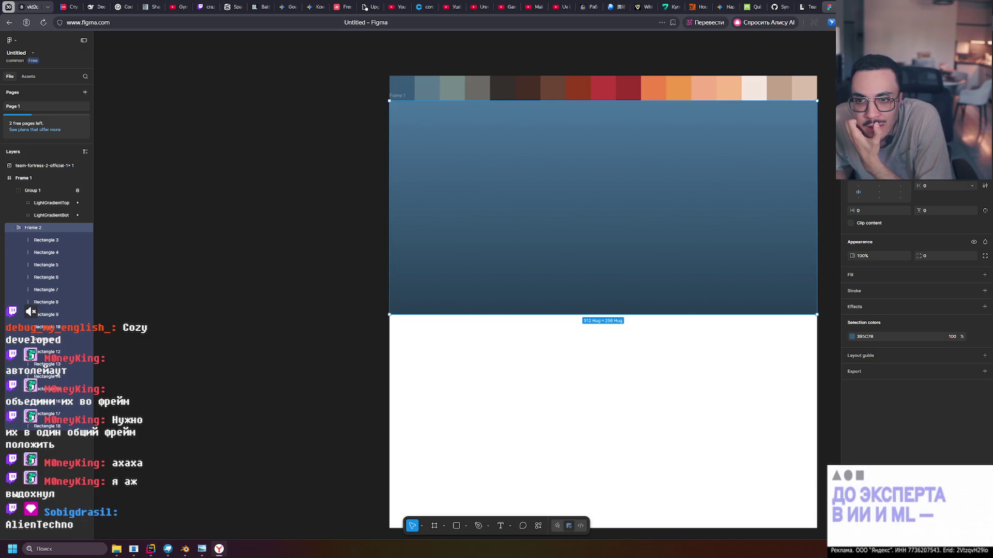
key("ctrl+shift+a")
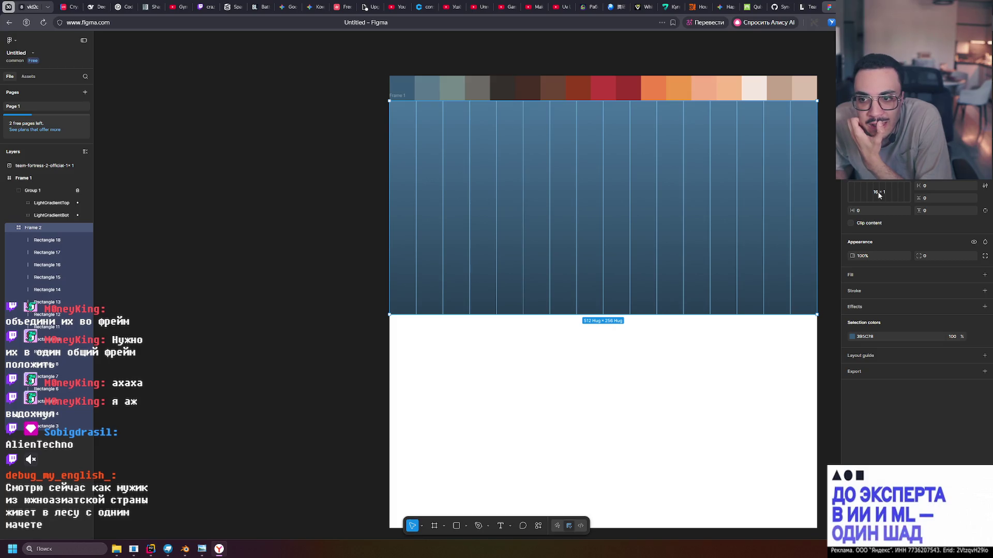
Set Frame 2's grid to 16 × 2 so it grows to 512 × 512, then select Rectangle 17.
left_click(969, 196)
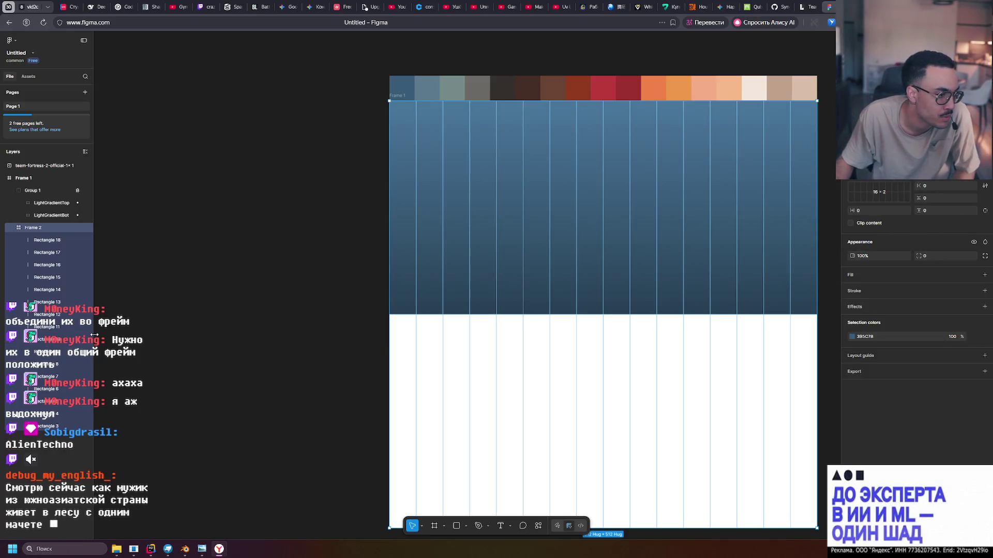
middle_click_drag(275, 264, 204, 266)
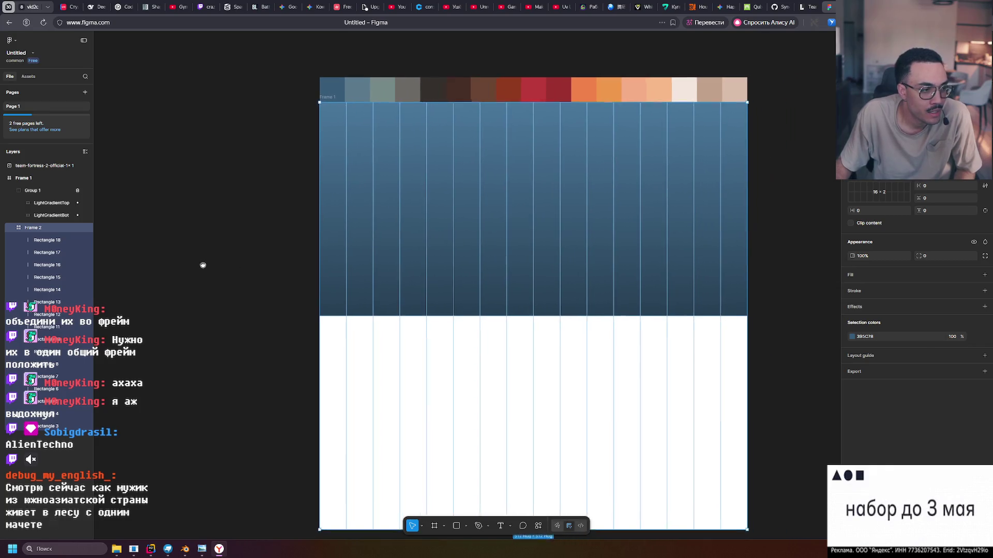
left_click(214, 246)
left_click(33, 227)
left_click(47, 240)
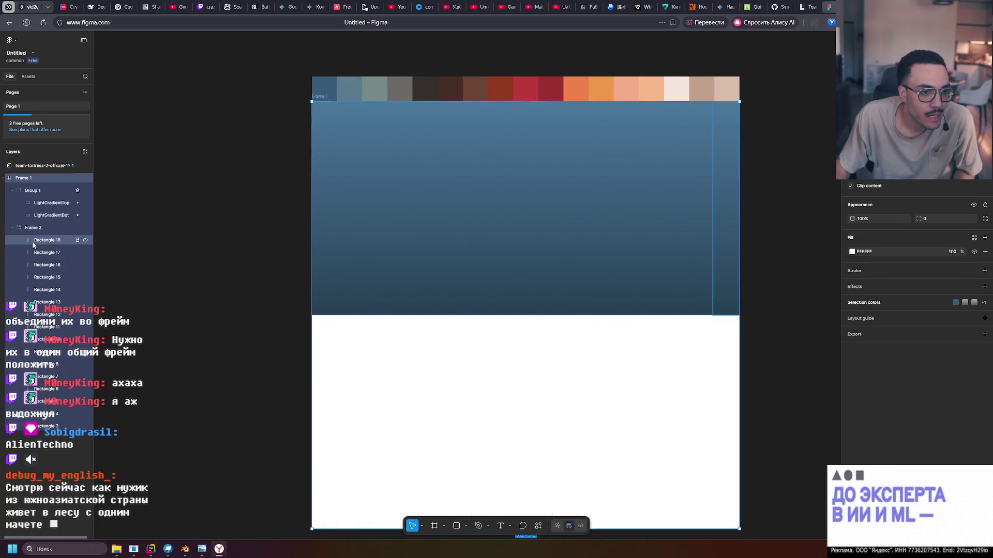
left_click(36, 253)
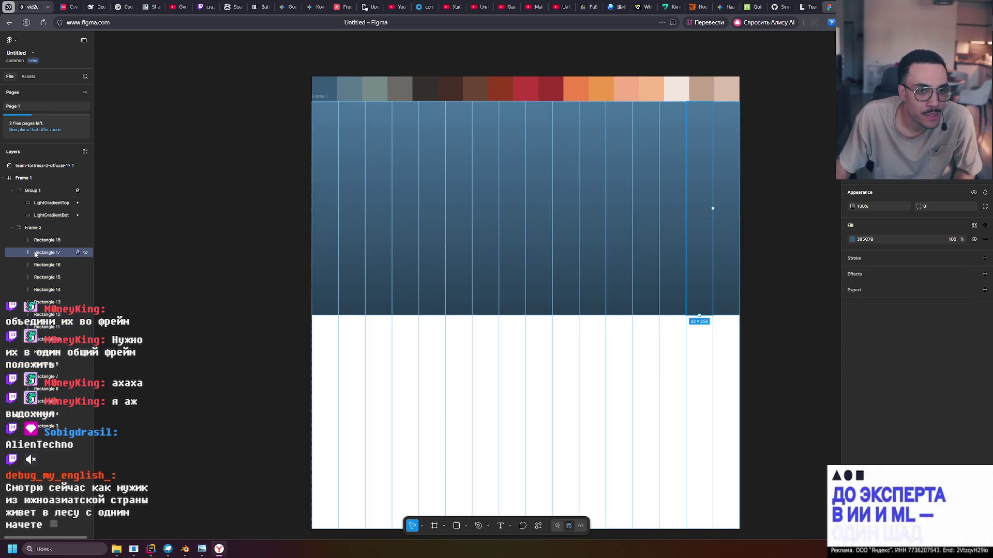
Eyedrop the second and third palette swatch colours onto the second and third columns.
left_click(45, 425)
left_click(50, 415)
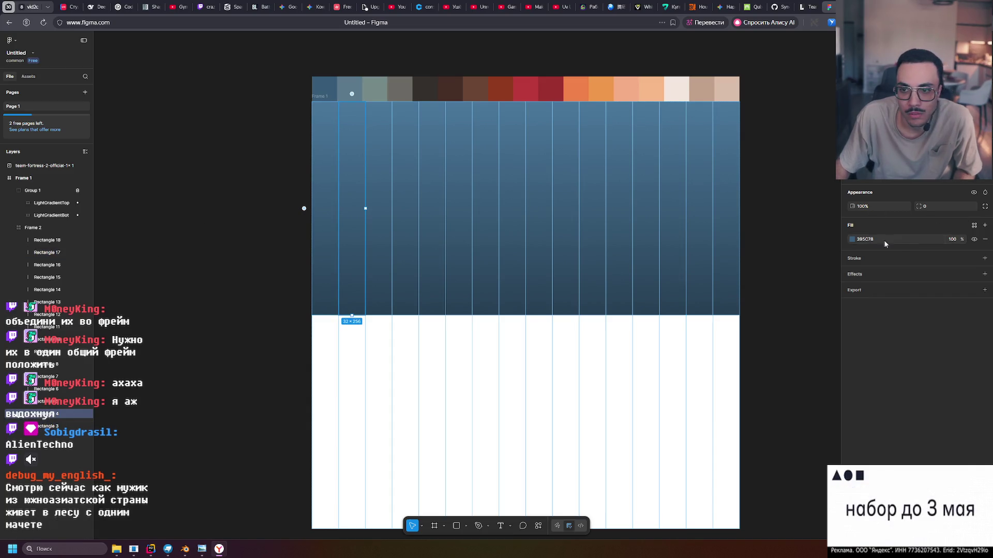
left_click(852, 239)
left_click(759, 364)
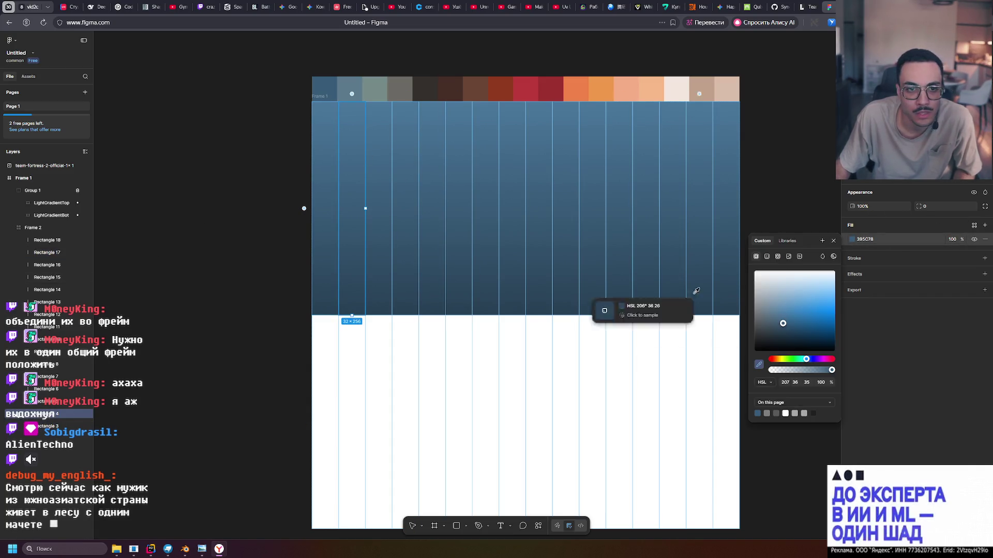
left_click(352, 80)
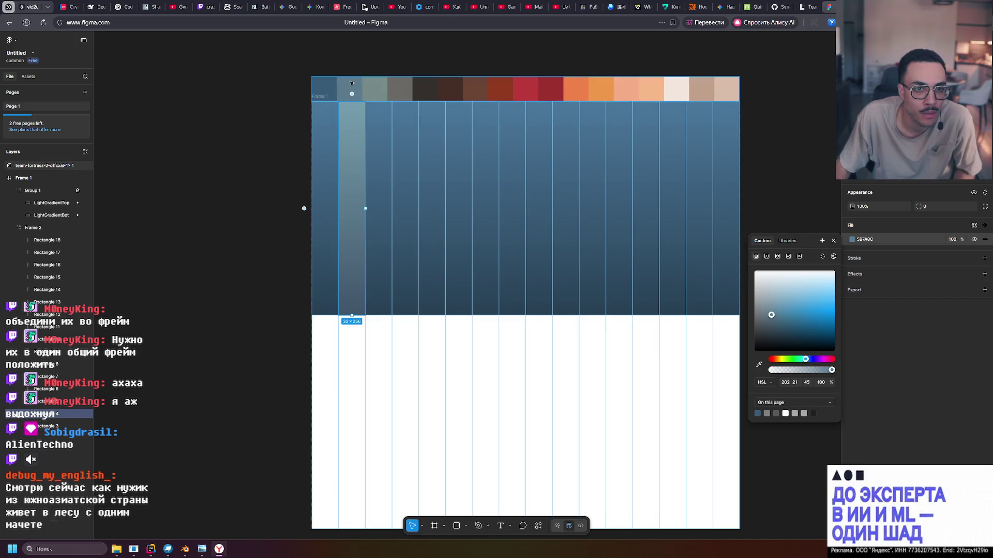
left_click(380, 118)
left_click(852, 240)
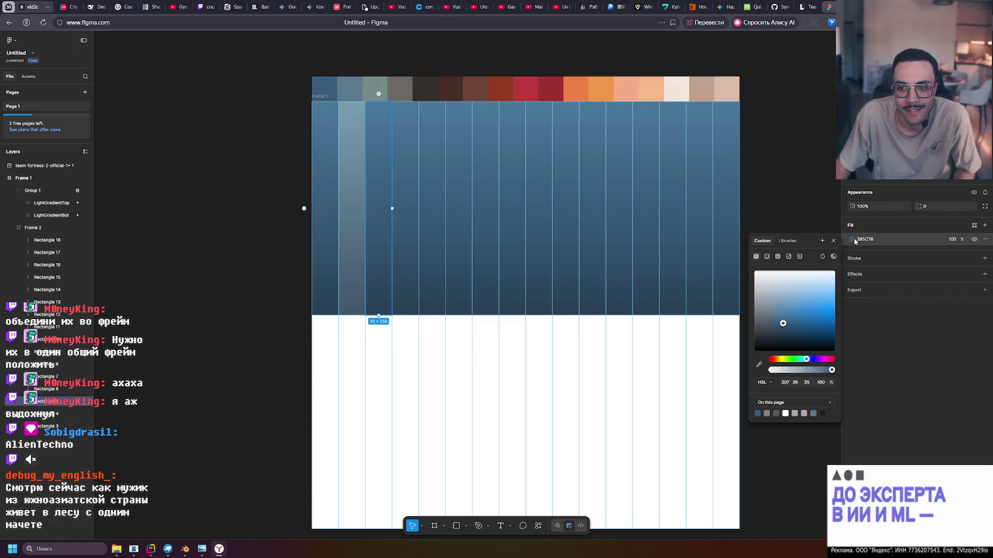
left_click(759, 364)
left_click(382, 96)
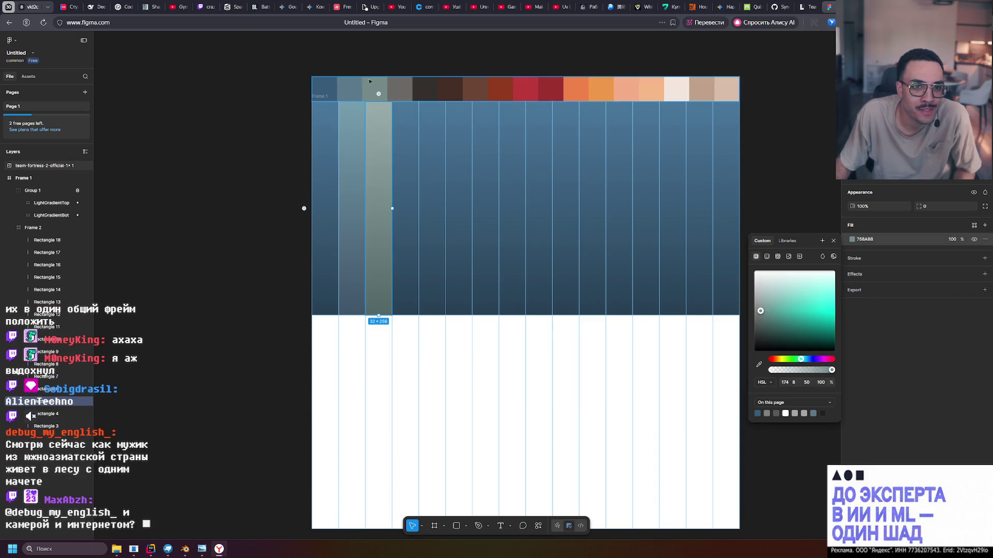
Recolour the fourth, fifth and sixth columns to the grey, dark and dark brown swatches.
left_click(63, 393)
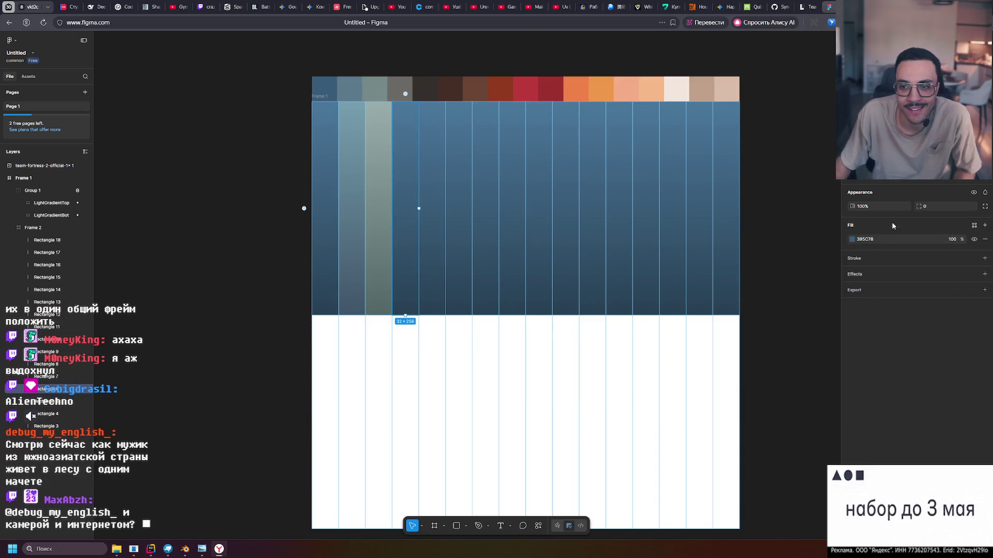
left_click(853, 240)
left_click(759, 365)
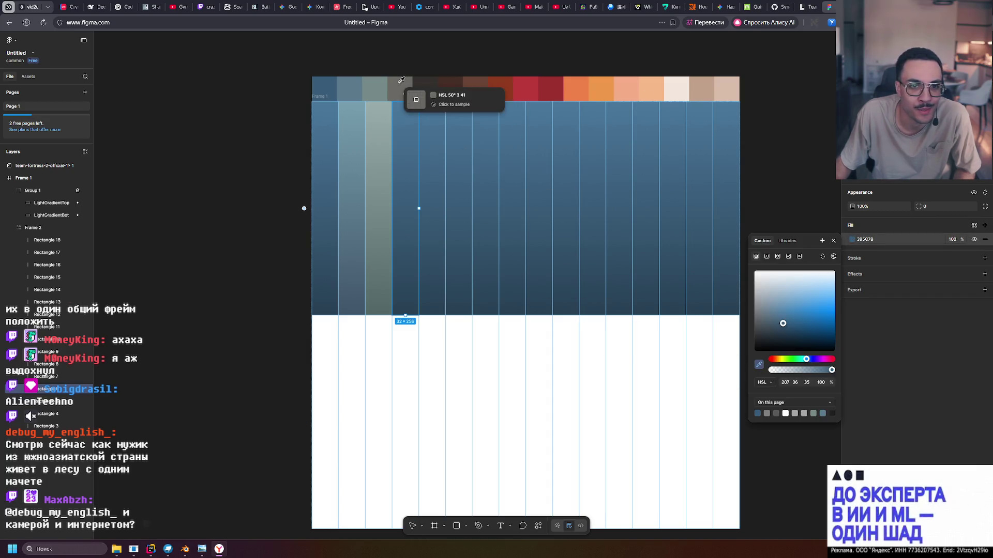
left_click(401, 80)
key("Tab")
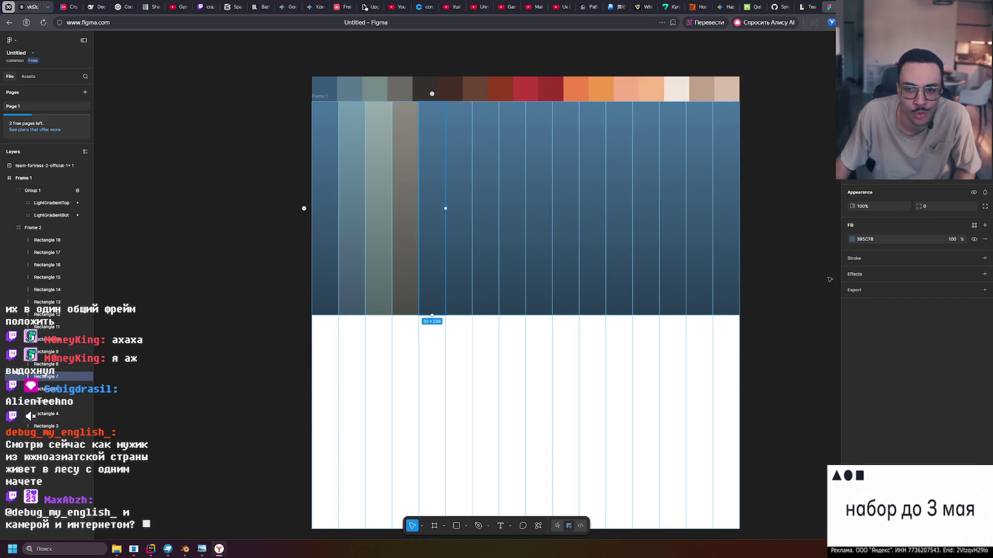
left_click(852, 240)
left_click(758, 365)
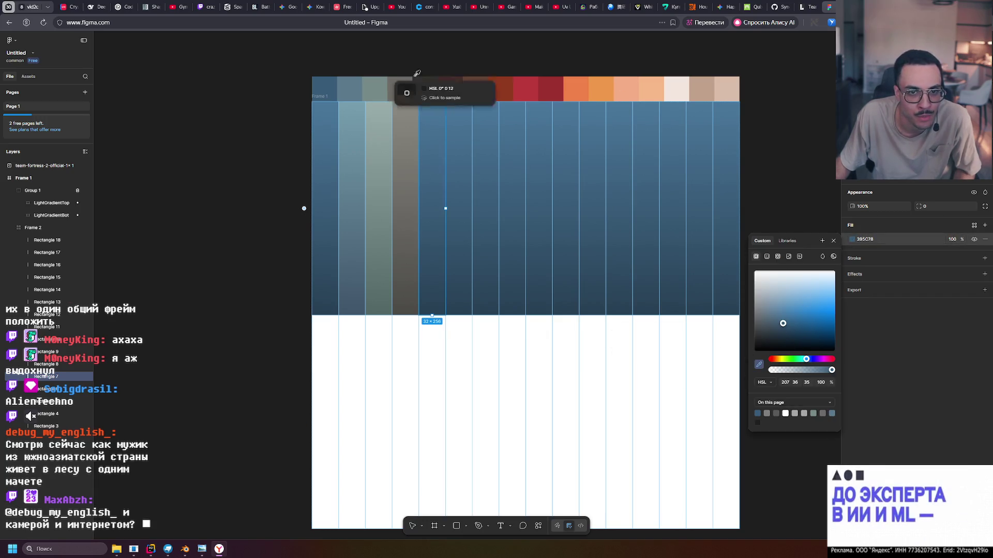
left_click(424, 87)
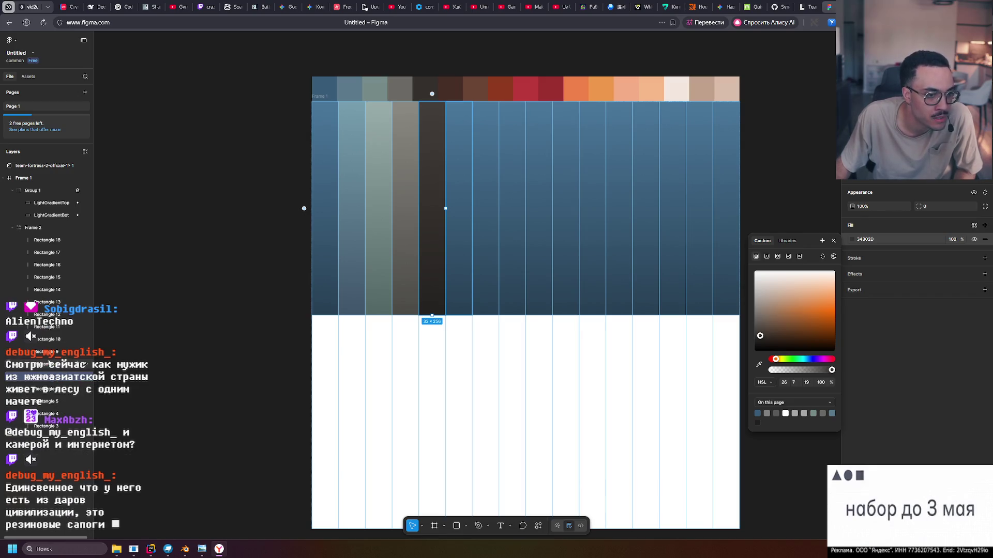
key("Tab")
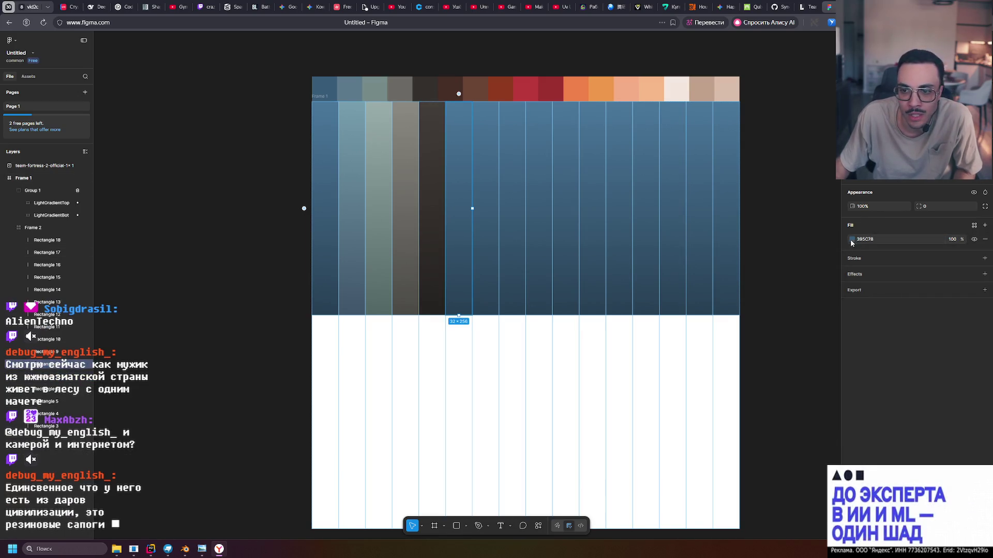
left_click(852, 240)
left_click(758, 365)
left_click(450, 88)
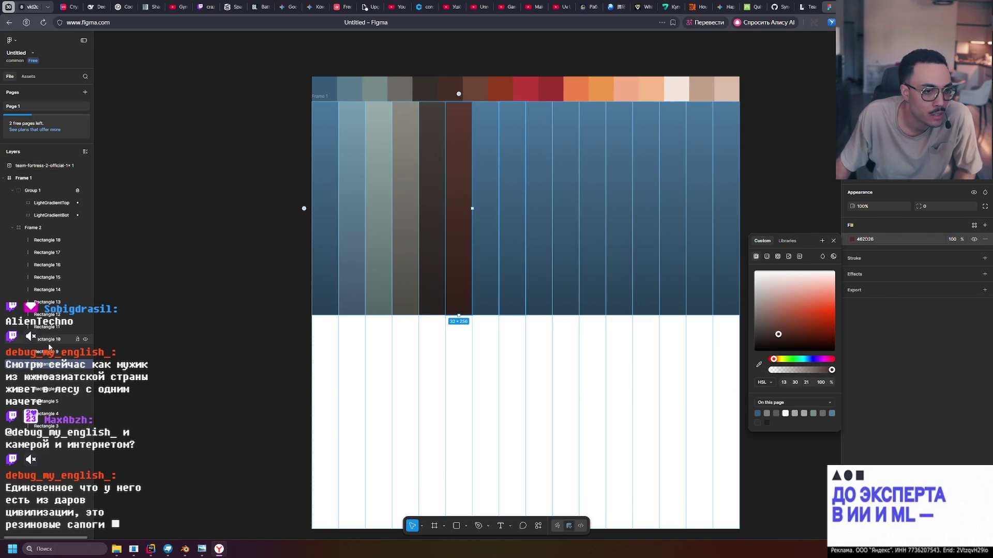
Recolour the seventh and eighth columns to the brown and rust-red swatches above them.
key("Tab")
left_click(851, 240)
left_click(758, 364)
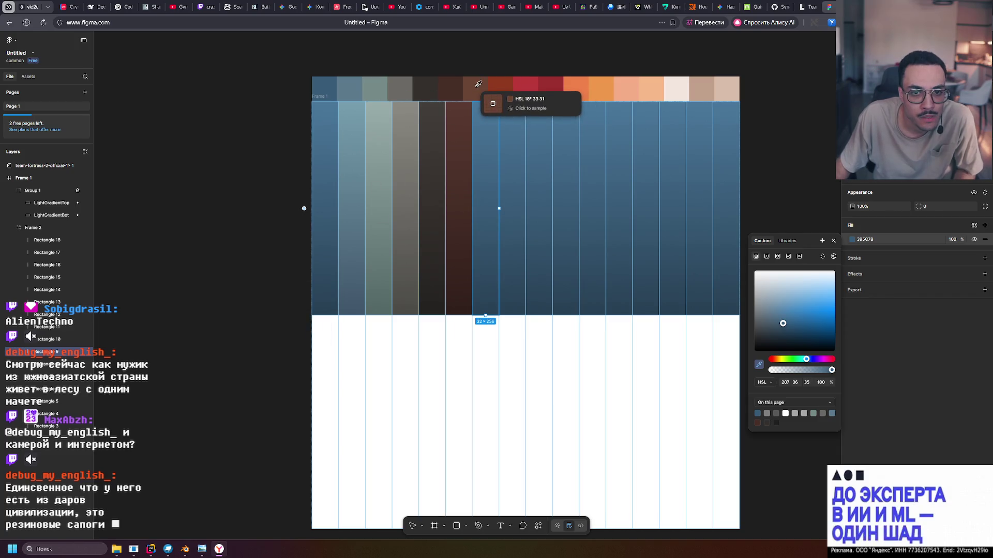
left_click(477, 89)
left_click(32, 340)
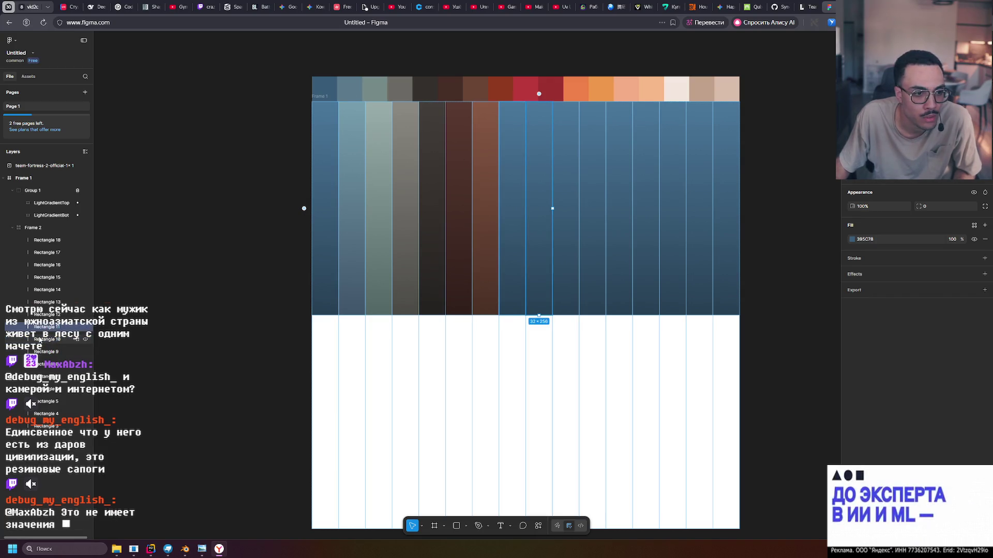
left_click(851, 239)
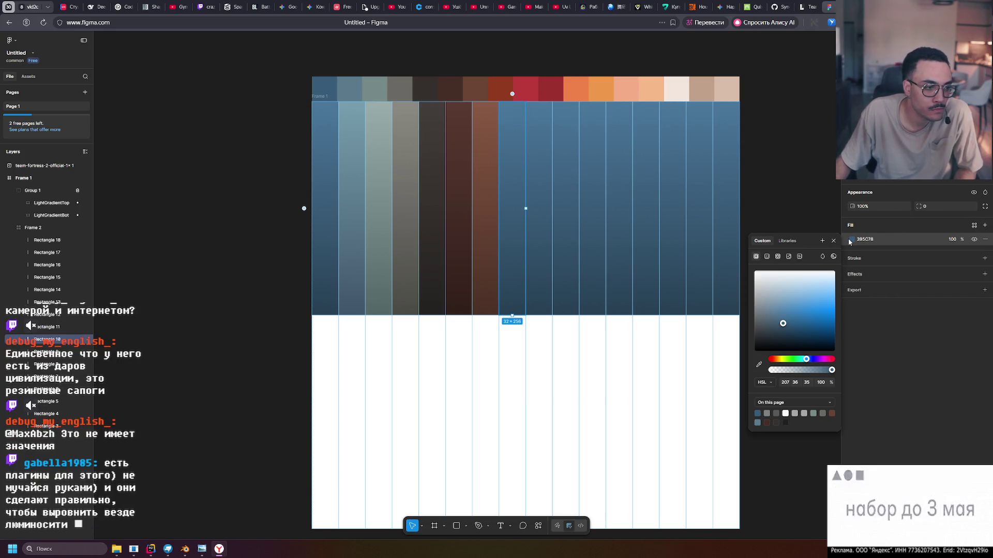
left_click(759, 365)
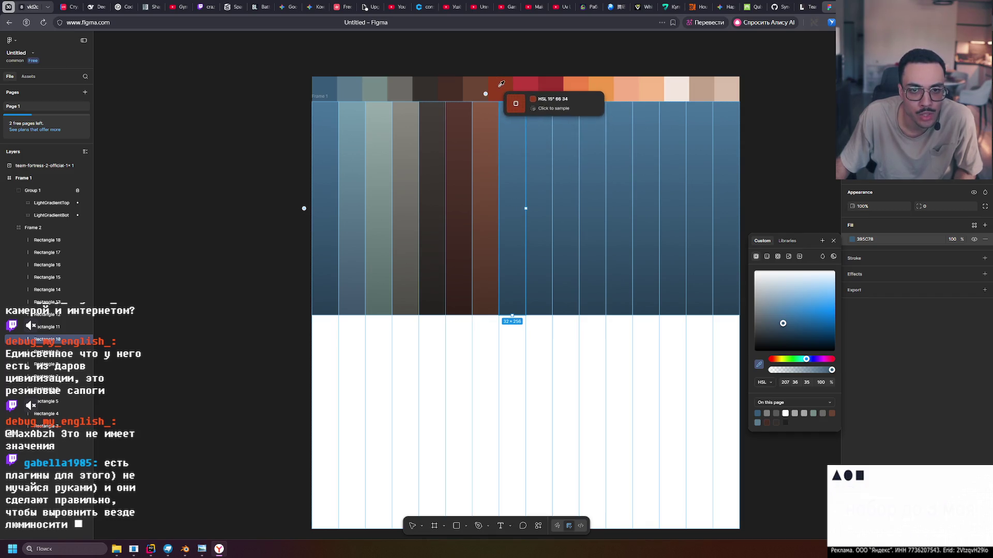
left_click(498, 88)
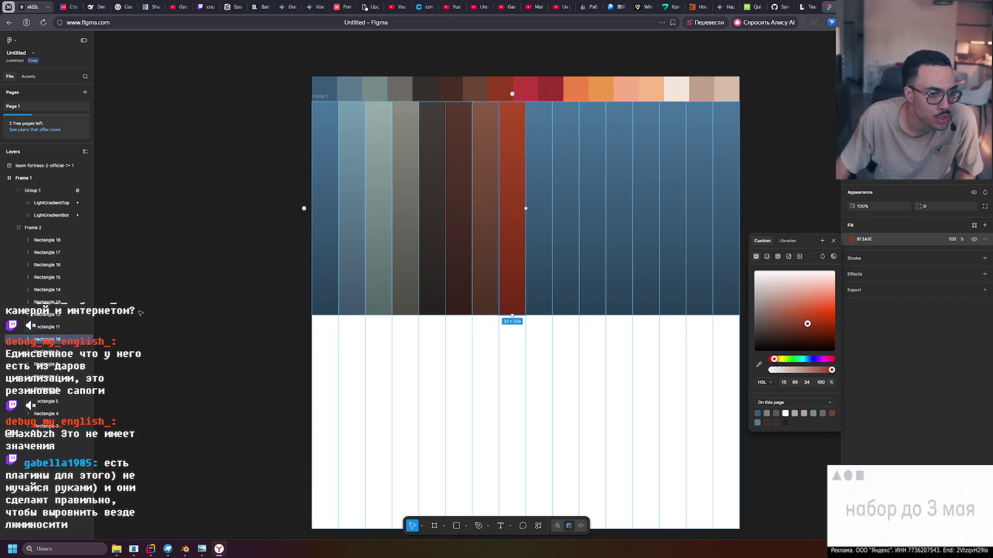
key("Tab")
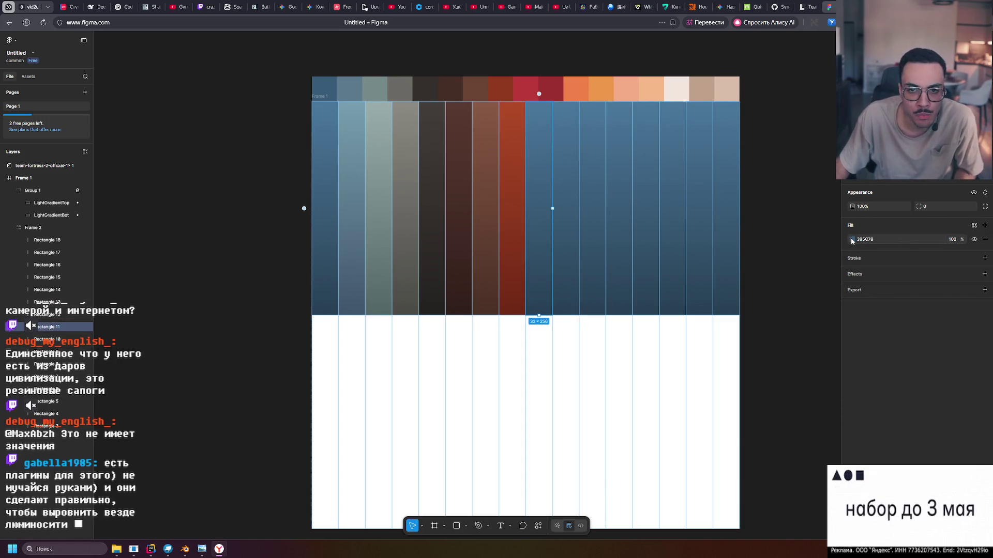
Recolour the next three columns to the red, dark-red and orange swatches.
left_click(851, 240)
left_click(758, 364)
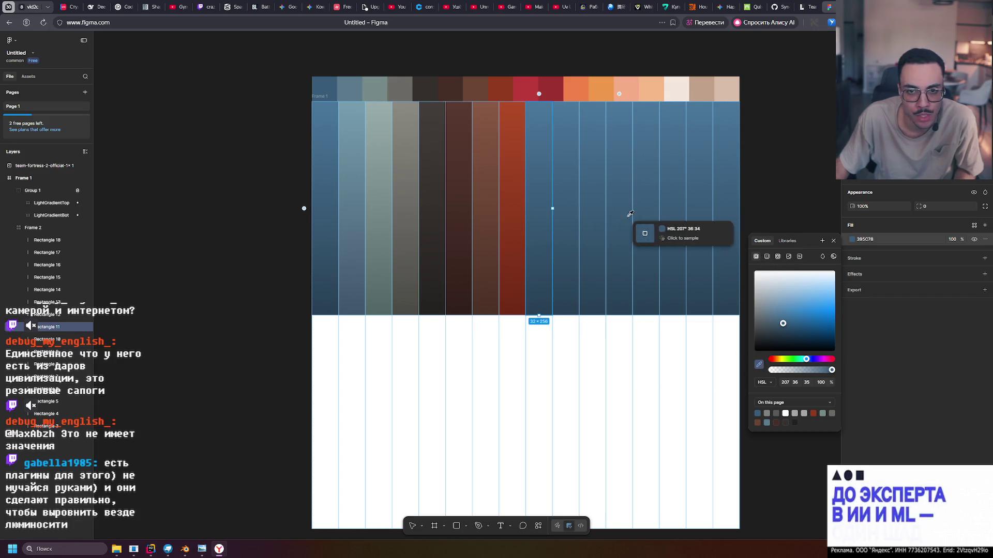
left_click(530, 80)
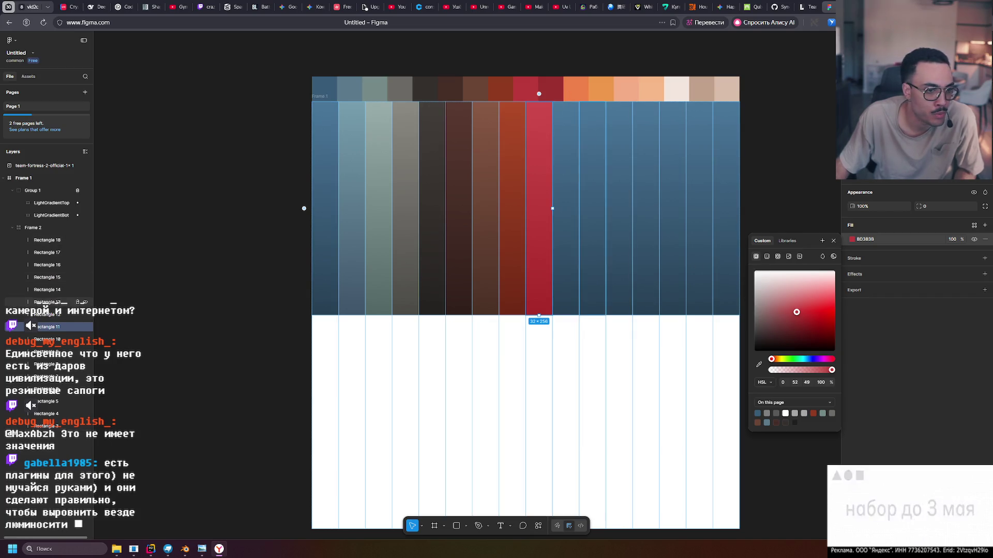
left_click(565, 238)
left_click(852, 240)
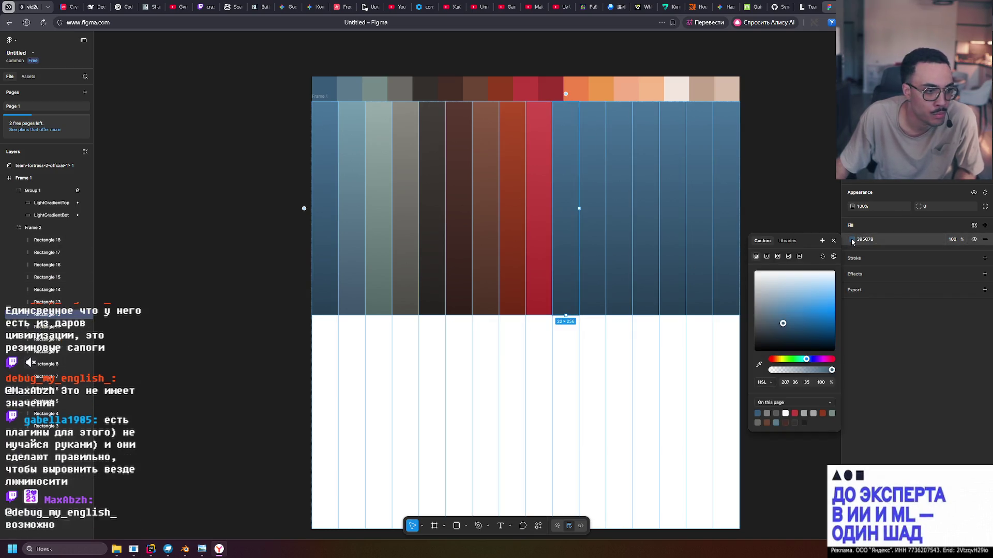
left_click(759, 365)
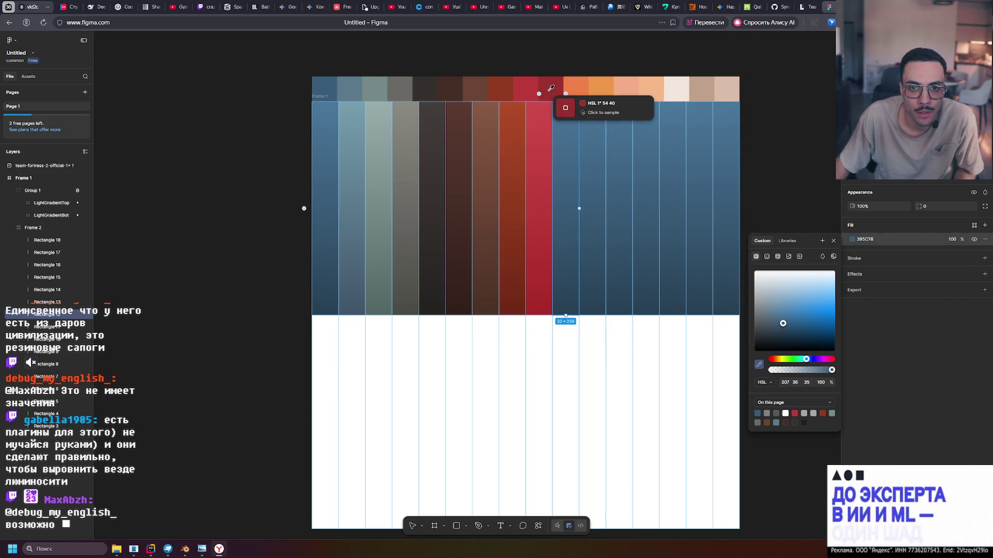
left_click(551, 92)
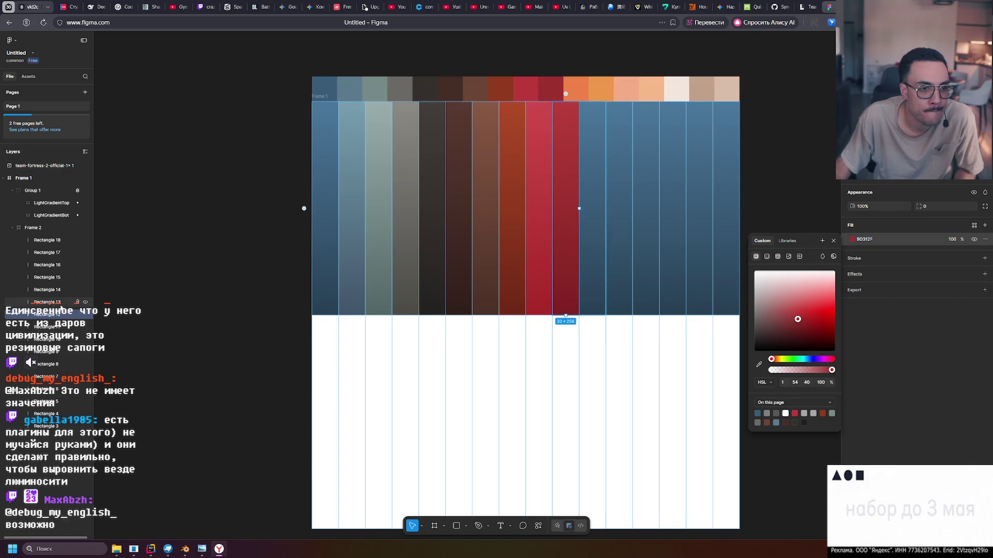
left_click(592, 129)
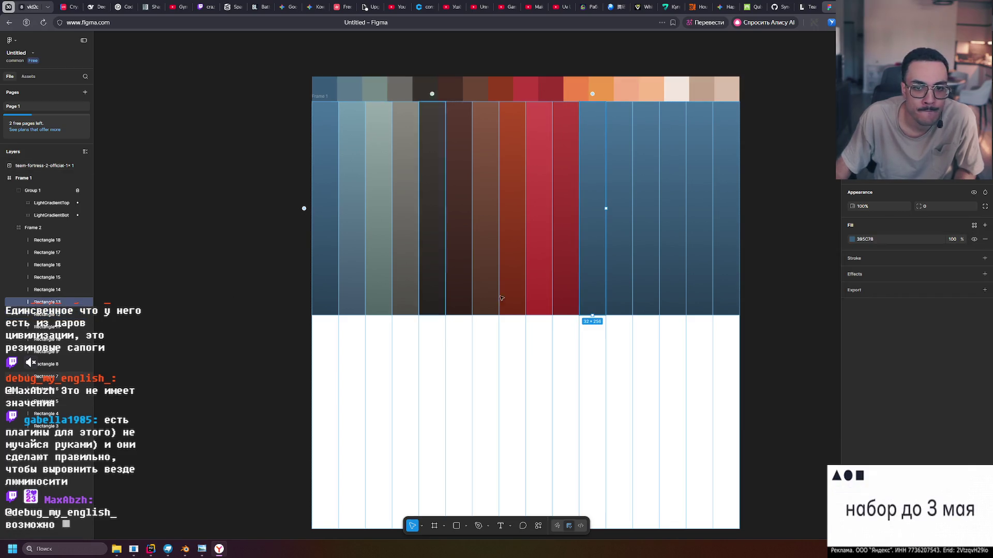
left_click(851, 240)
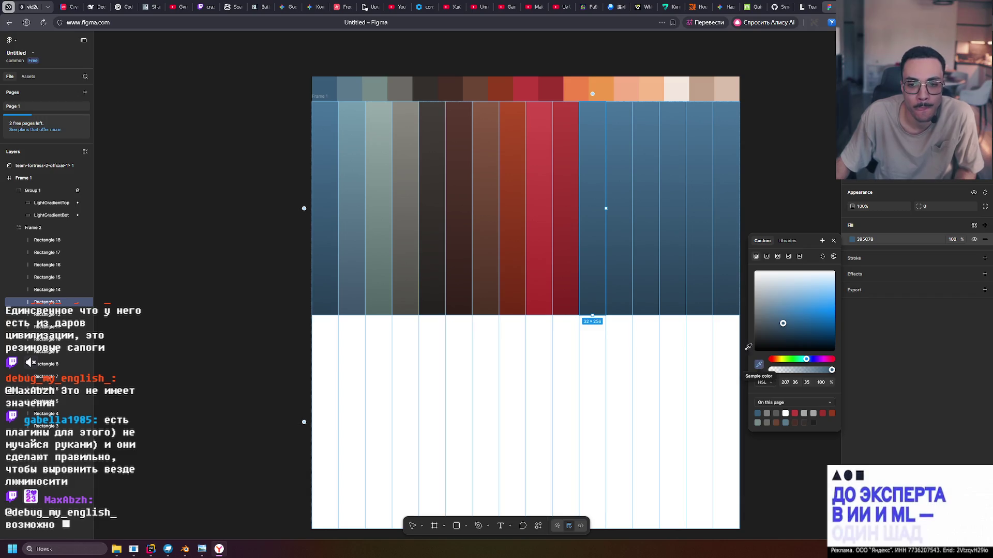
left_click(759, 365)
left_click(579, 87)
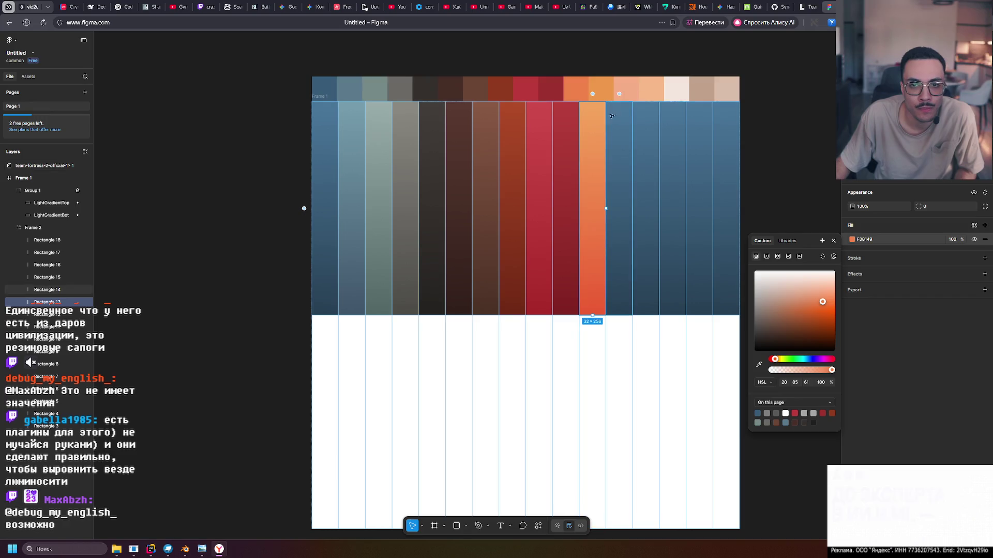
Recolour the following three columns to the lighter orange, peach and light peach swatches.
left_click(47, 289)
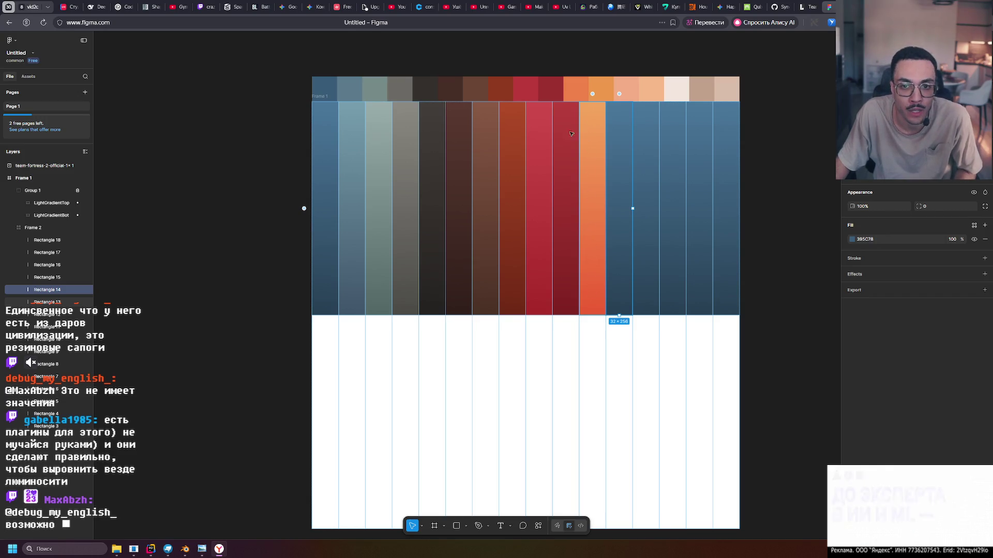
left_click(852, 240)
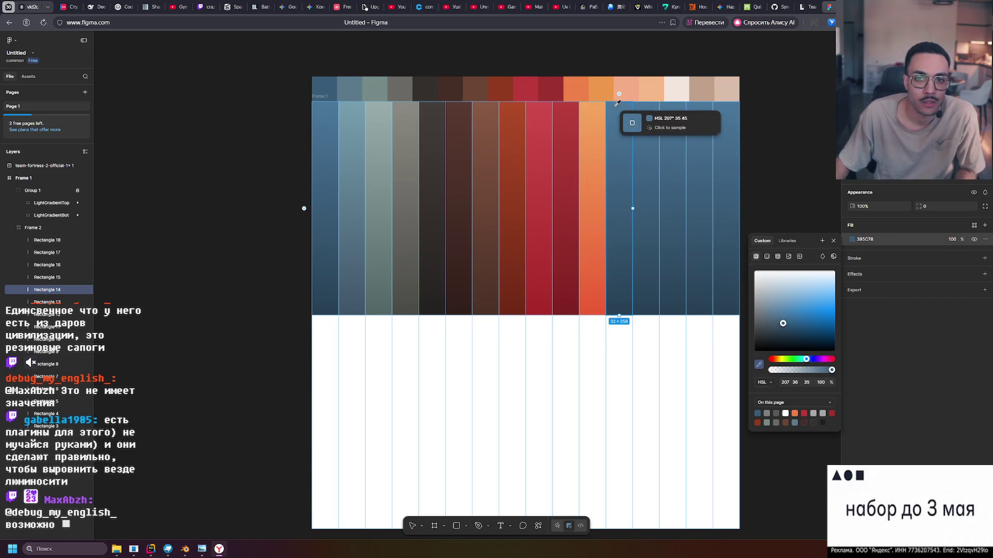
left_click(609, 98)
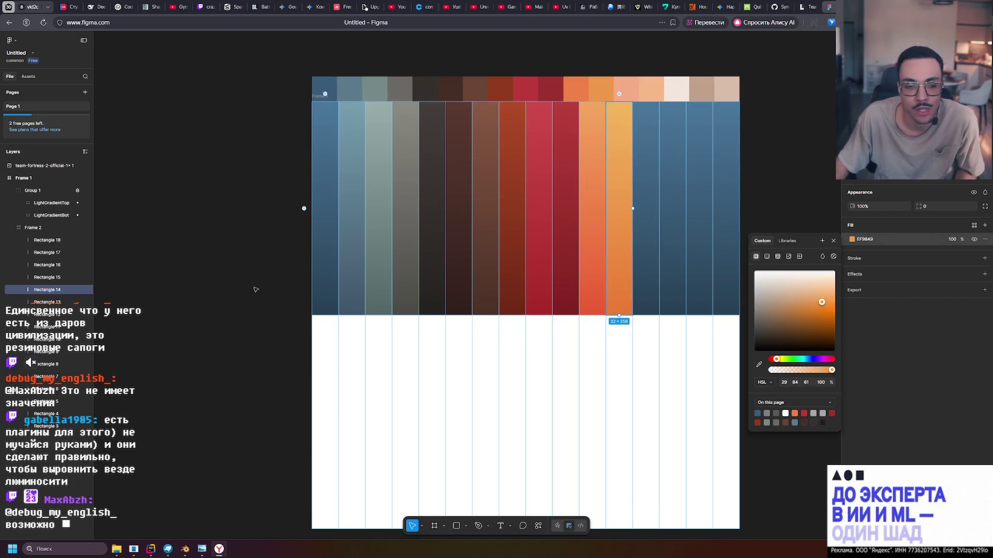
left_click(34, 280)
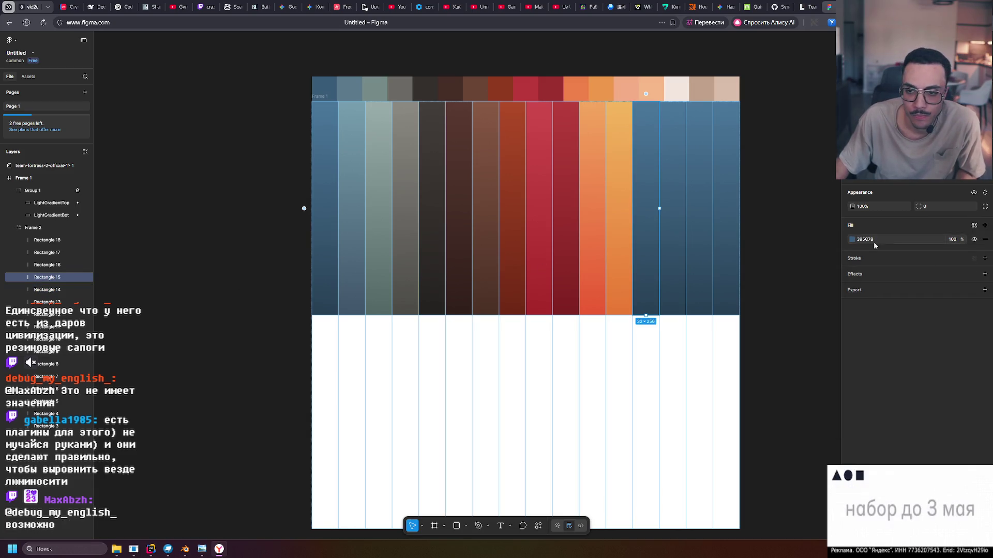
left_click(852, 240)
left_click(759, 365)
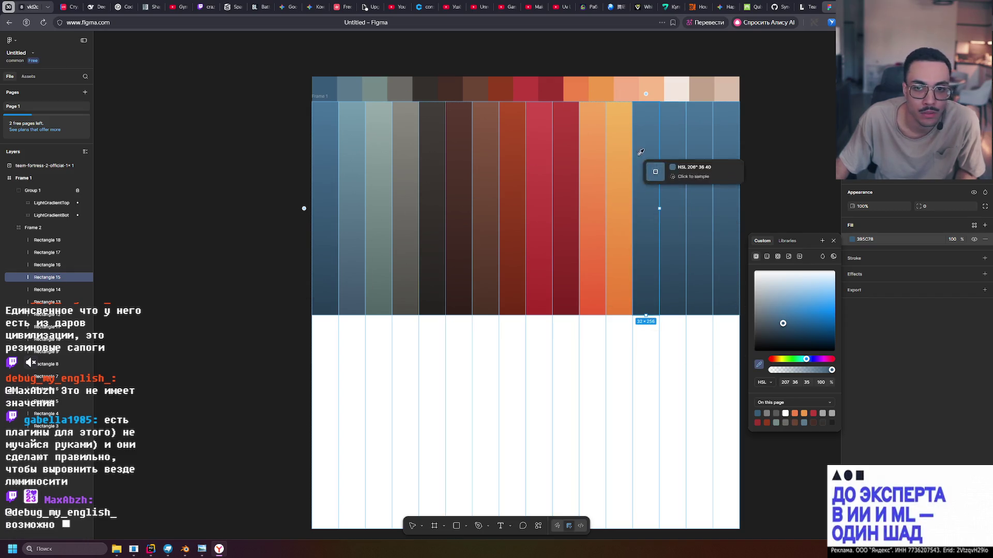
left_click(646, 89)
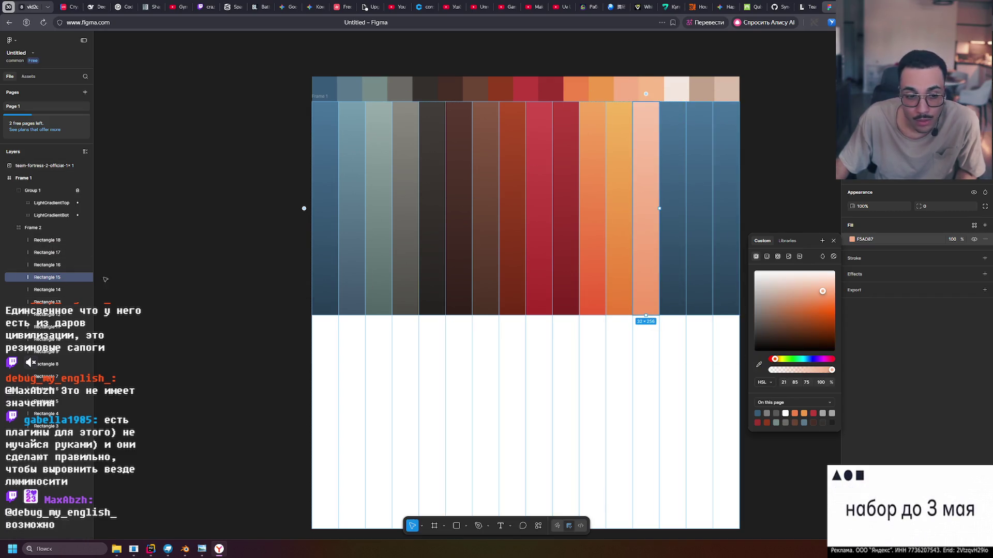
left_click(52, 265)
left_click(851, 241)
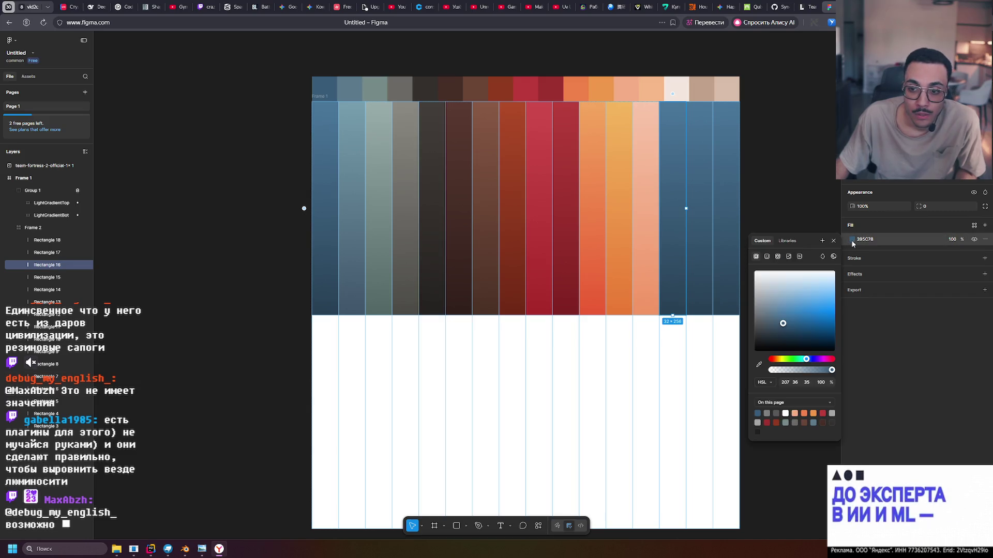
left_click(759, 365)
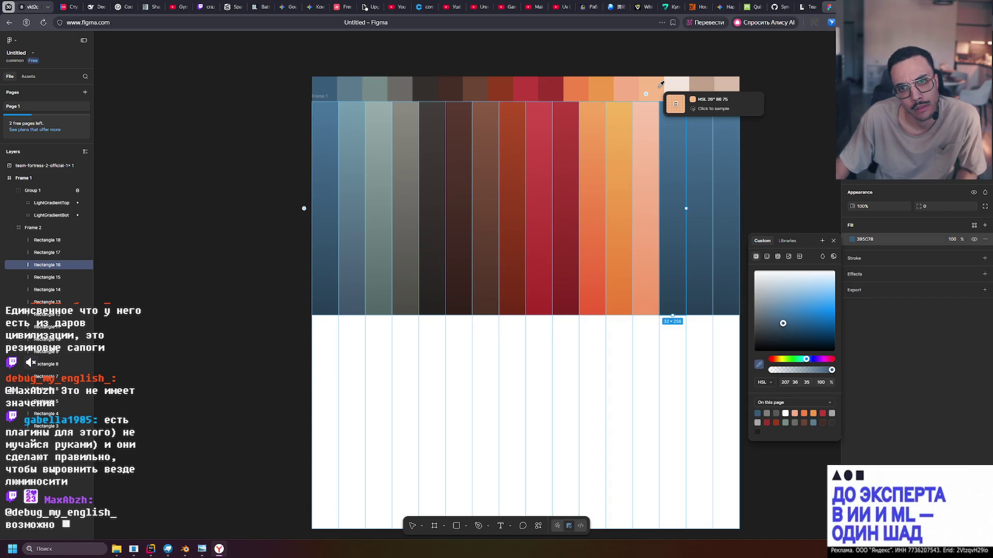
left_click(659, 86)
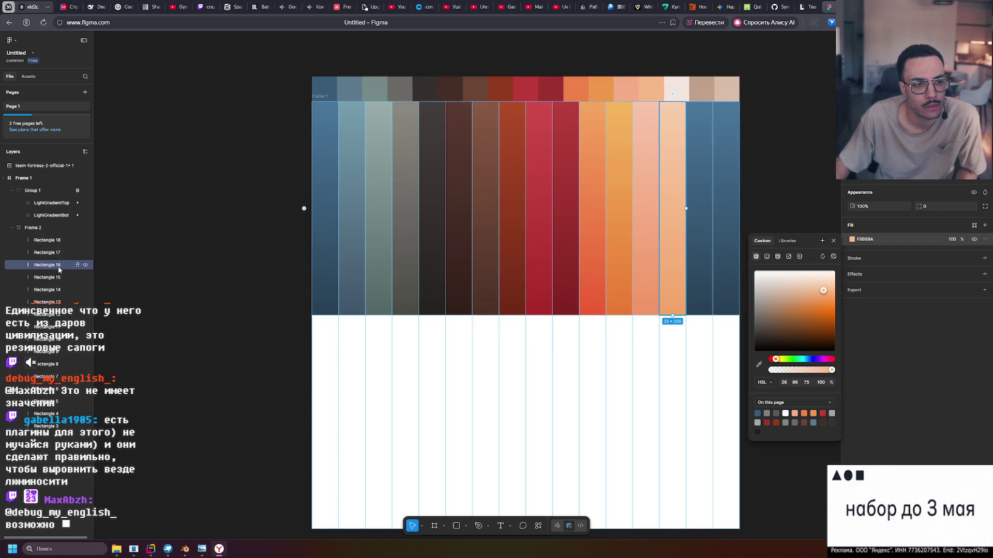
Recolour the last two blue columns to the off-white and tan swatches.
left_click(51, 253)
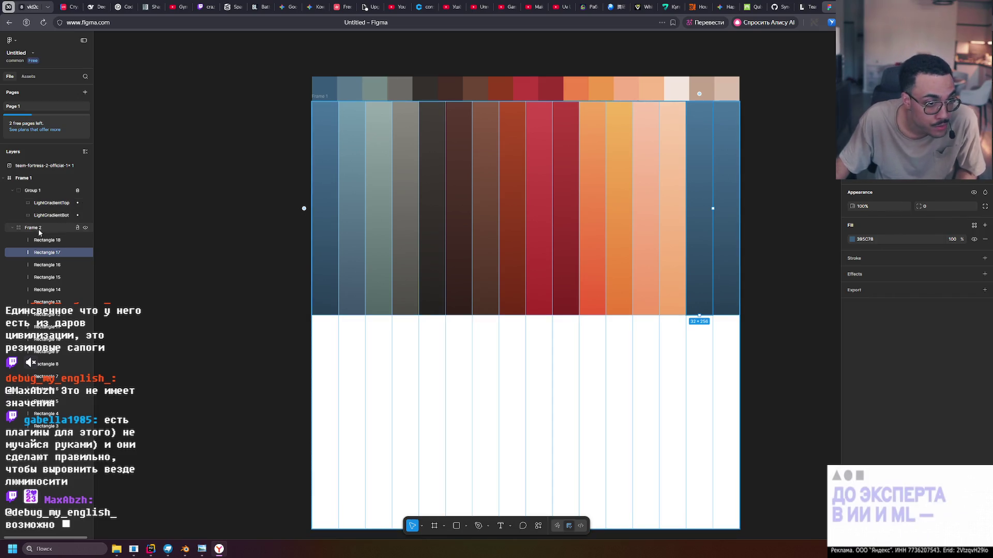
left_click(851, 240)
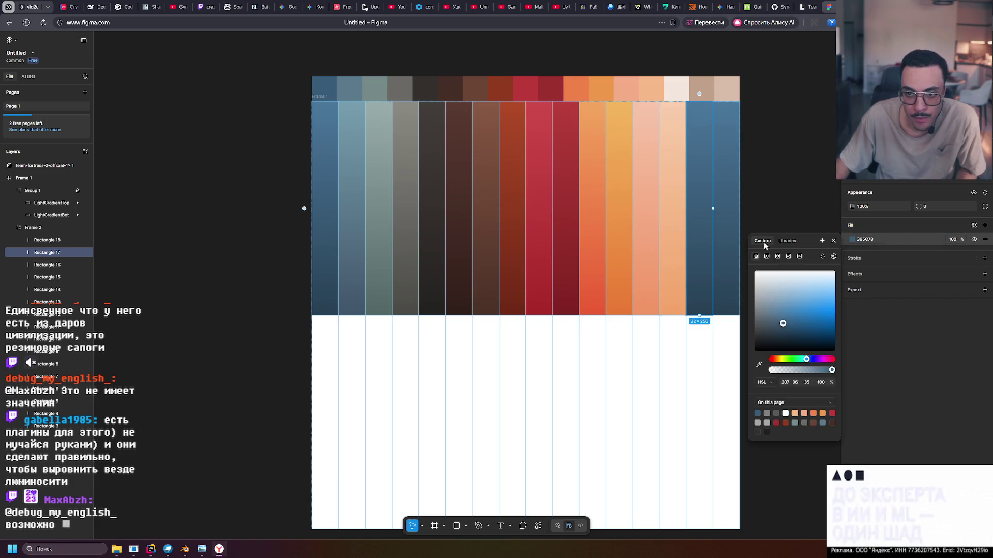
left_click(758, 365)
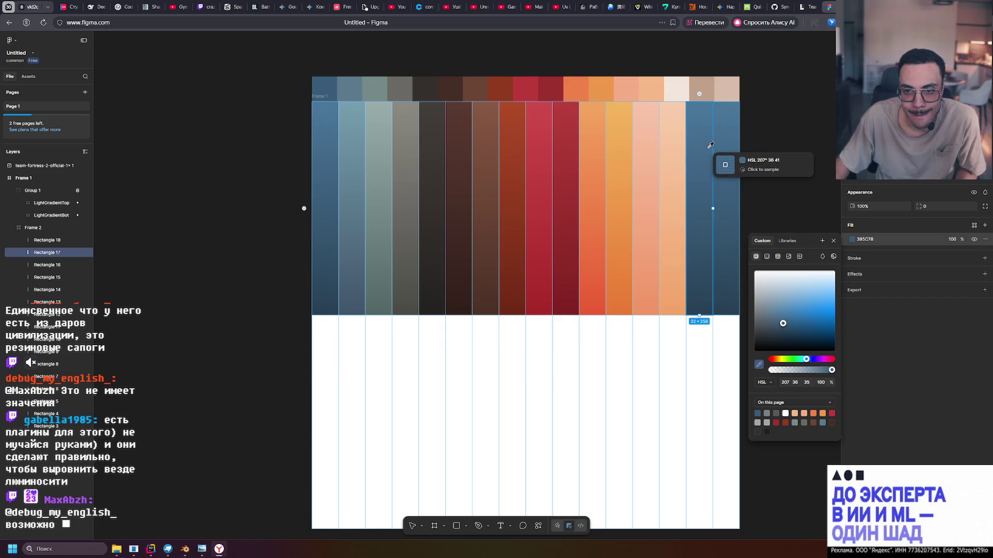
left_click(682, 88)
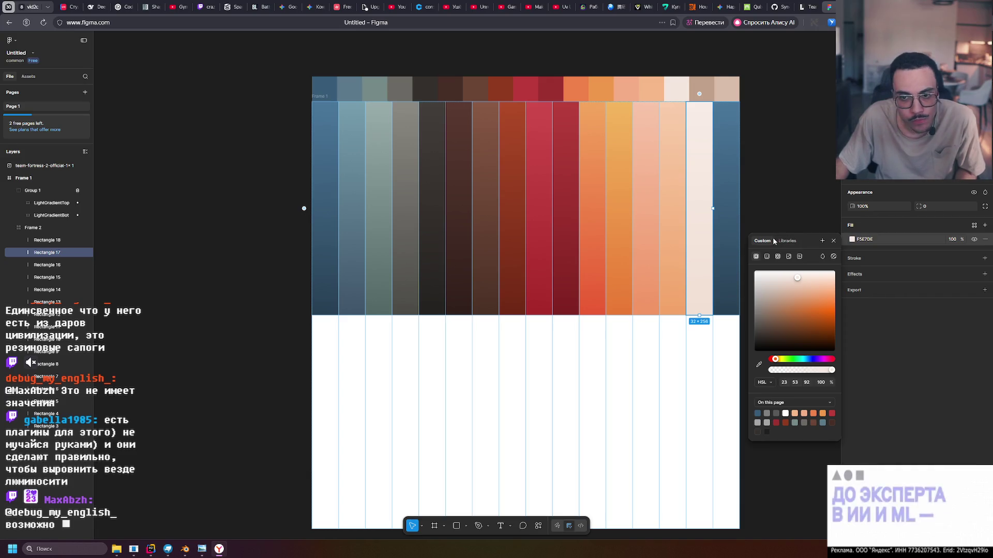
left_click(49, 240)
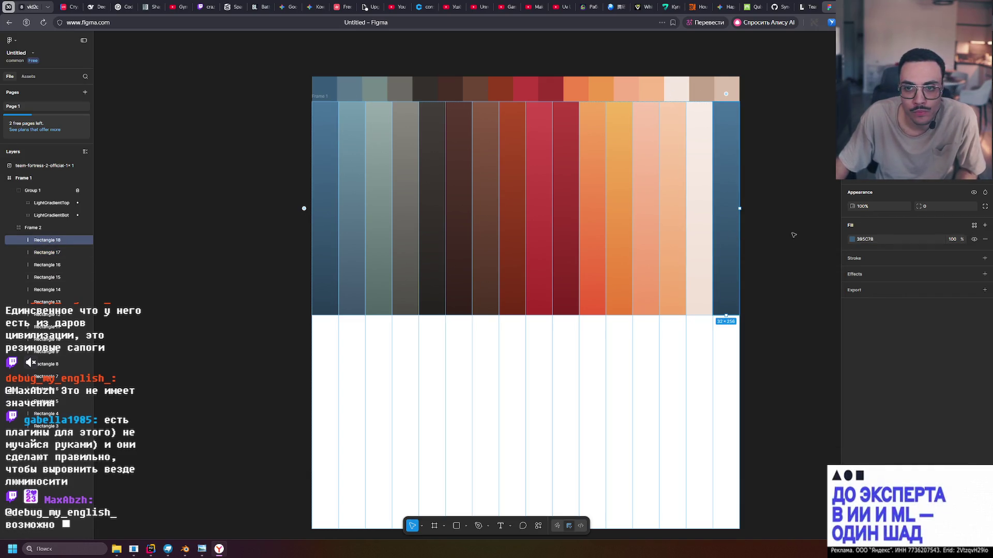
left_click(852, 240)
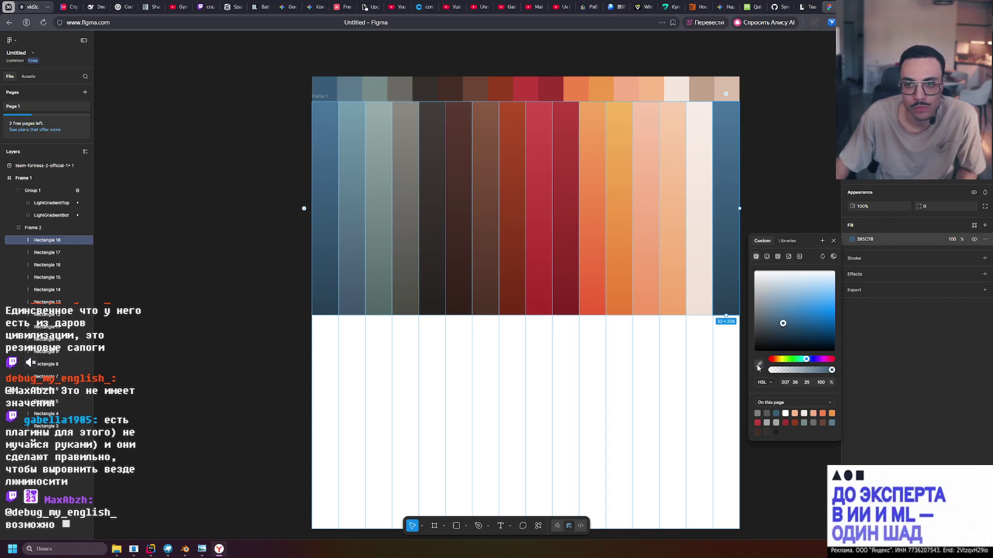
left_click(759, 368)
left_click(704, 88)
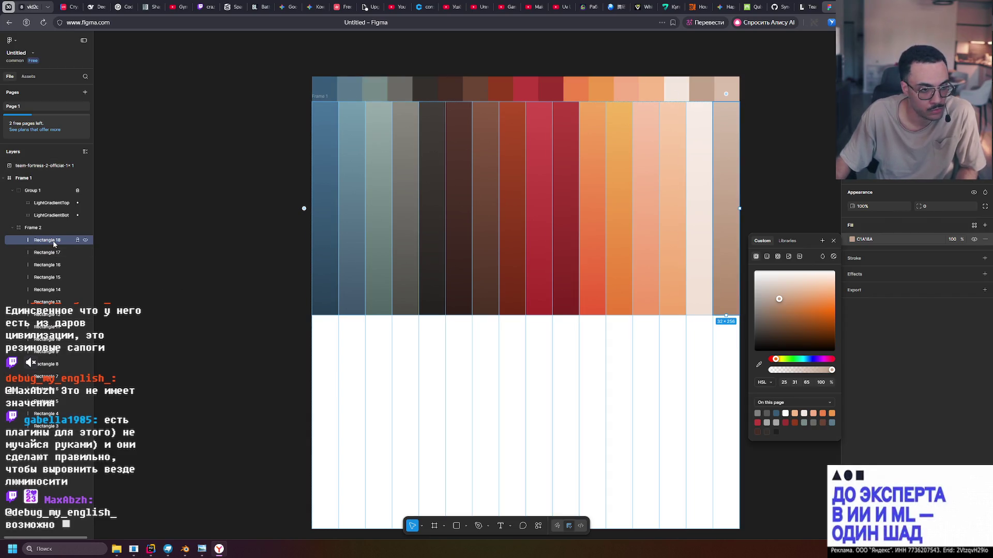
Paste a new rectangle into the lower row and fill it with the beige swatch colour.
key("ctrl+v")
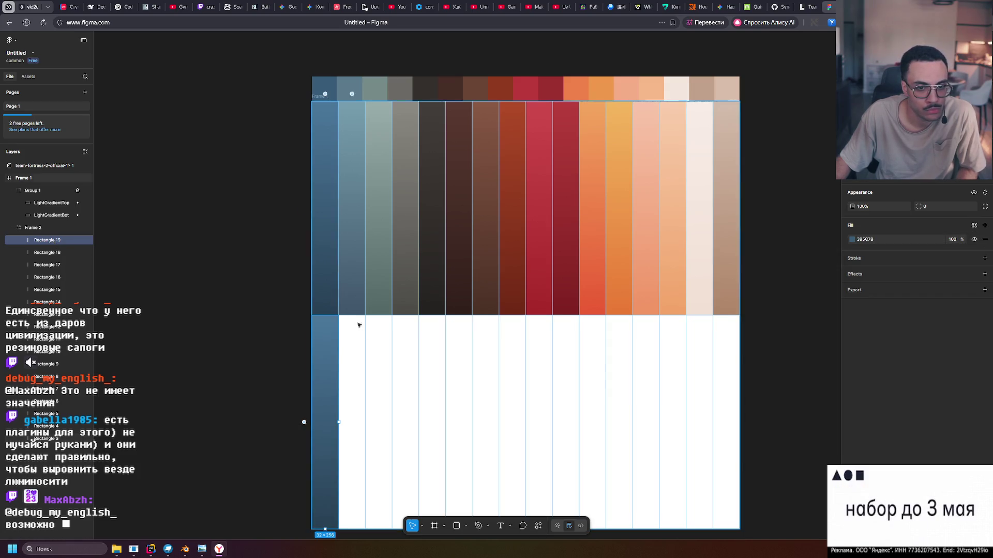
left_click(852, 240)
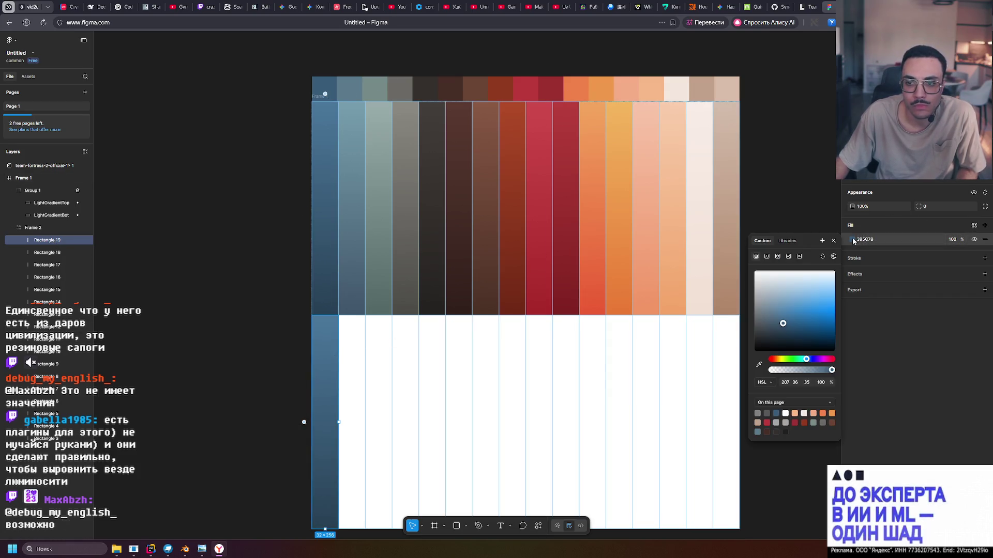
left_click(759, 364)
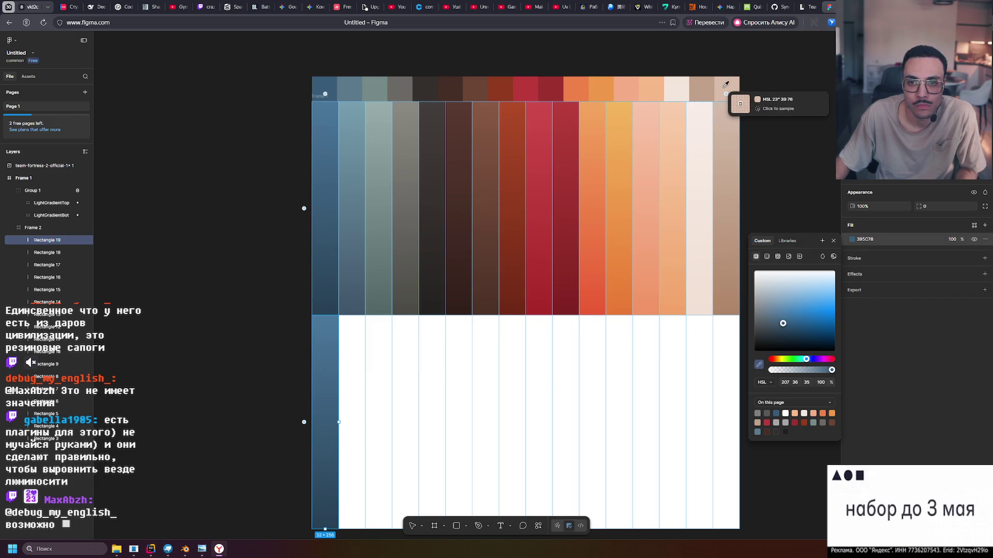
left_click(725, 89)
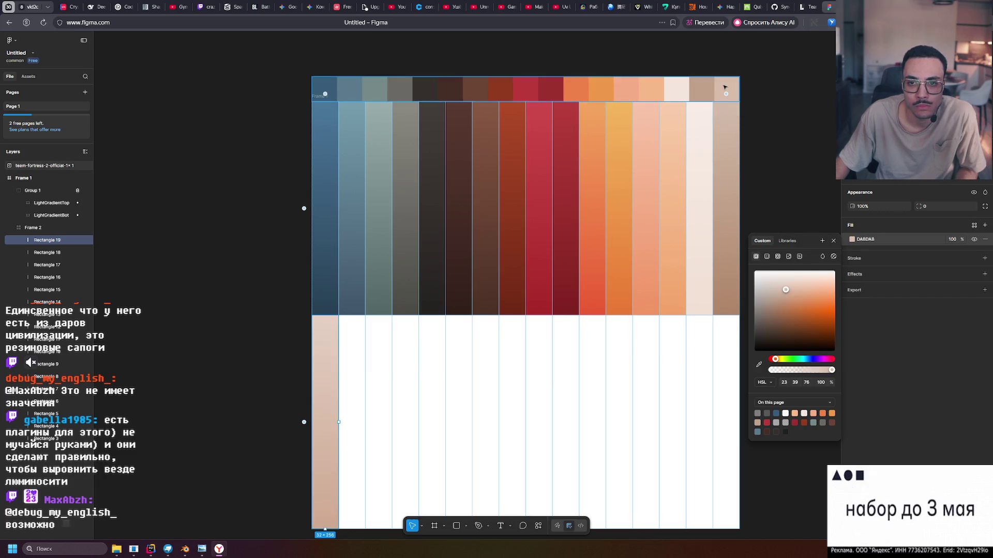
left_click(796, 104)
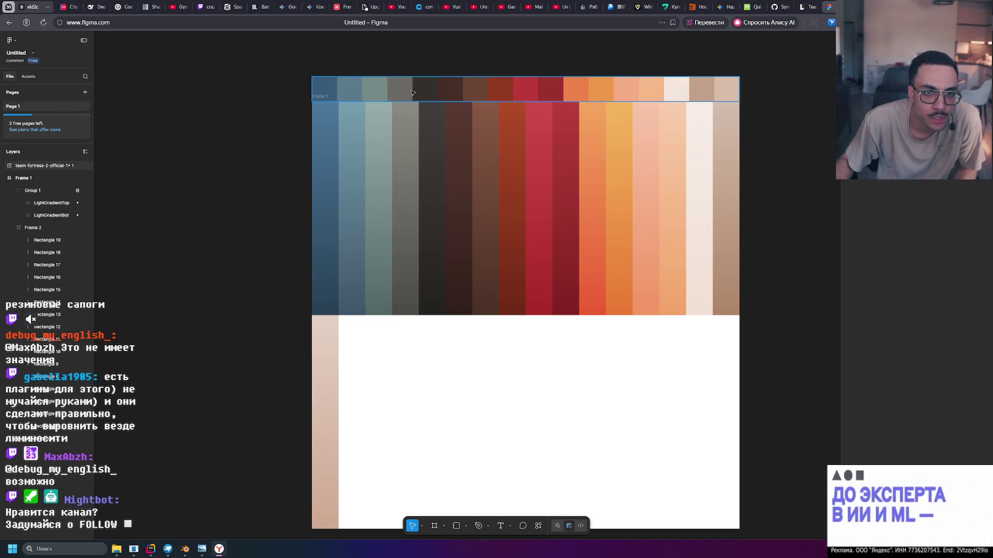
Move the swatch strip above Frame 1 and hide Frame 1's white FFFFFF fill.
left_click_drag(657, 90, 658, 67)
left_click(314, 98)
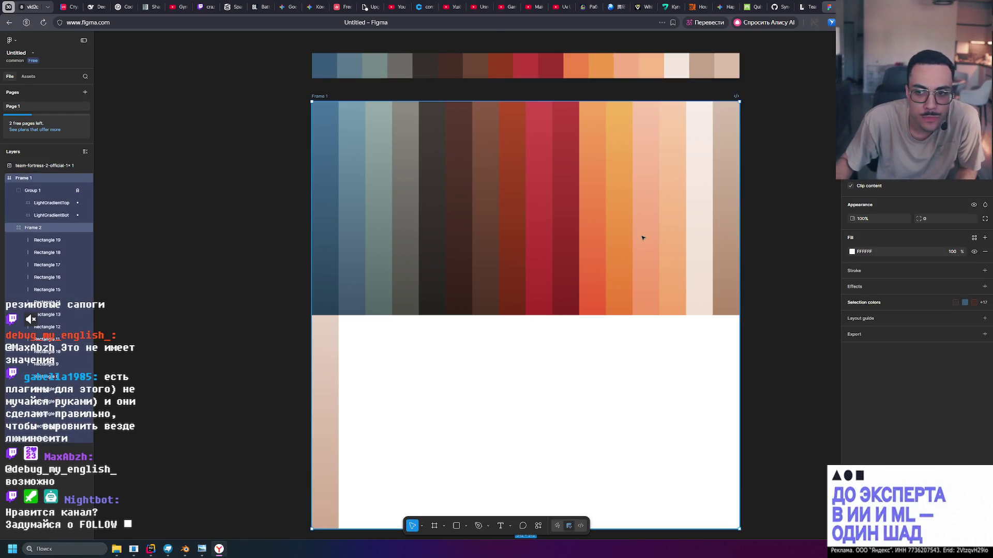
scroll(690, 249, "down", 2)
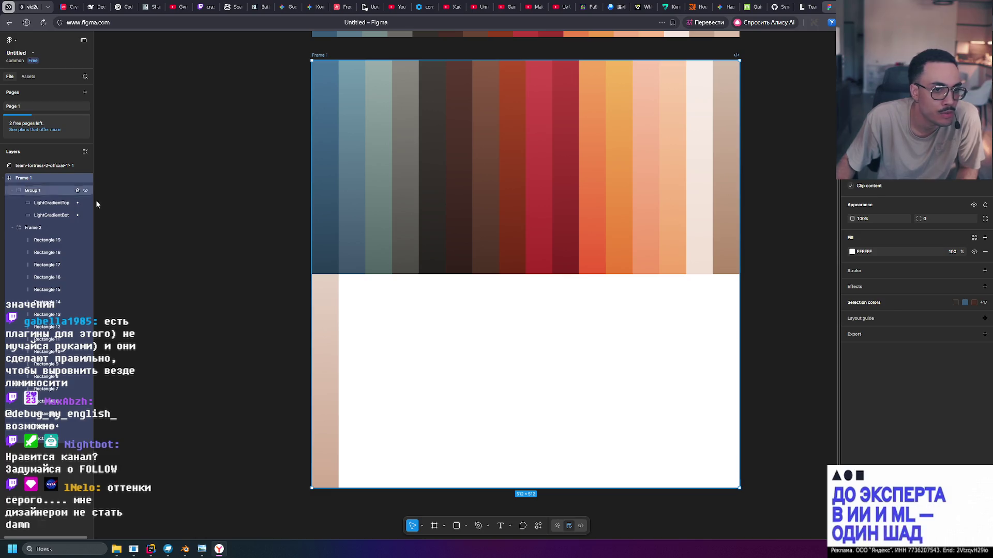
left_click(33, 228)
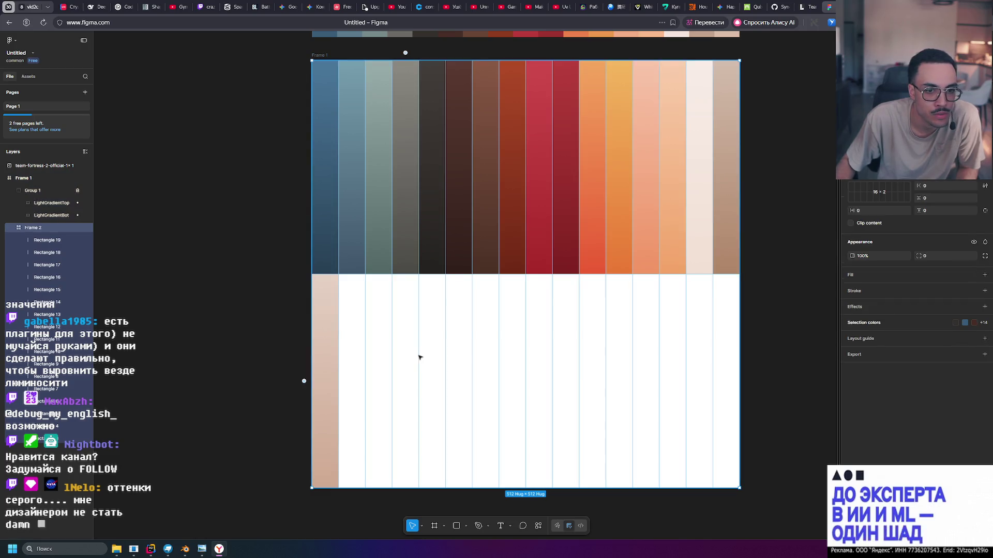
left_click(36, 177)
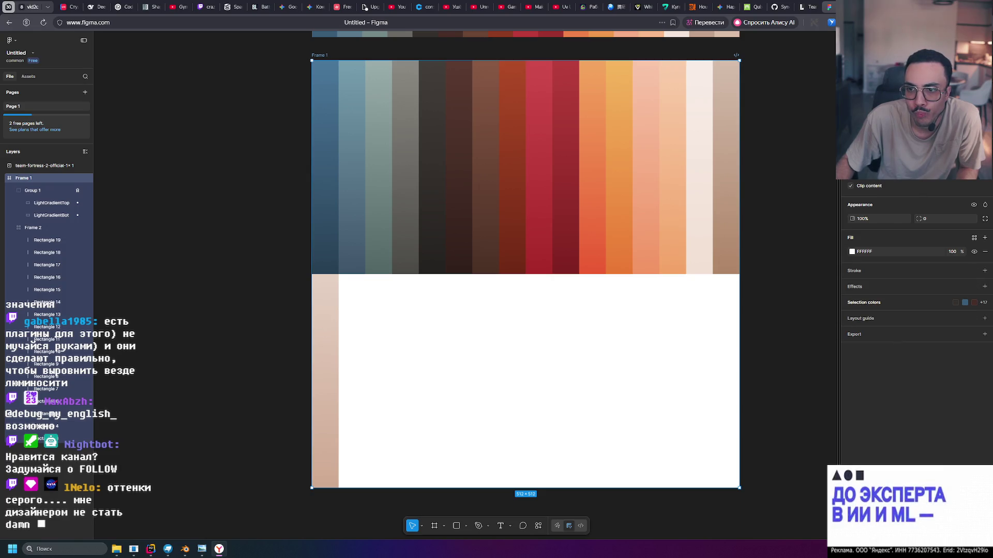
left_click(973, 252)
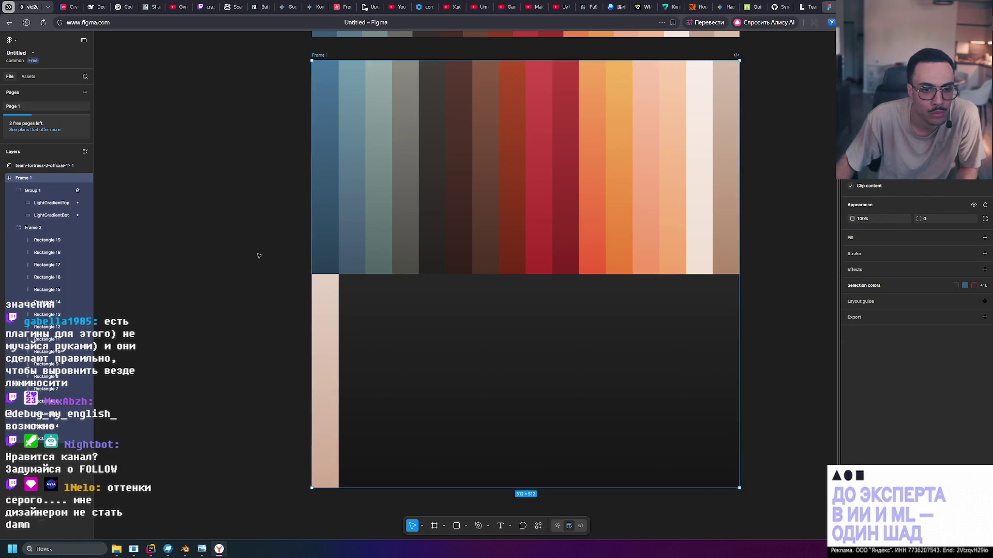
left_click(226, 250)
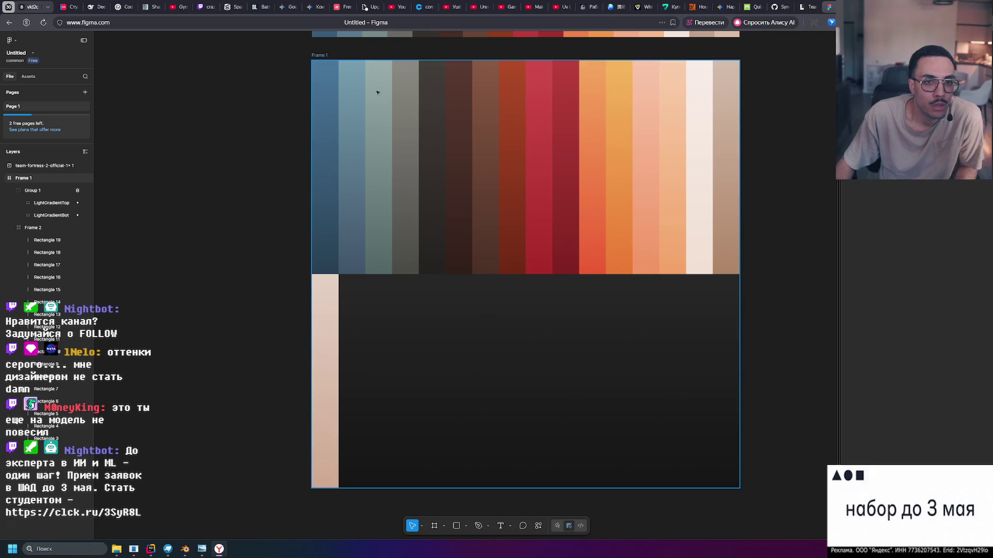
left_click(319, 55)
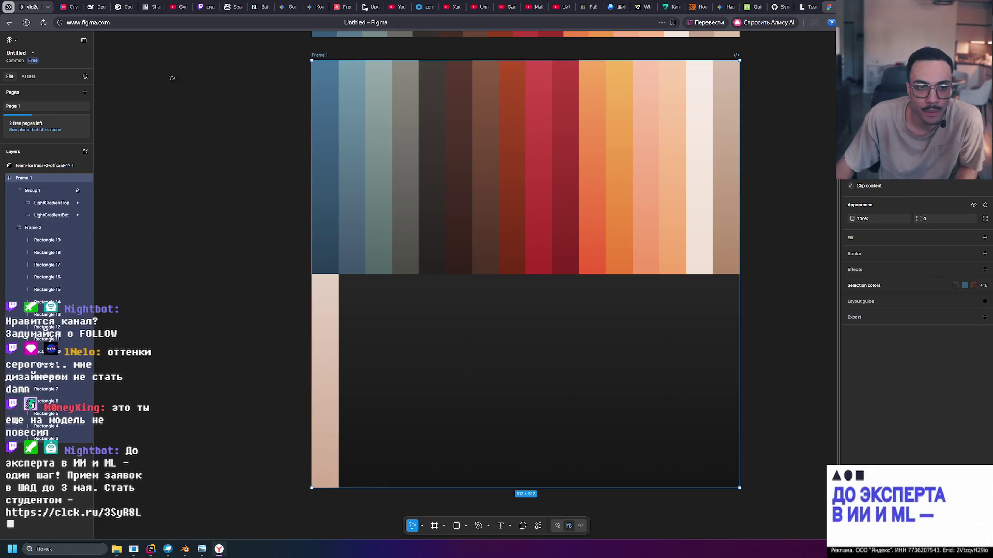
Rename the palette frame to TF_GradientColorPallet.
double_click(325, 56)
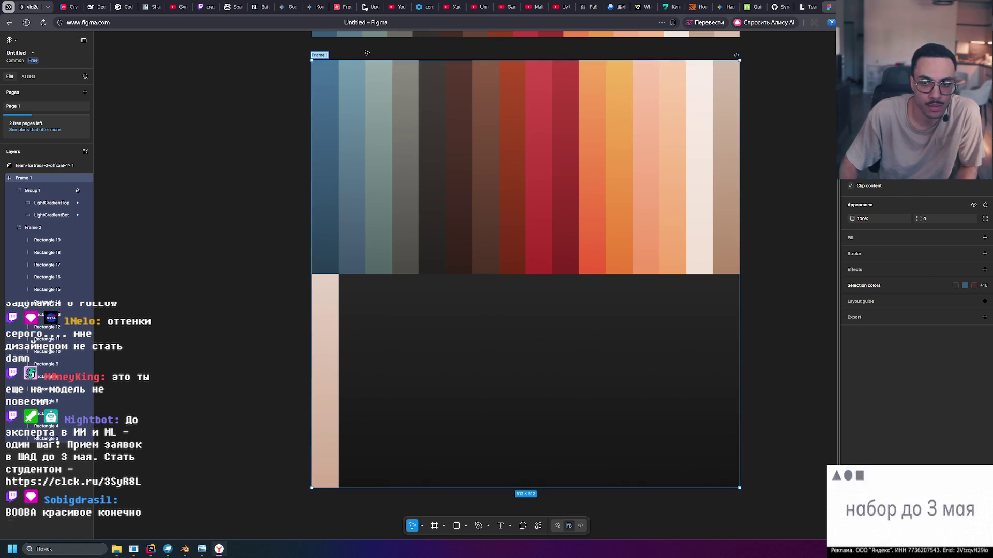
type("B")
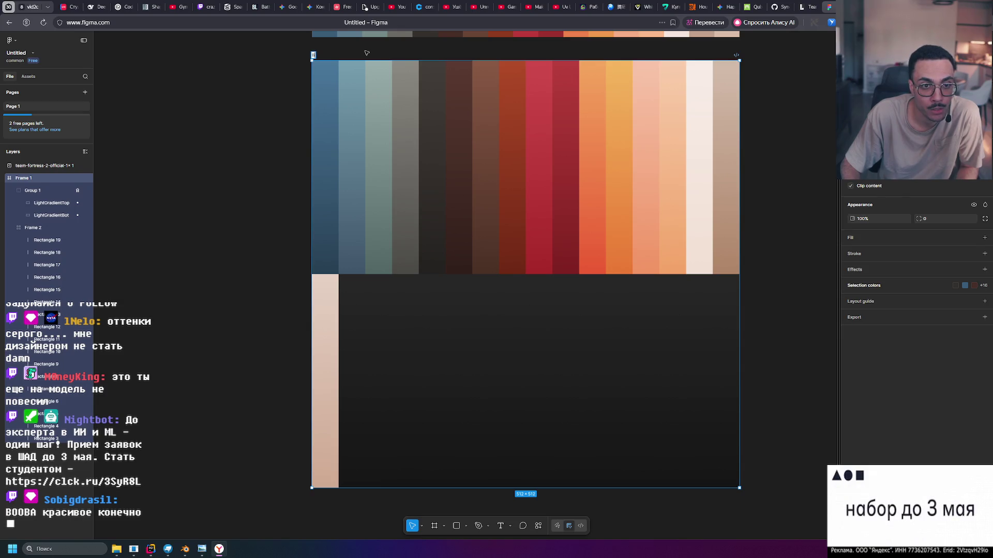
type("Team")
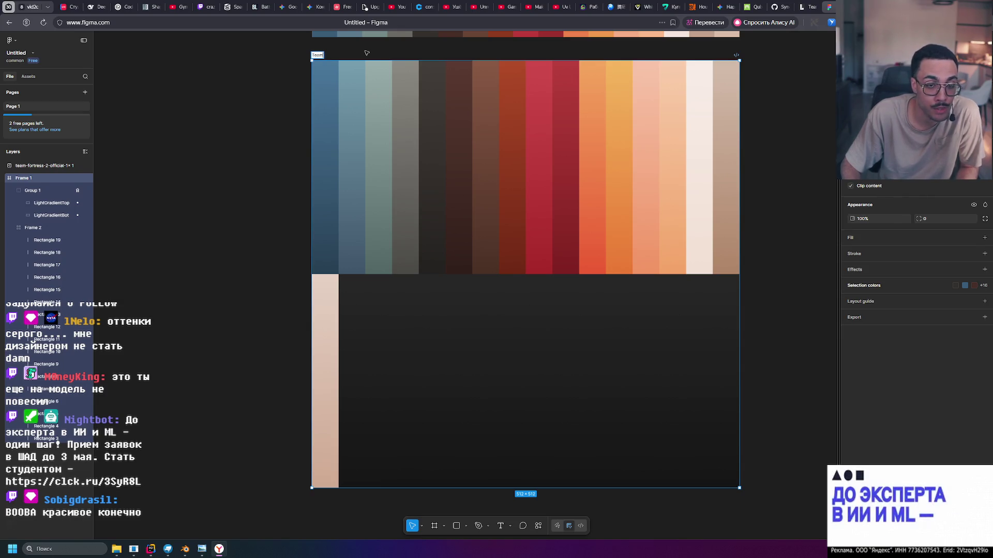
type("Fo")
type("rtres")
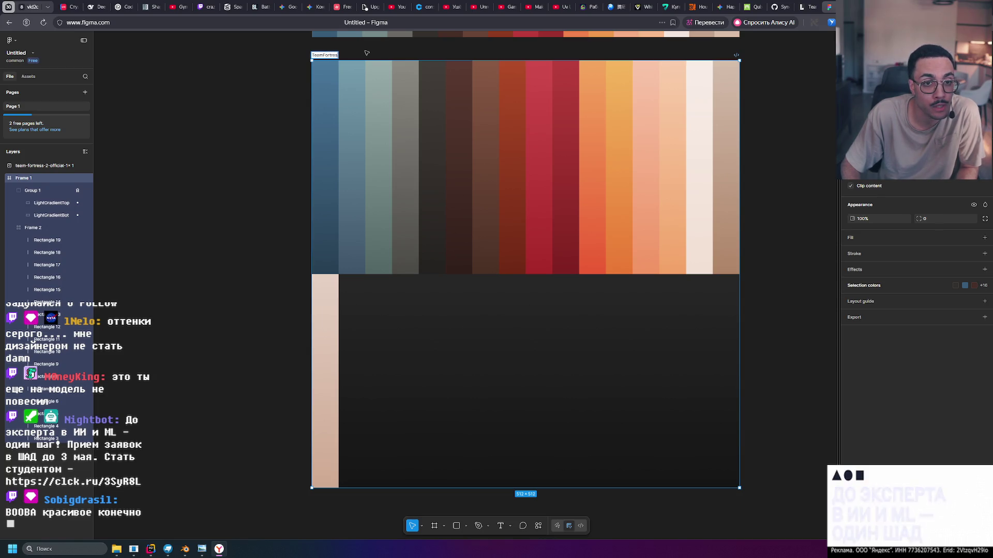
type("sTF_")
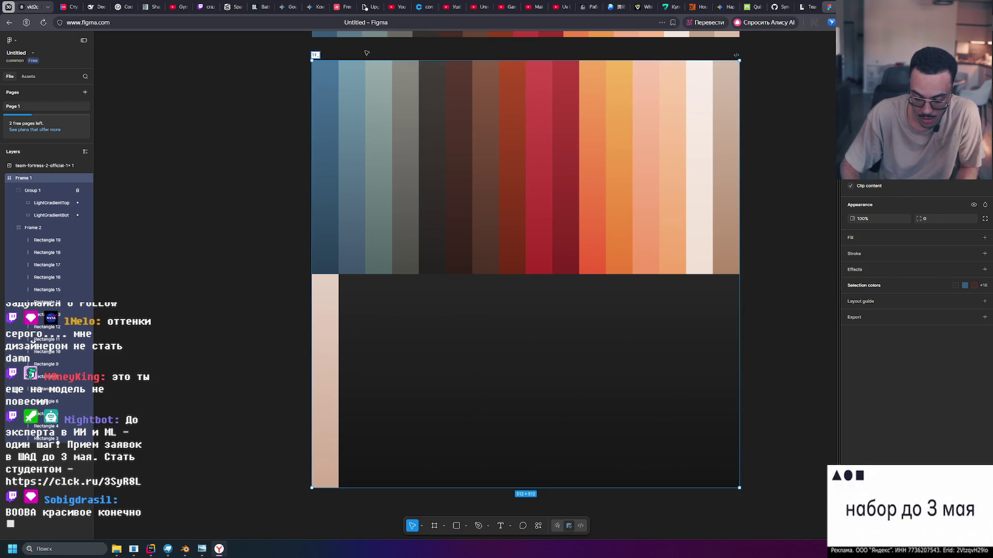
type("rad")
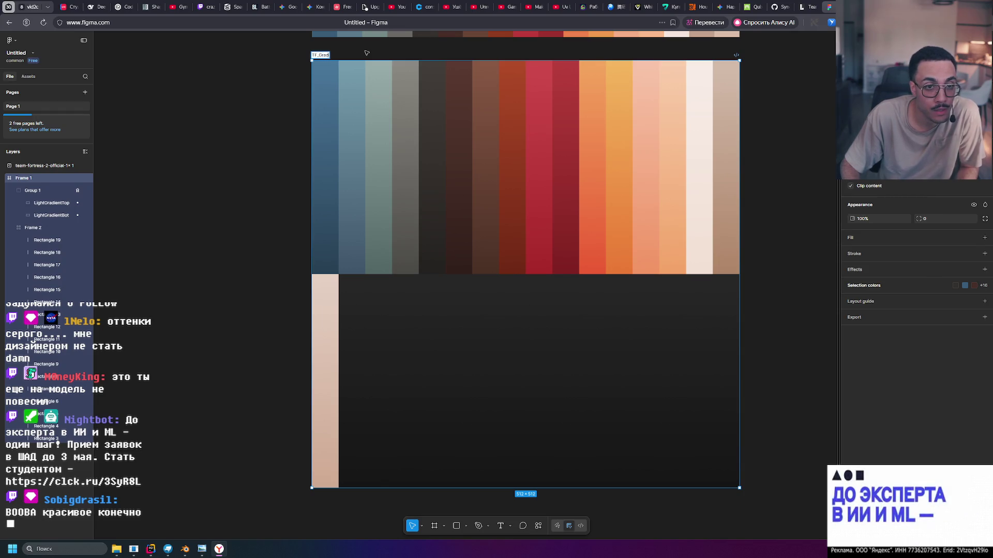
type("ientC")
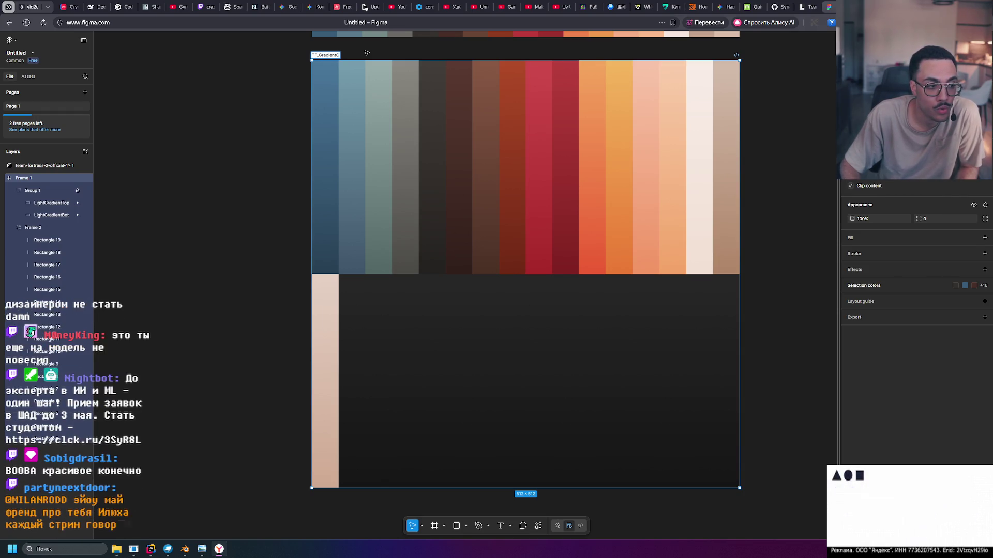
type("oPallet")
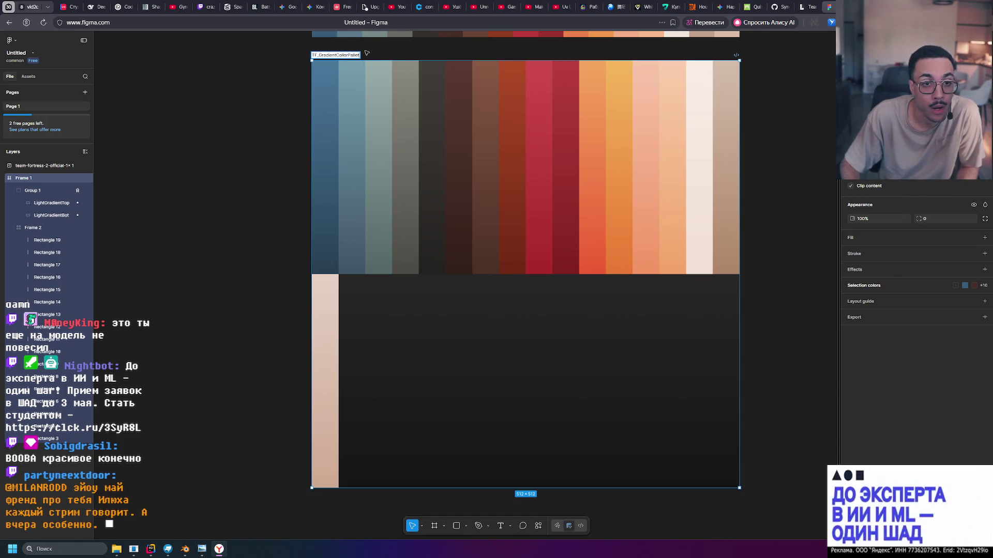
left_click(367, 53)
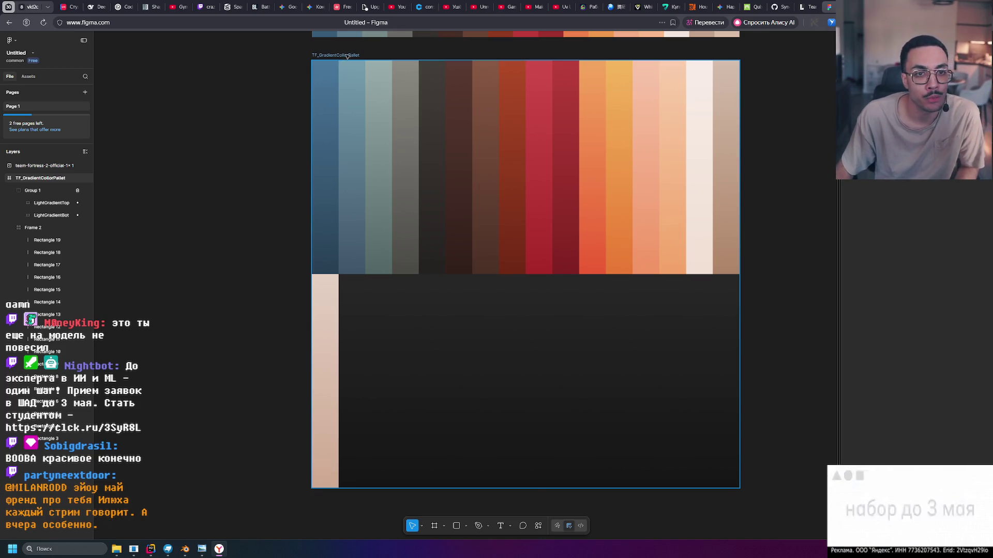
Give the renamed frame a 1x PNG export setting.
left_click(347, 56)
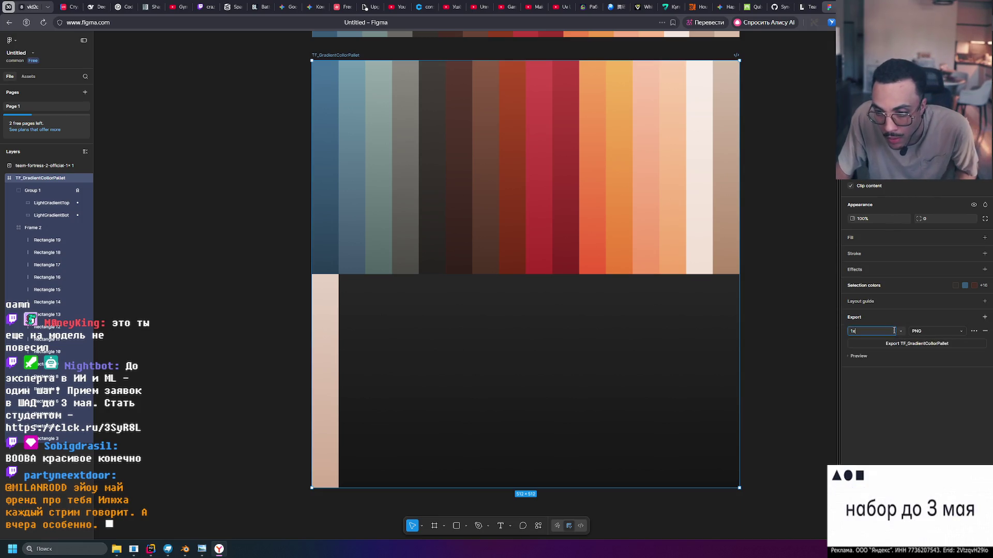
left_click(900, 332)
left_click(900, 332)
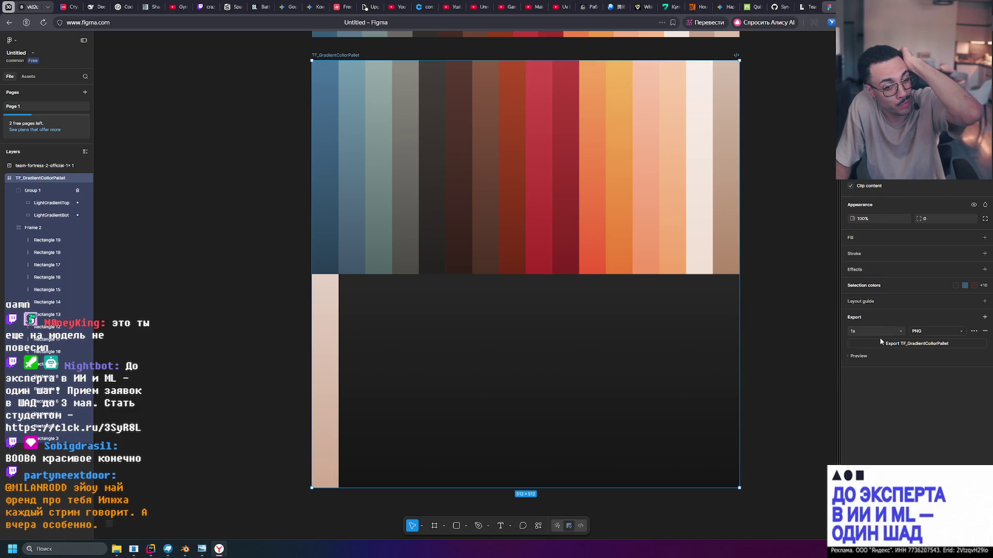
Glance at the Blender axe model, then switch to the UV unwrapping video tab.
left_click(220, 550)
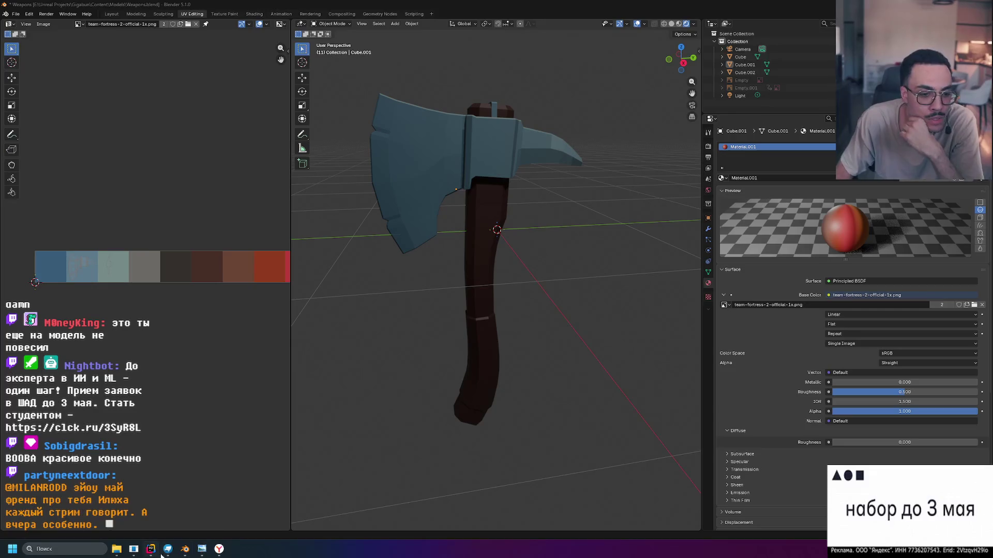
left_click(220, 549)
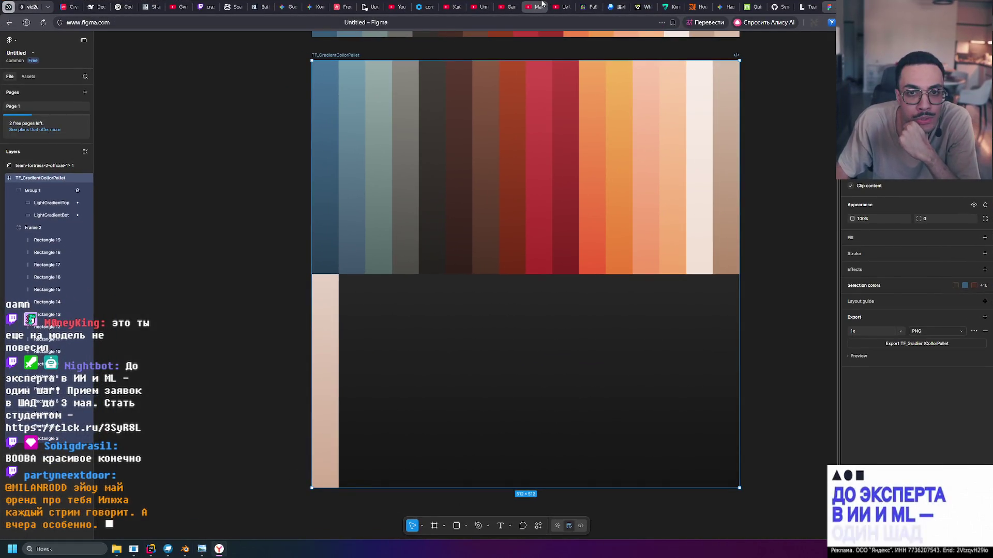
left_click(558, 5)
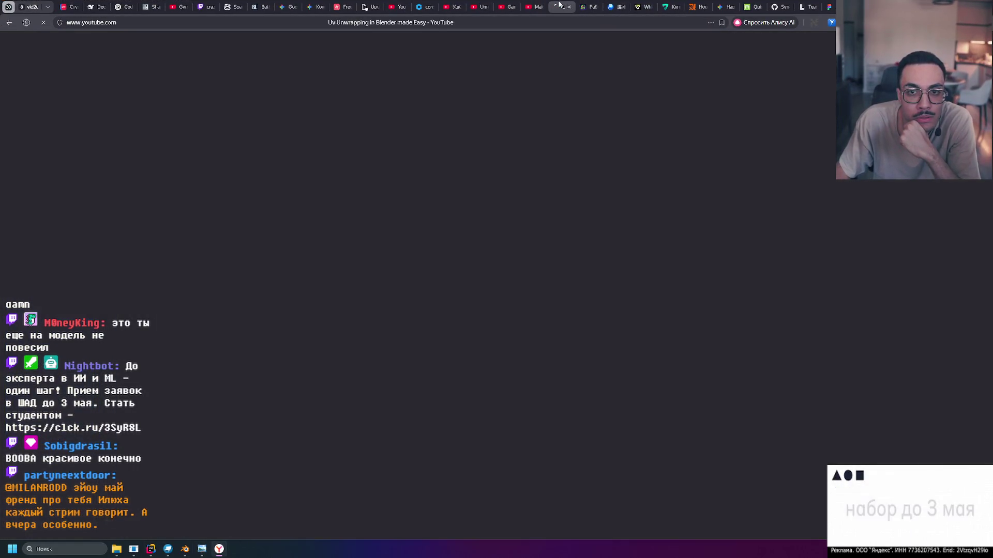
Close the UV unwrapping and AI tool tabs and open the gradient trick video.
middle_click(558, 5)
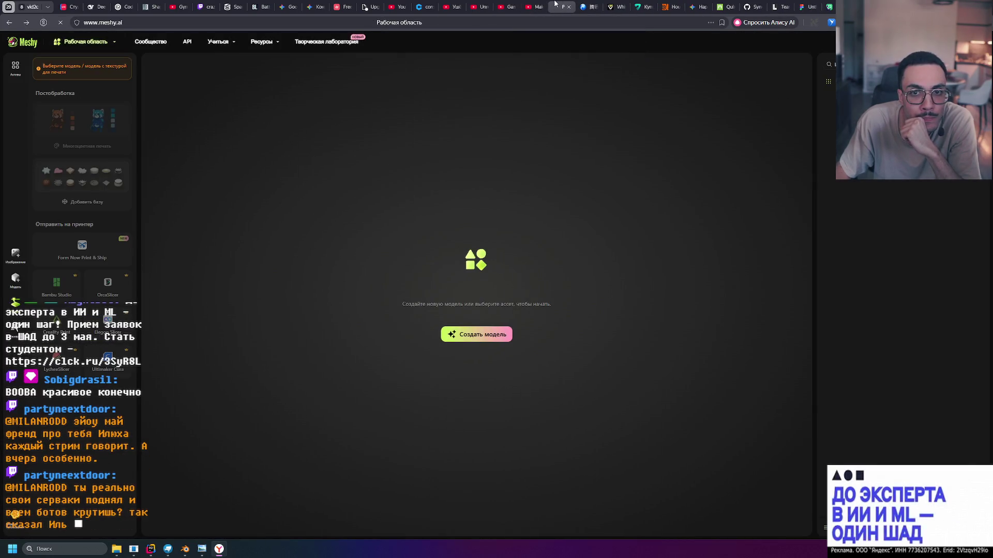
key("ctrl+w")
key("ctrl+w")
left_click(528, 5)
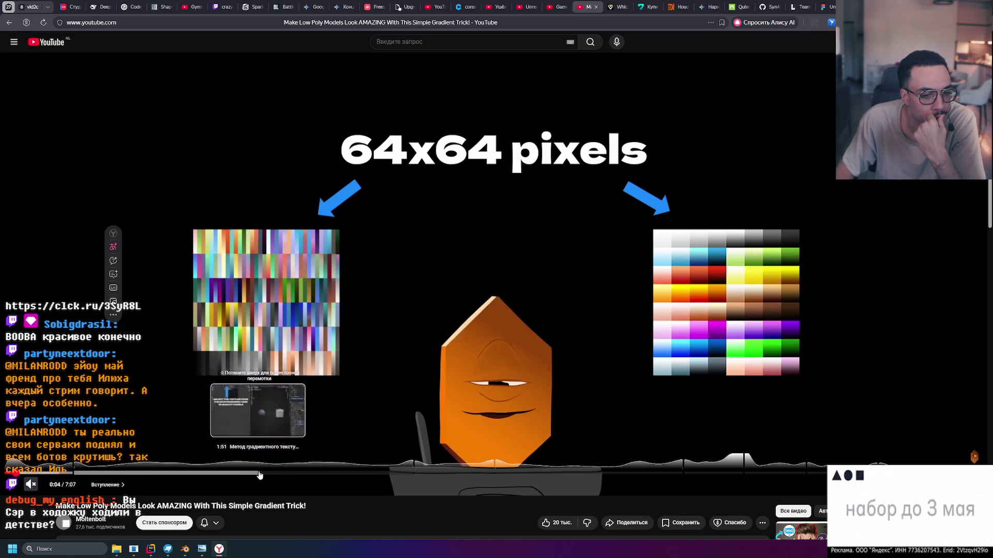
Skip through the video past the turret comparison to the gradient texture atlas demo.
left_click(282, 474)
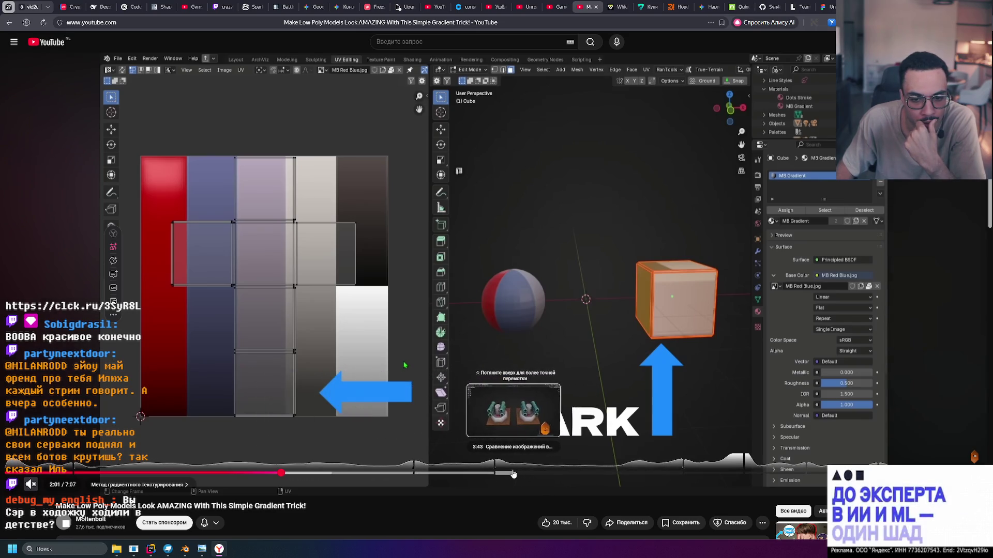
left_click(476, 474)
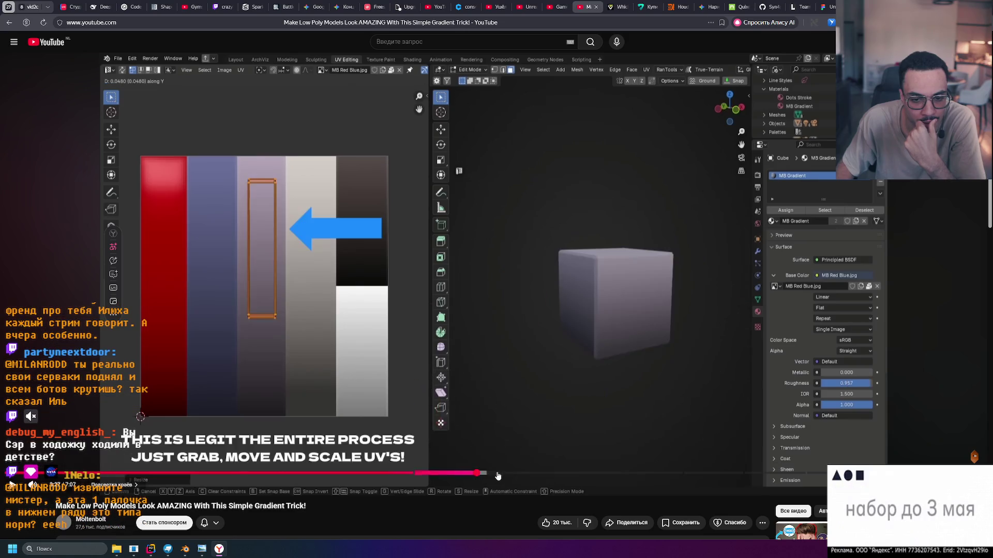
left_click(497, 474)
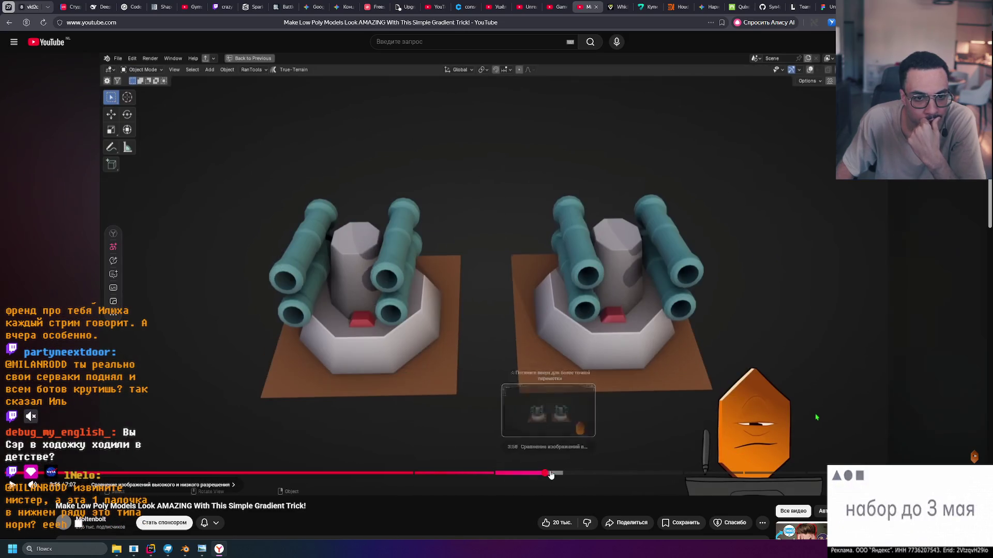
left_click(561, 474)
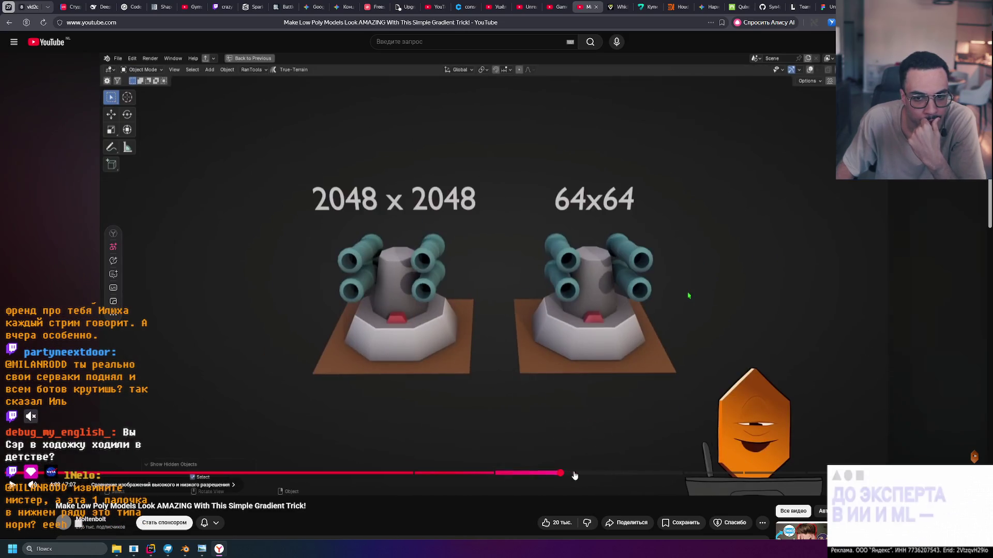
left_click(625, 473)
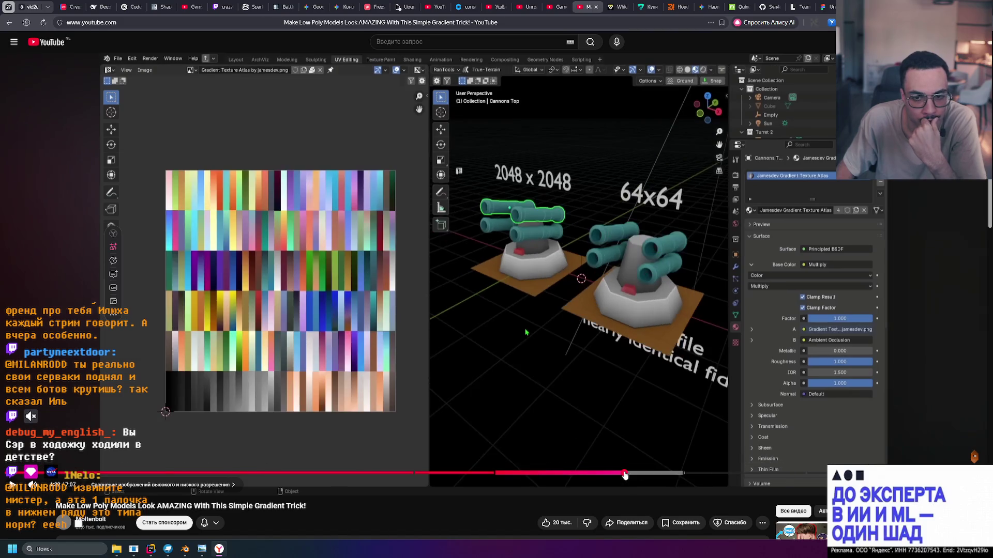
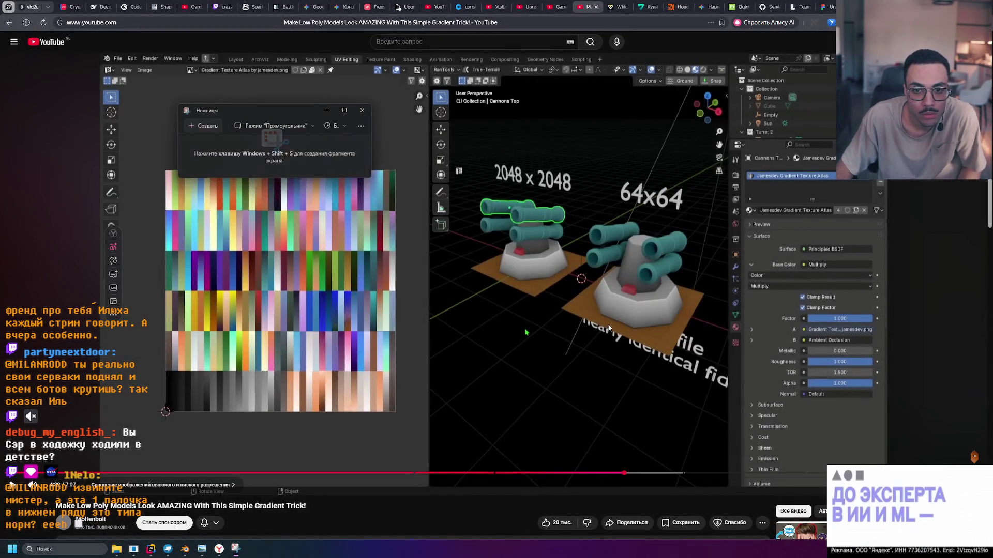
Close the snipping capture of the gradient atlas in YouTube.
scroll(494, 286, "up", 5, "ctrl")
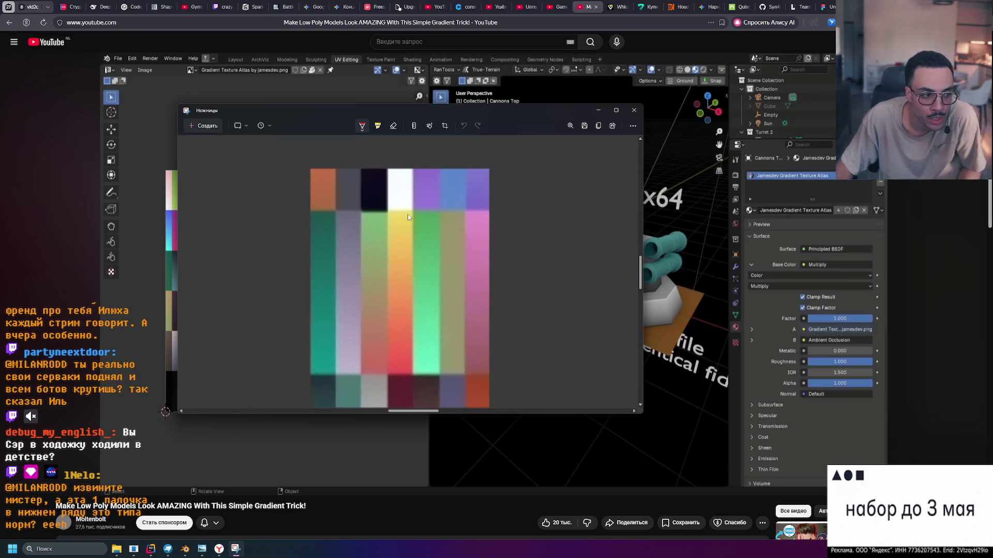
left_click(634, 110)
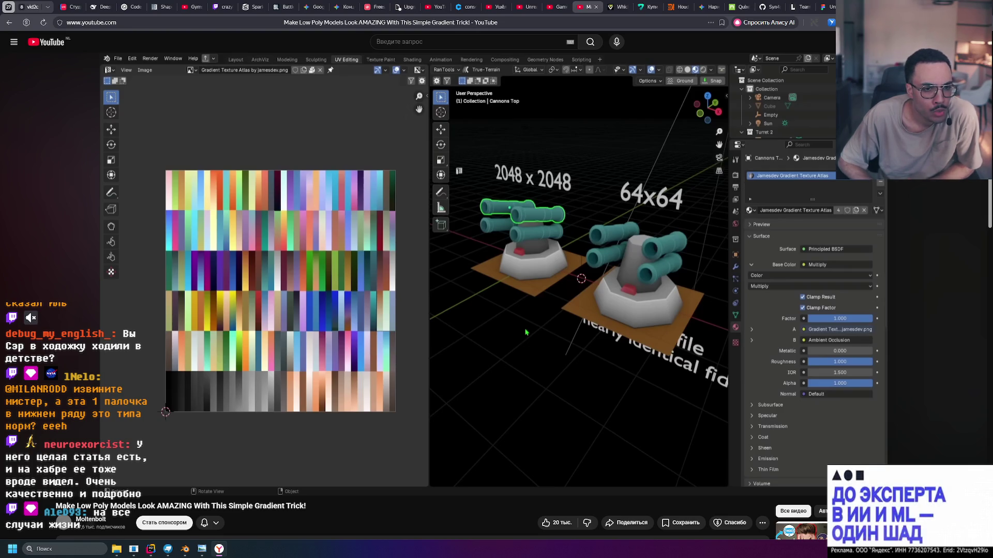
mouse_move(442, 269)
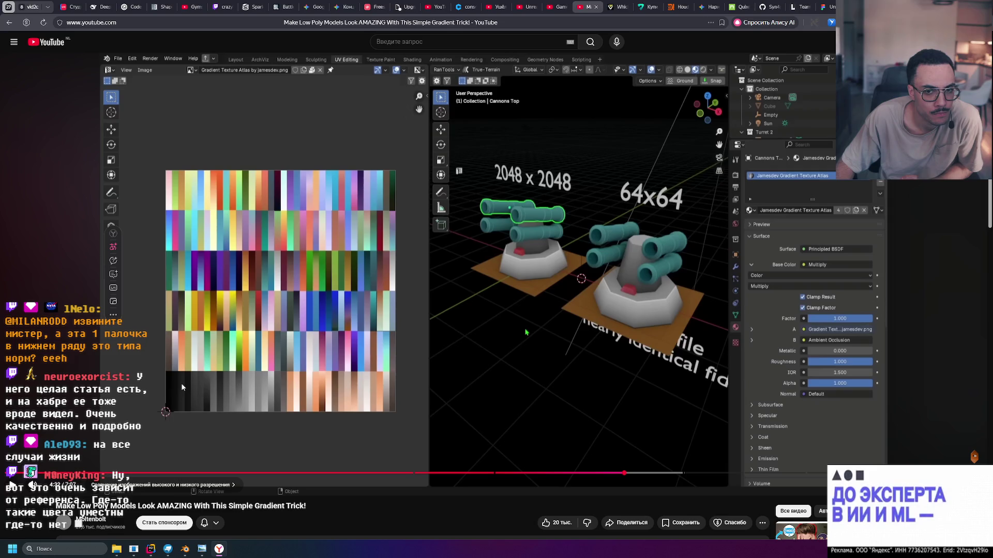
Glance at the Blender axe, then return to the browser's Figma colour palette tab.
key("alt+Tab")
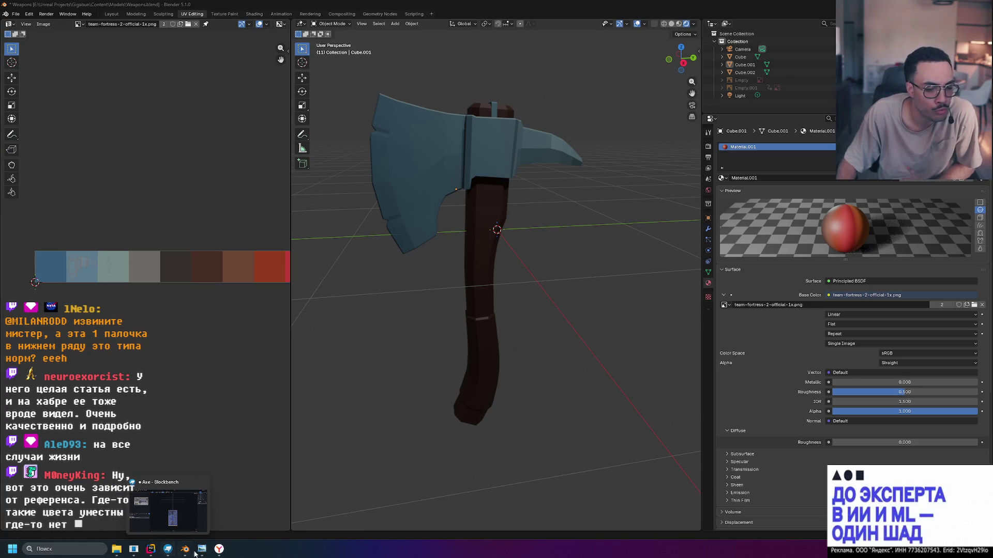
mouse_move(217, 551)
mouse_move(184, 553)
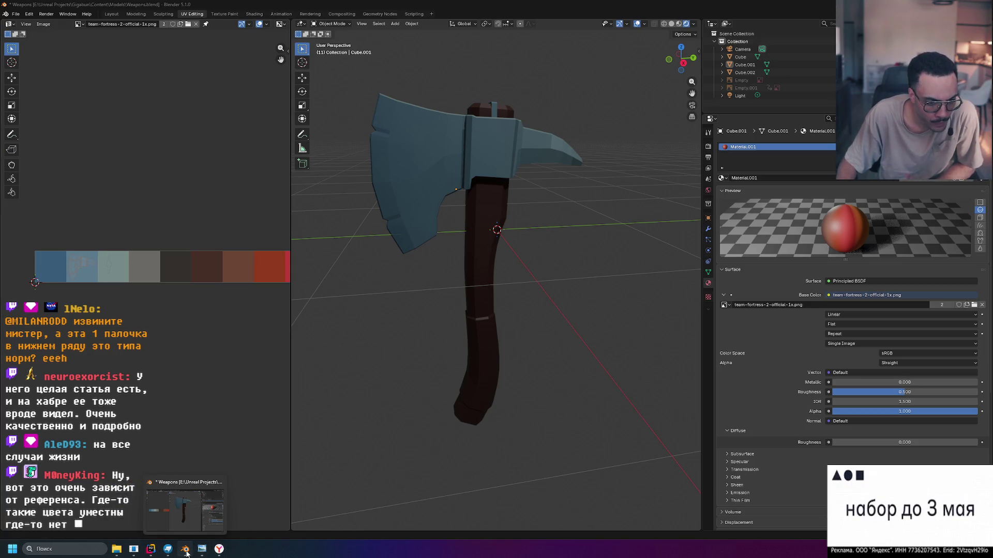
left_click(217, 549)
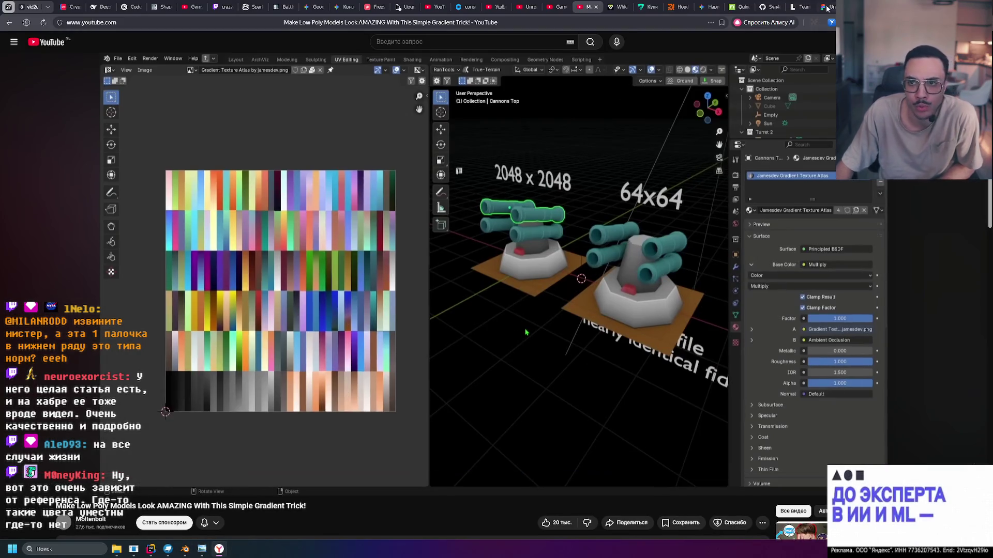
key("ctrl+Tab")
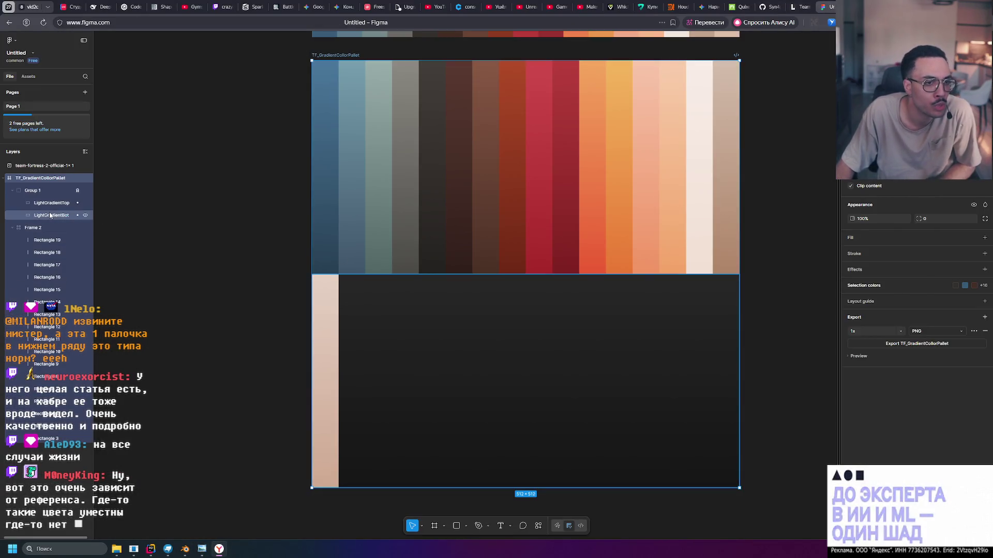
Create a gradient style named 'LigthShade' from LightGradientTop's linear fill.
left_click(46, 205)
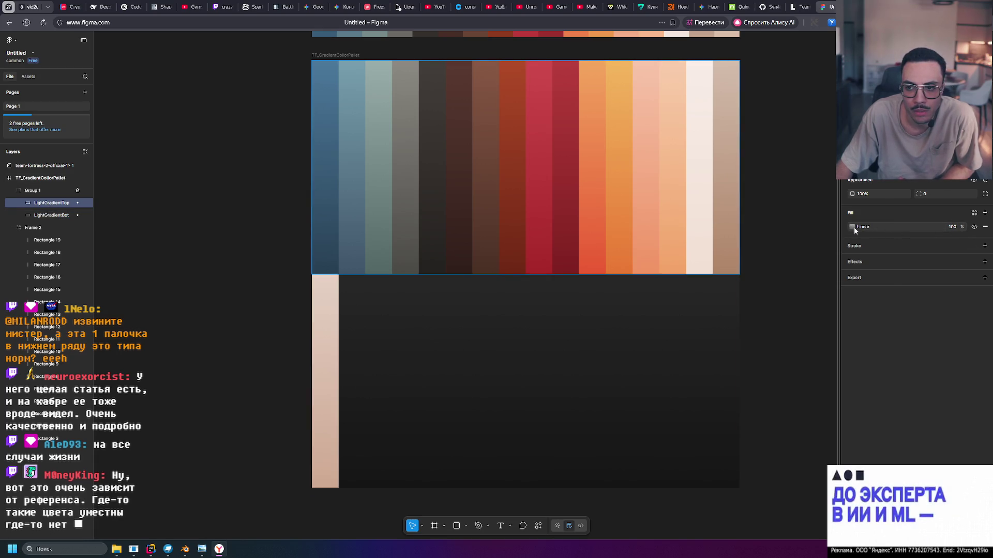
left_click(975, 213)
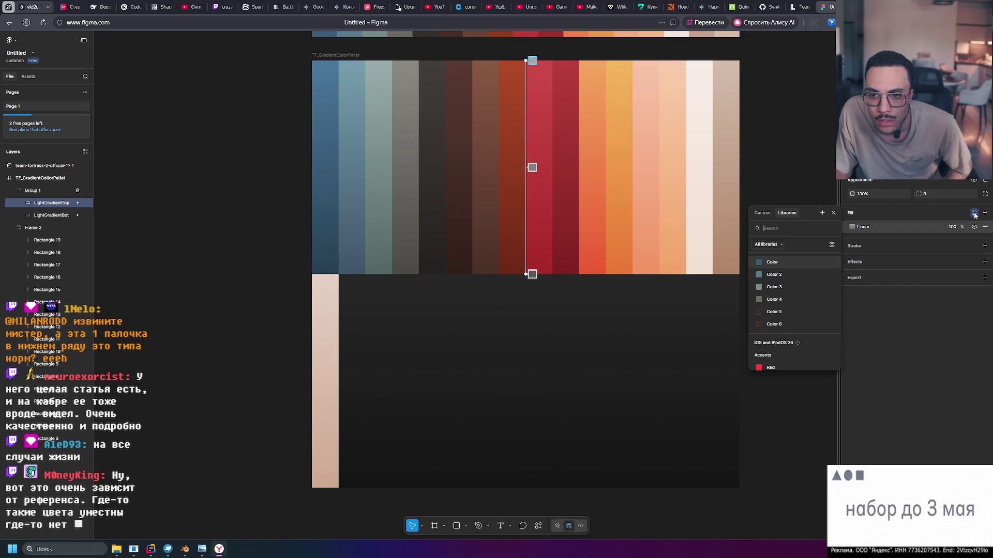
left_click(822, 213)
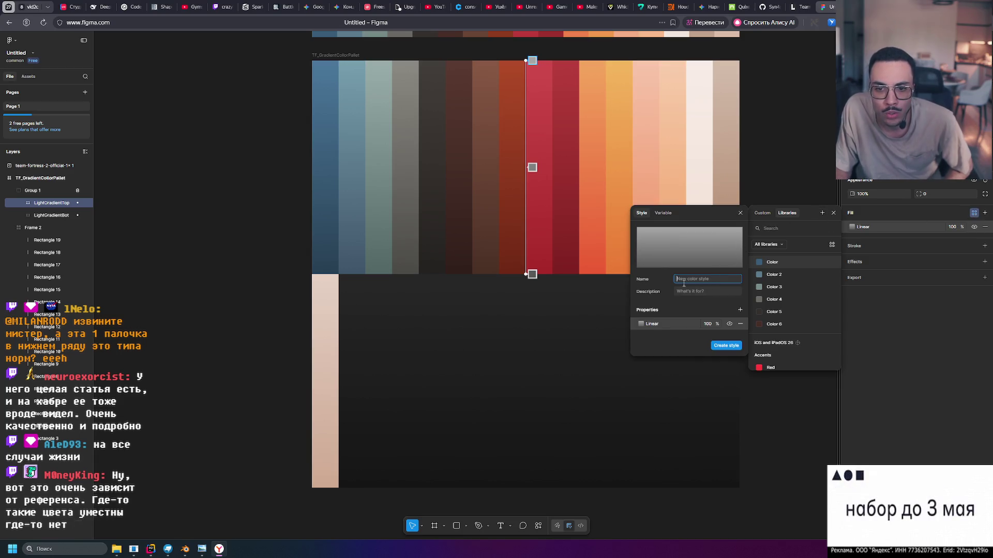
type("Ligth")
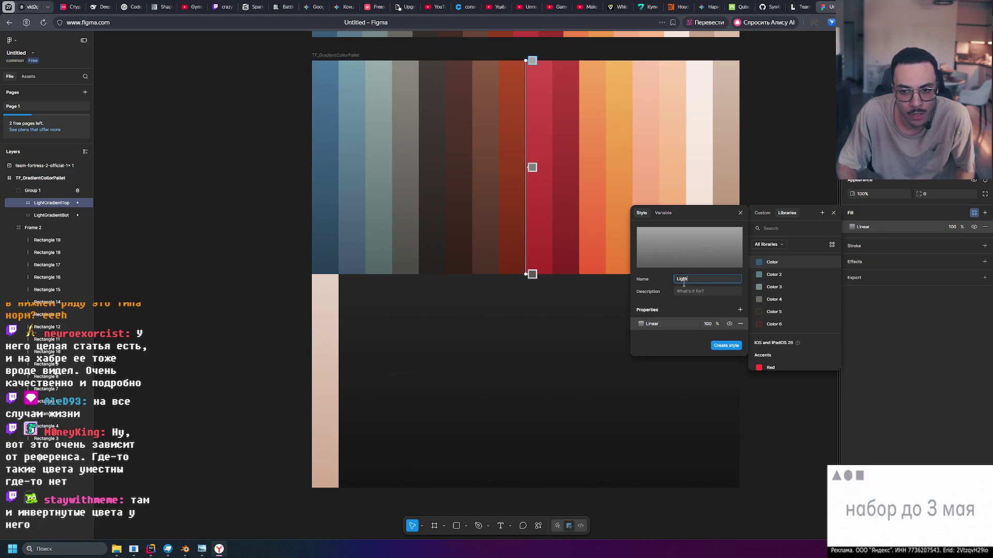
type("Shade")
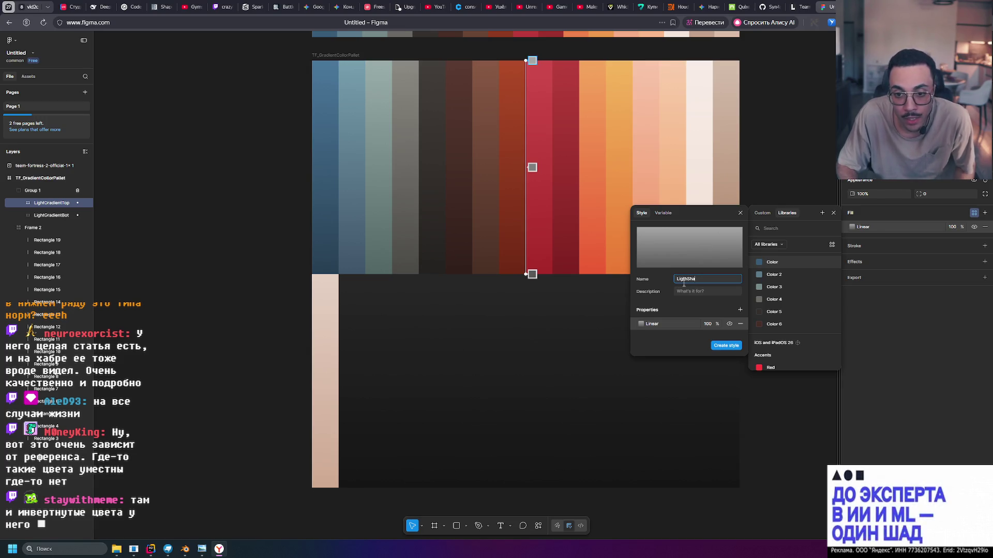
left_click(723, 348)
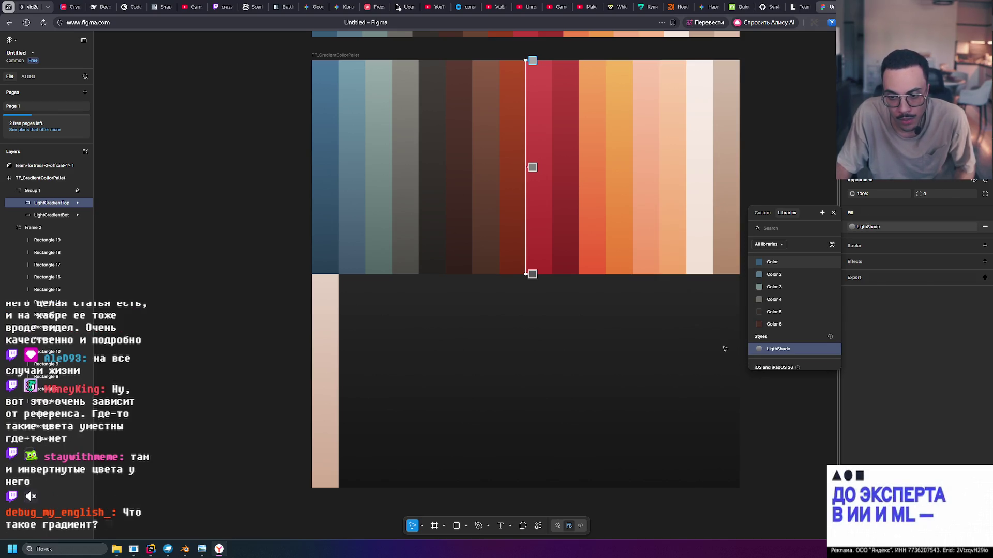
left_click(833, 213)
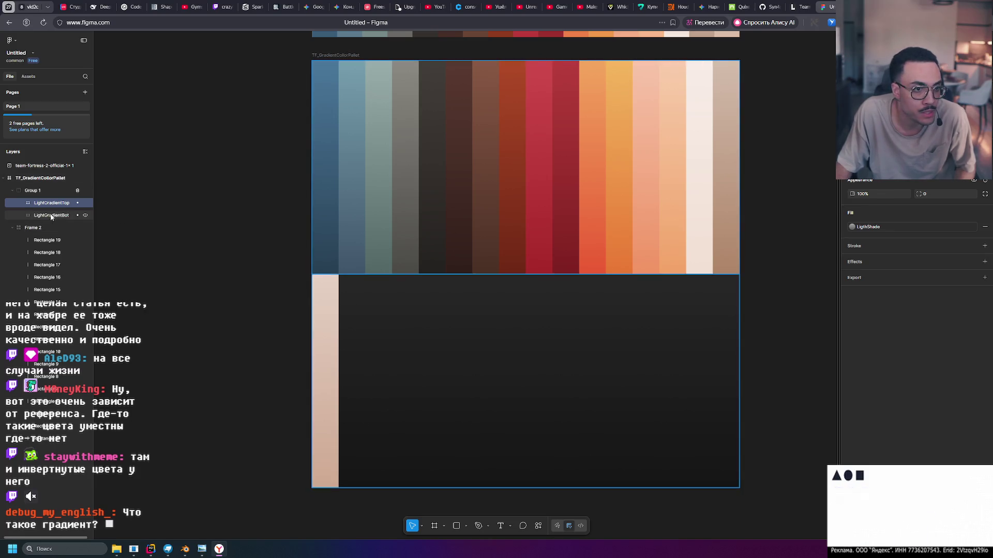
Apply the LigthShade style to the LightGradientBot layer.
left_click(726, 293)
left_click(852, 227)
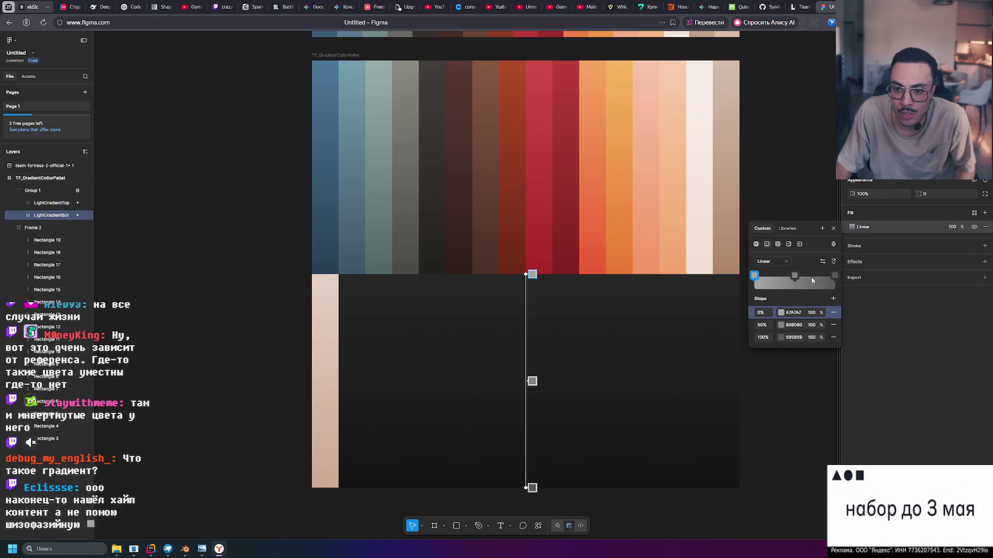
left_click(787, 229)
left_click(770, 364)
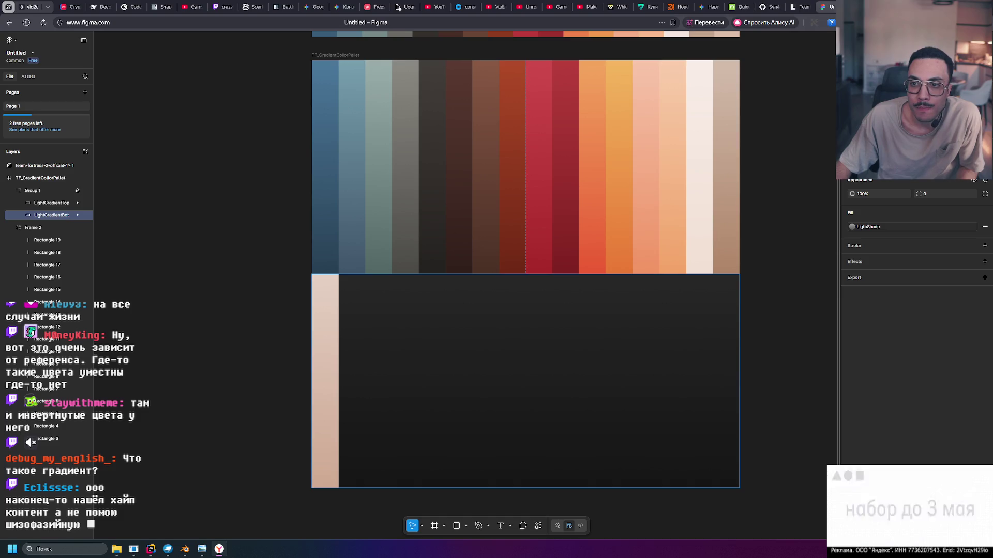
key("Escape")
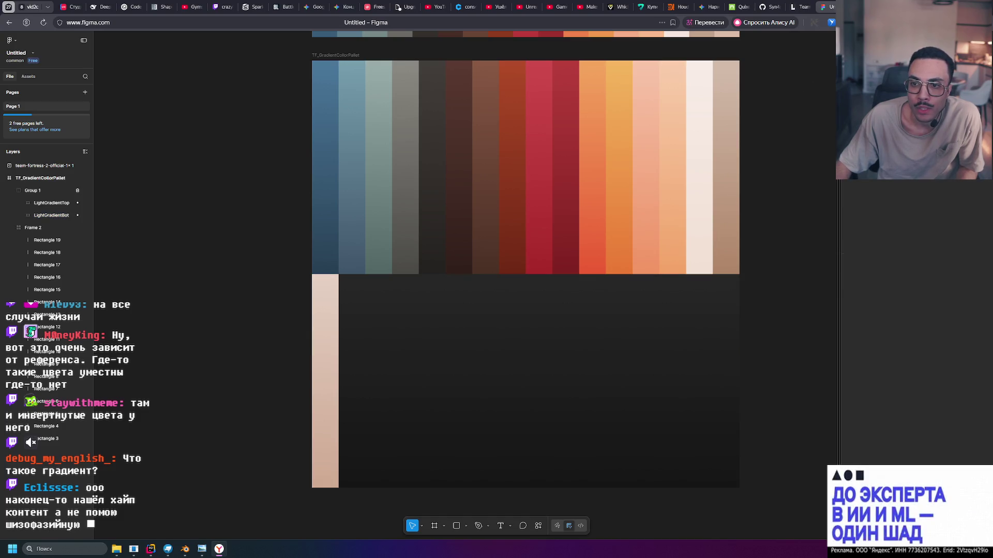
In the LigthShade style editor, try 0% stop lightness 100 and 70, settling on 65.
left_click(879, 152)
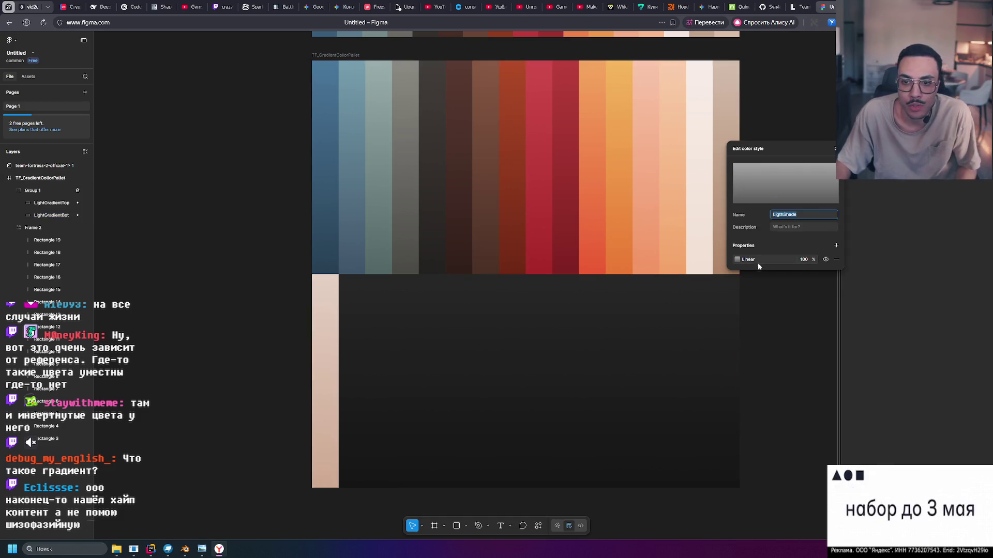
left_click(738, 260)
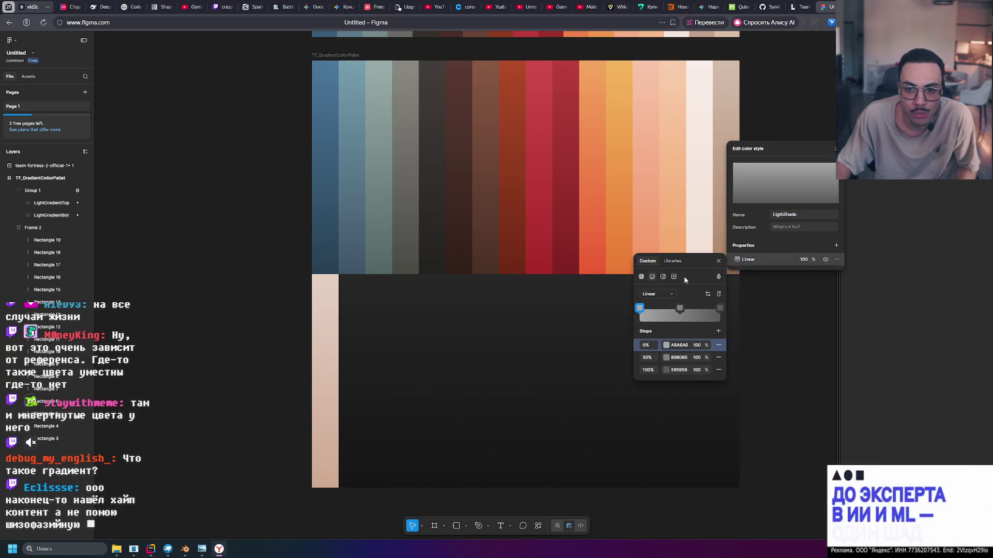
left_click(667, 345)
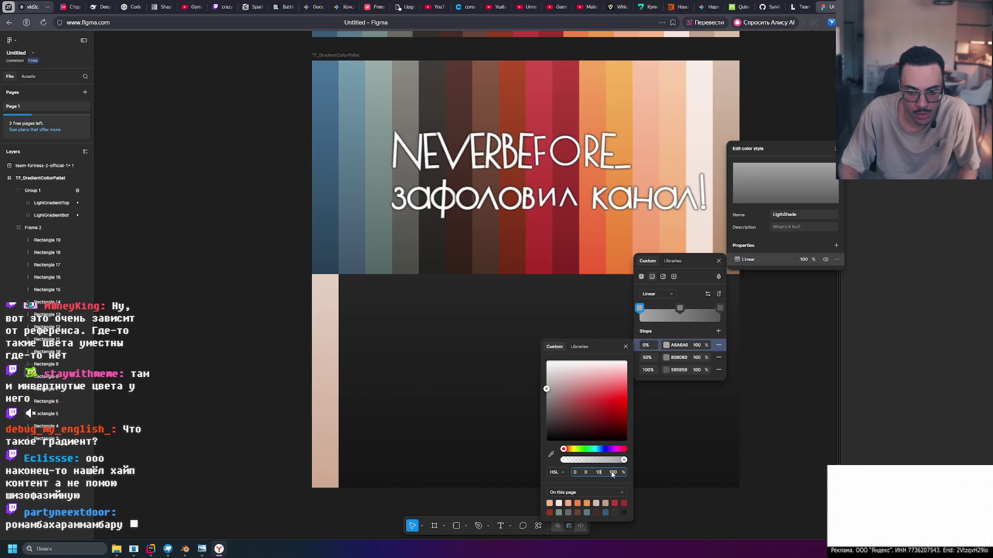
type("100")
key("Return")
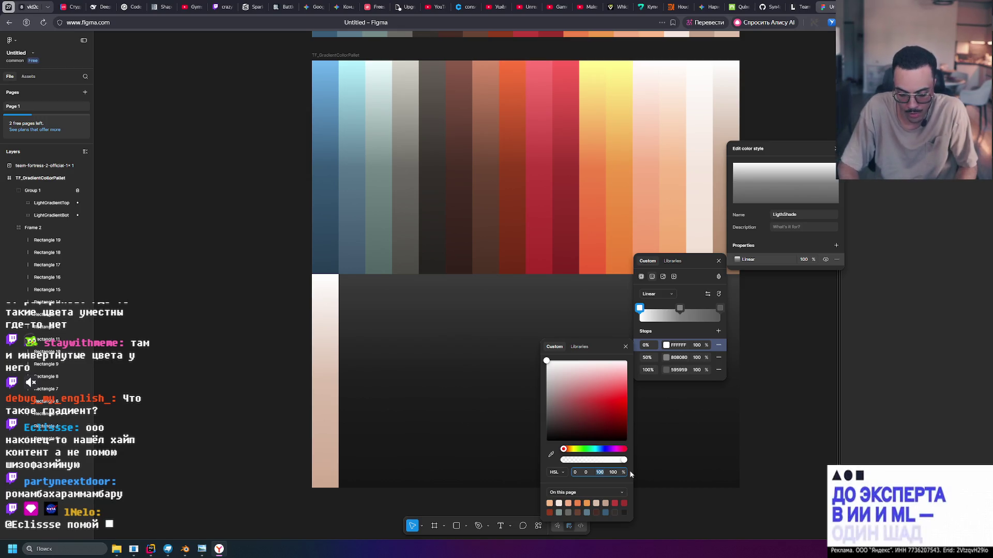
type("70")
key("Return")
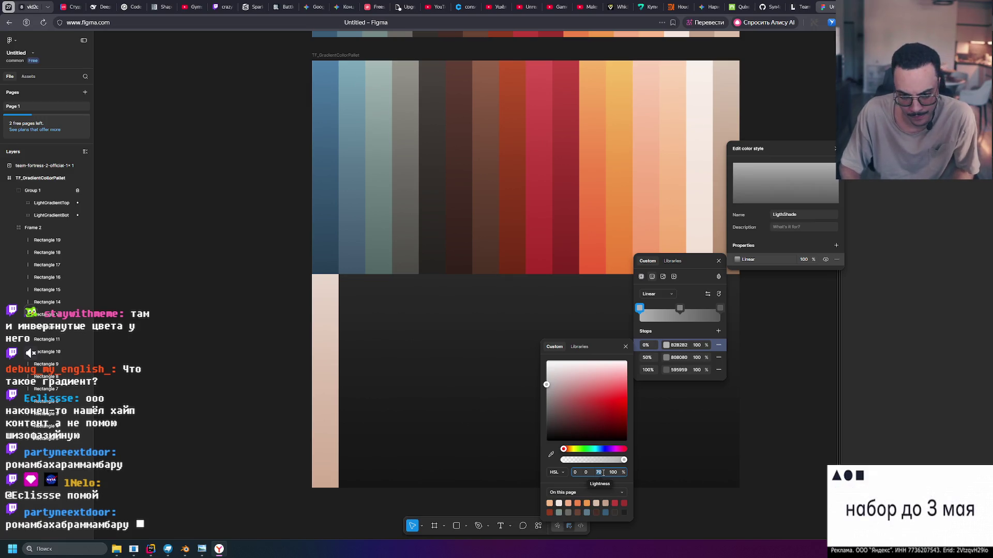
type("65")
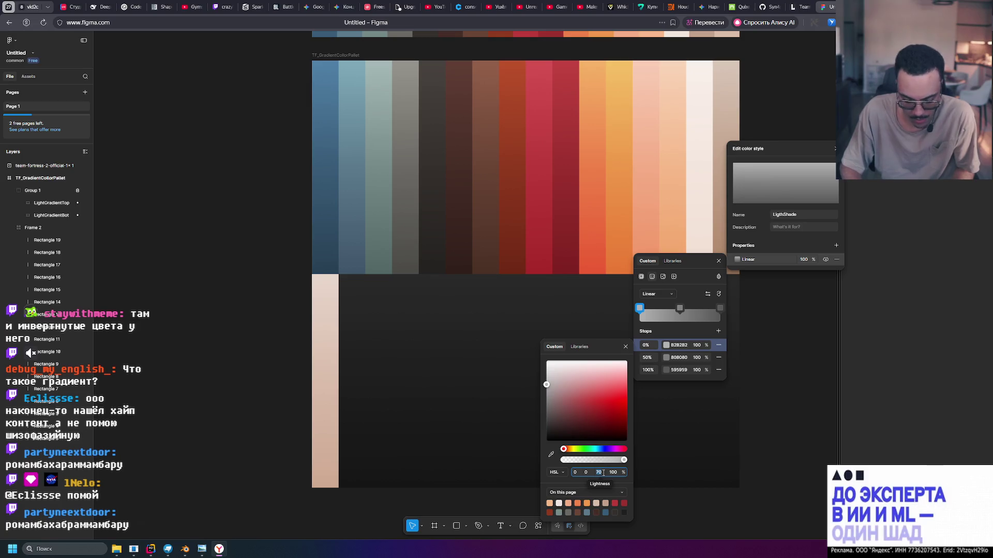
key("Return")
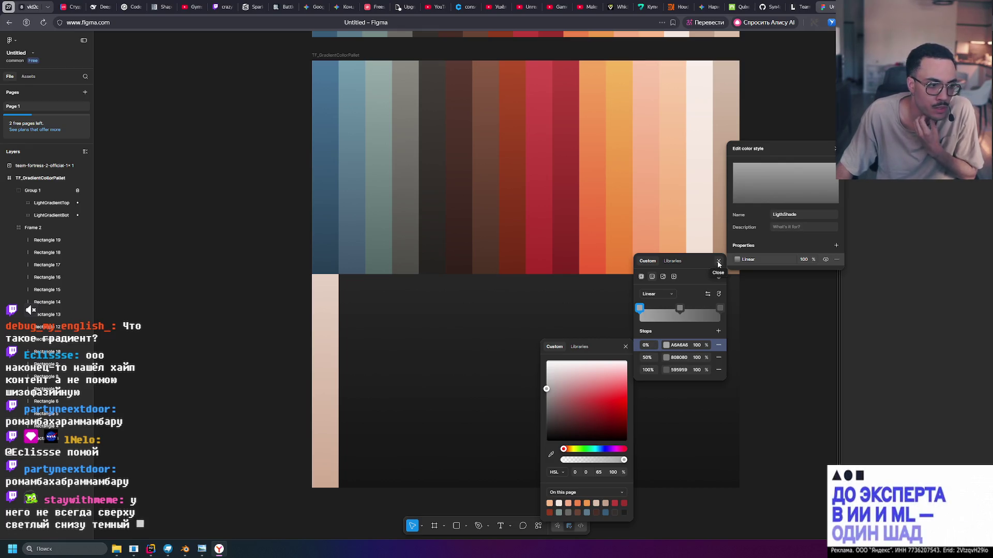
left_click(625, 347)
key("Escape")
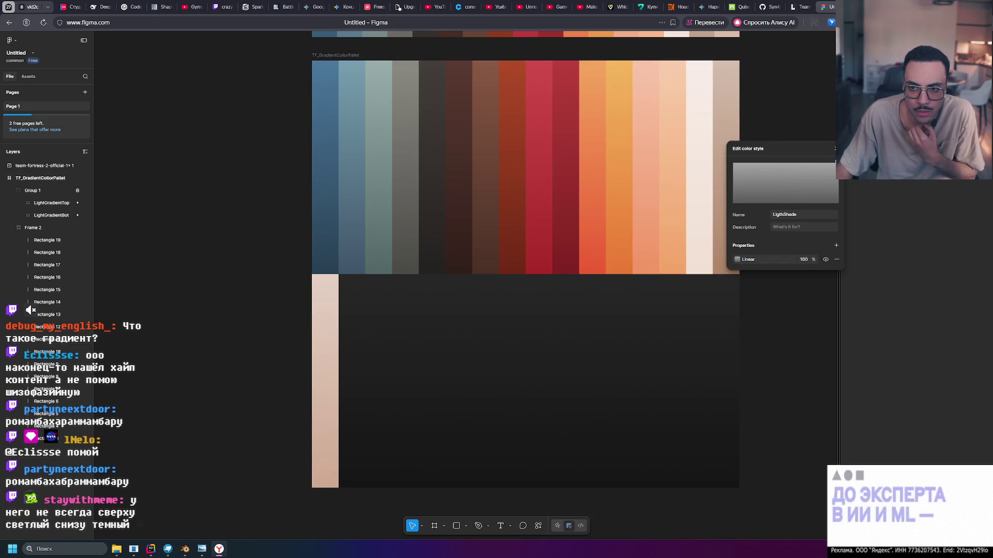
Close the LigthShade style editor and look around the palette canvas.
key("Escape")
mouse_move(762, 164)
middle_mouse_down()
mouse_move(755, 237)
mouse_move(766, 202)
mouse_move(764, 214)
middle_mouse_up()
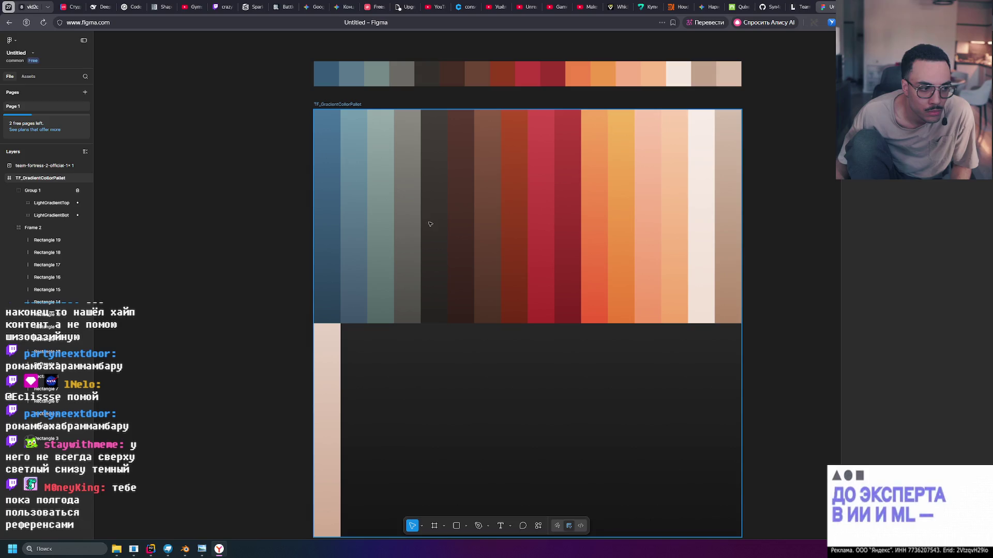
scroll(429, 225, "down", 2)
scroll(427, 226, "up", 3)
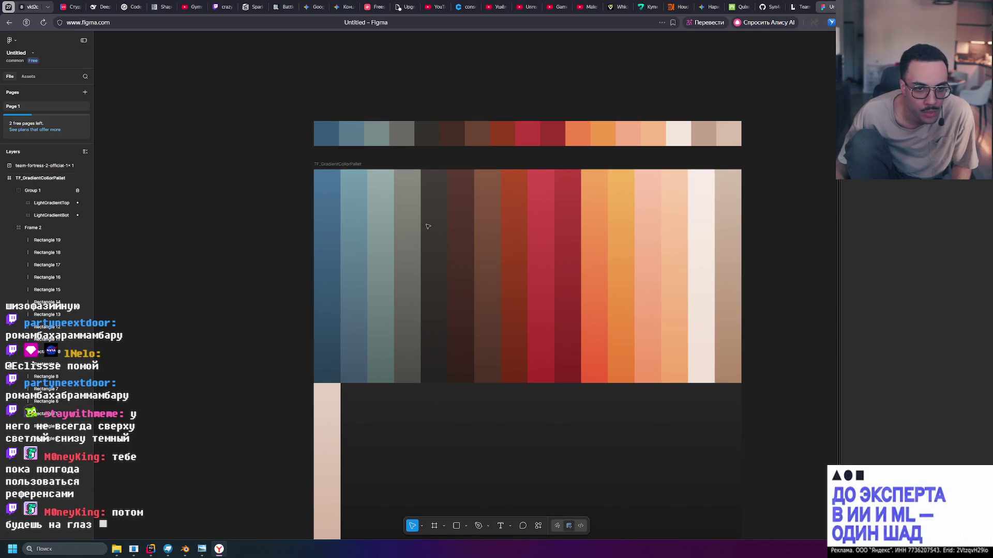
scroll(667, 215, "down", 6)
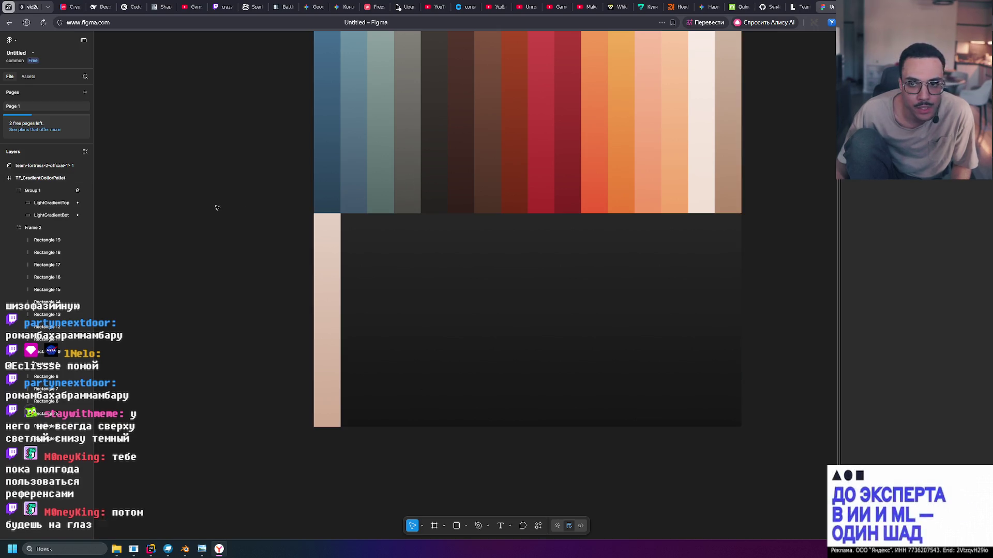
scroll(303, 213, "up", 6)
scroll(812, 351, "down", 3)
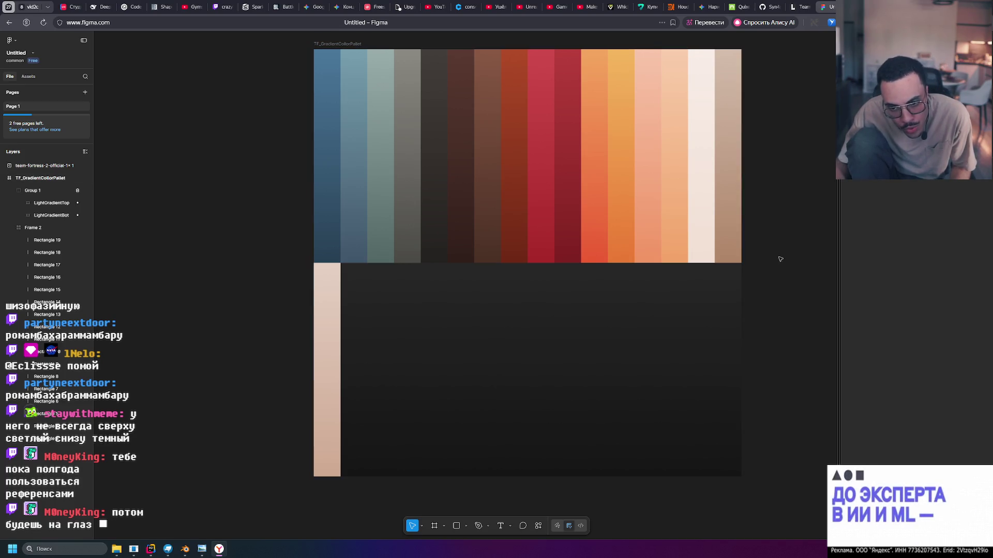
scroll(351, 65, "up", 1)
Select the palette frame and LightGradientTop, then collapse Group 1.
left_click(335, 60)
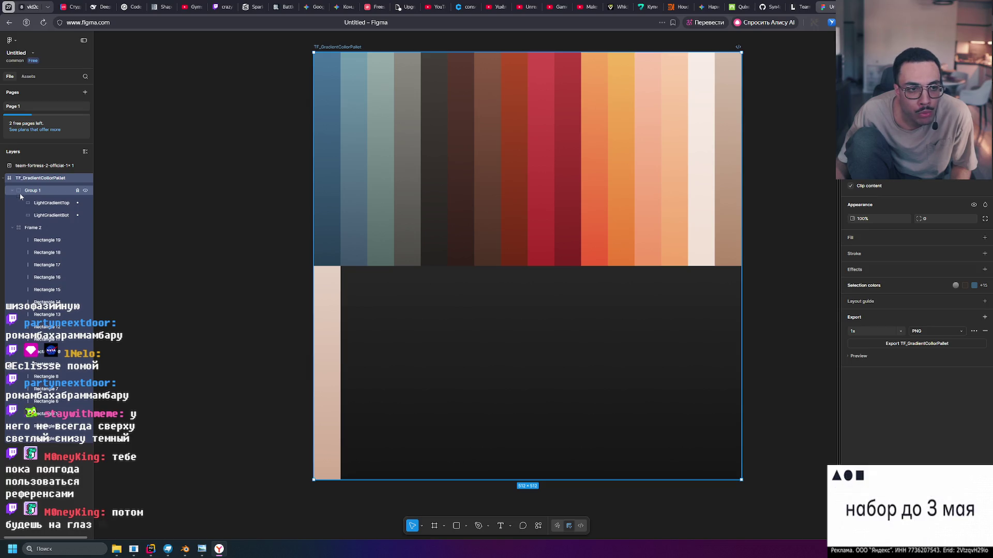
left_click(37, 203)
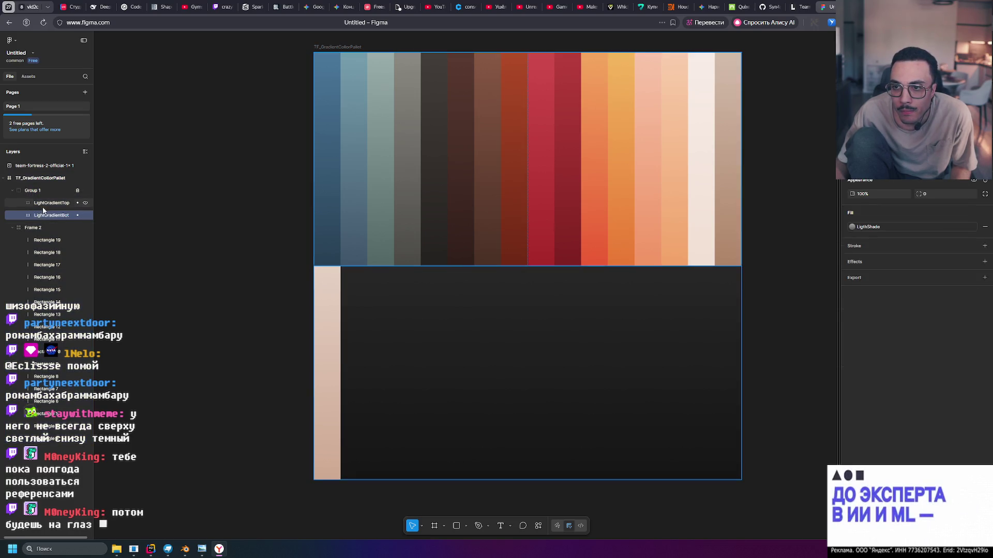
left_click(11, 191)
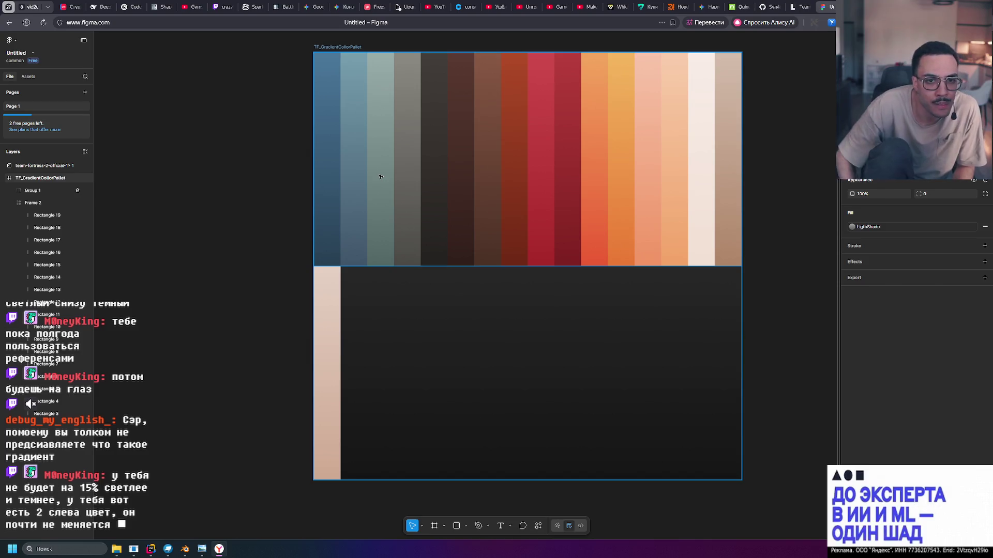
scroll(336, 148, "up", 3, "ctrl")
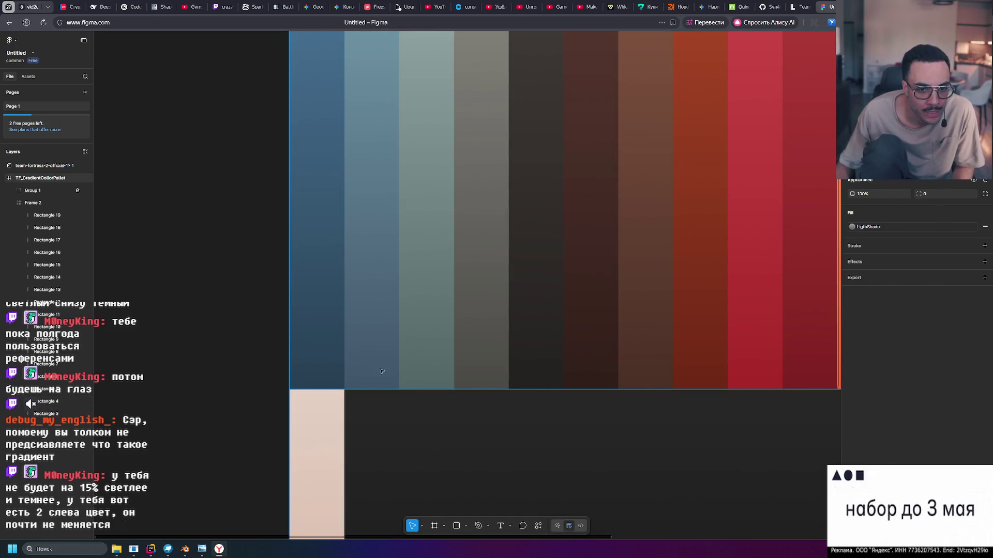
scroll(401, 239, "up", 3)
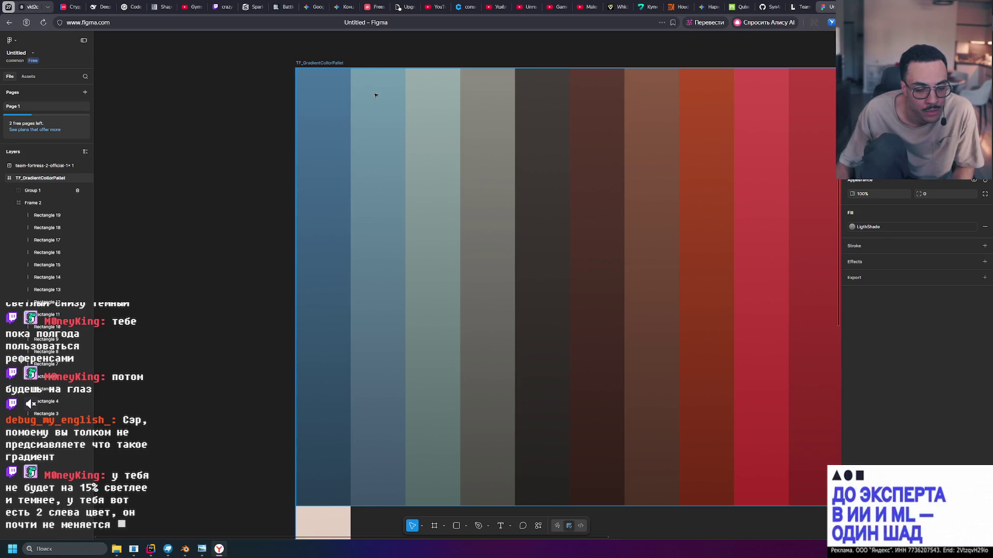
mouse_move(672, 227)
middle_mouse_down()
mouse_move(368, 217)
mouse_move(417, 213)
middle_mouse_up()
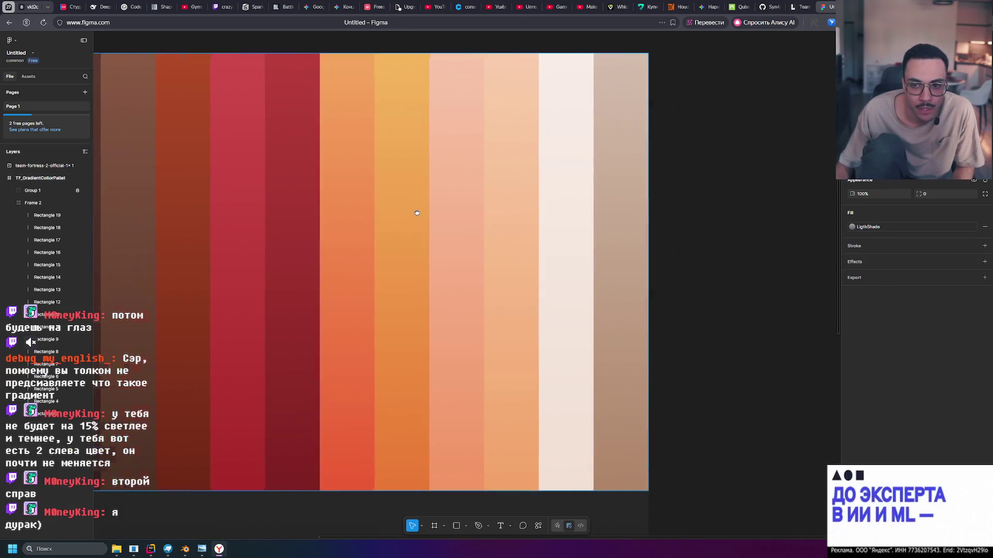
scroll(417, 213, "right", 3)
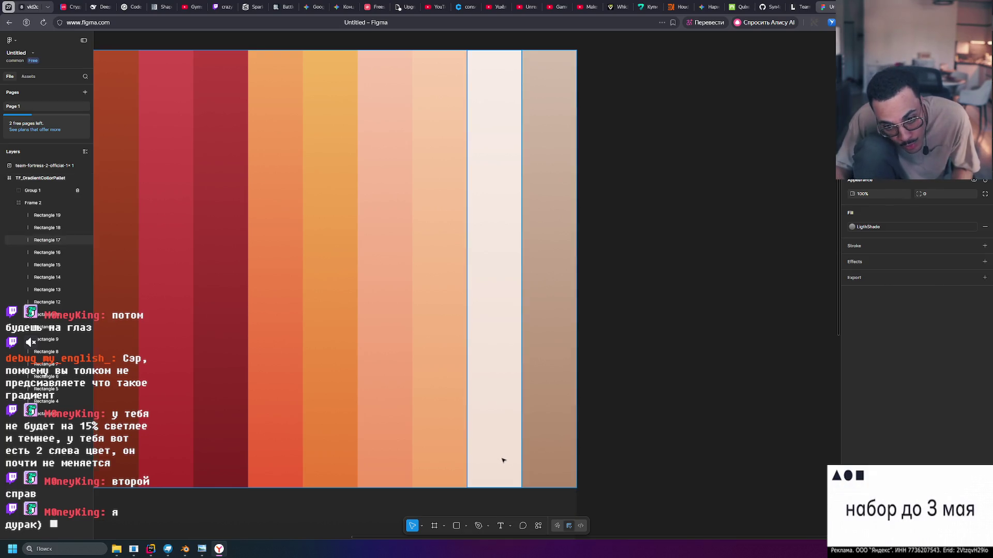
scroll(504, 457, "down", 3, "ctrl")
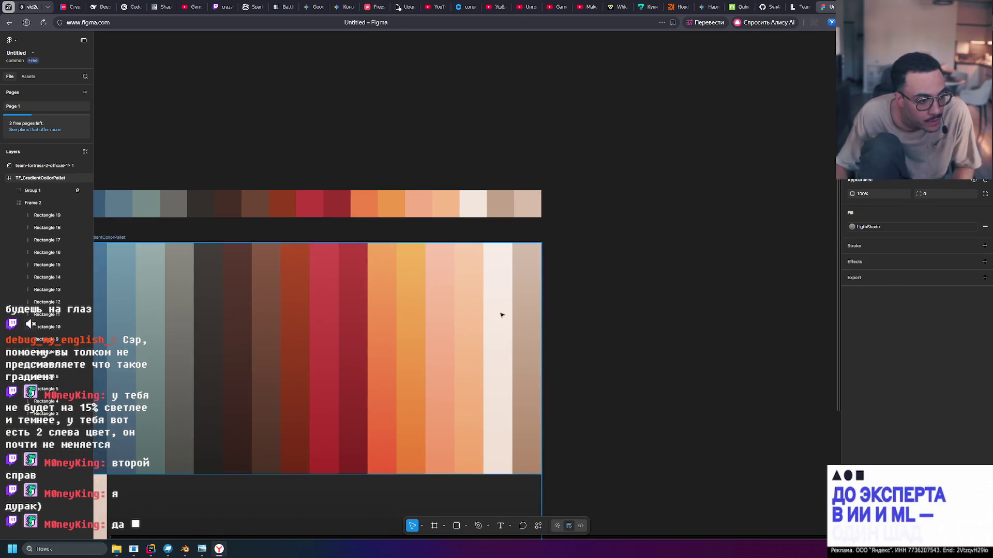
mouse_move(563, 357)
middle_mouse_down()
mouse_move(580, 343)
mouse_move(631, 206)
mouse_move(626, 193)
mouse_move(619, 222)
middle_mouse_up()
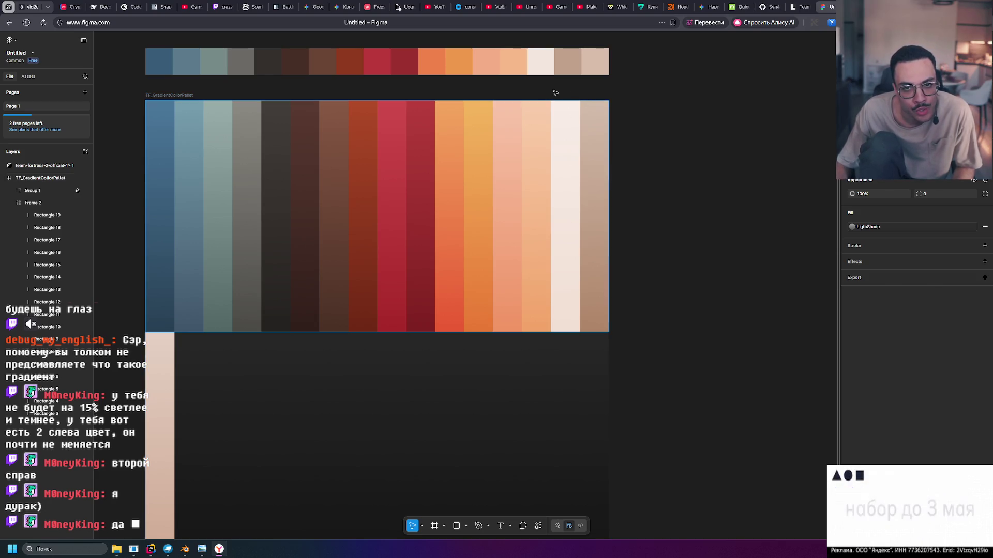
left_click(564, 127)
left_click(696, 153)
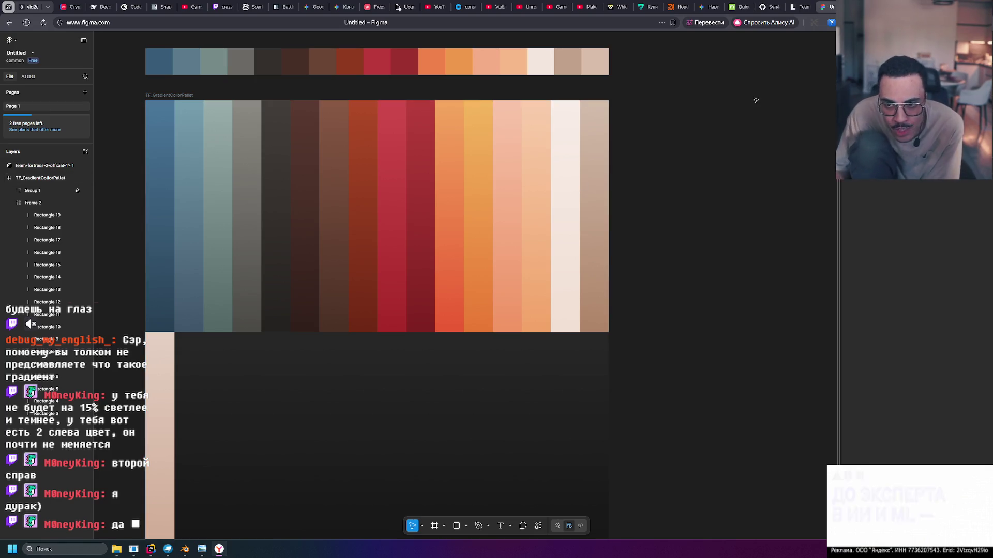
Draw a small rectangle right of the palette and fill it with the sampled cream stripe.
left_click(456, 526)
mouse_move(631, 100)
left_mouse_down()
mouse_move(692, 134)
mouse_move(659, 159)
left_mouse_up()
left_click(662, 118)
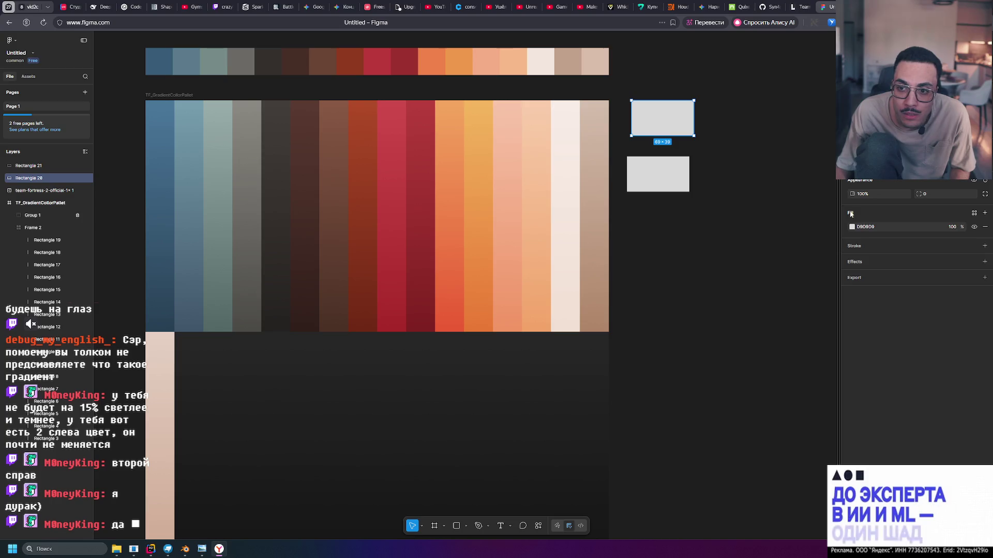
left_click(852, 228)
left_click(759, 352)
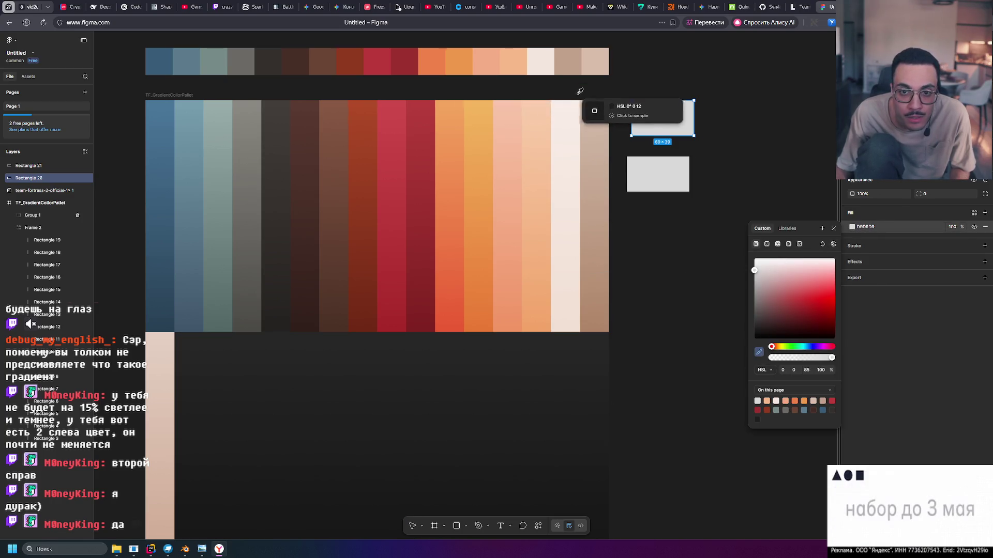
scroll(580, 101, "up", 3, "ctrl")
scroll(557, 98, "up", 5, "ctrl")
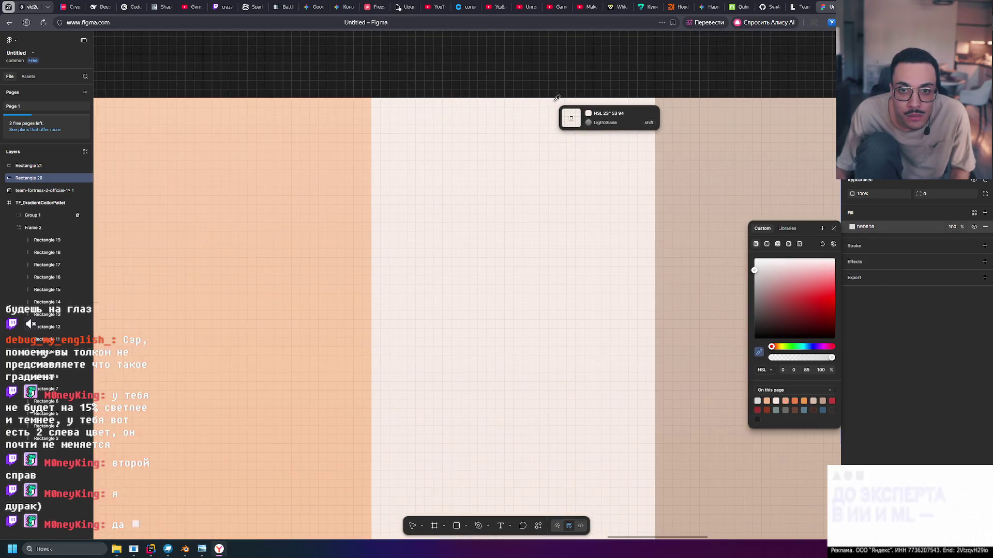
left_click(557, 98)
scroll(599, 156, "down", 6, "ctrl")
Fill a second rectangle with a sampled cream shade and move it beside the first swatch.
left_click(719, 252)
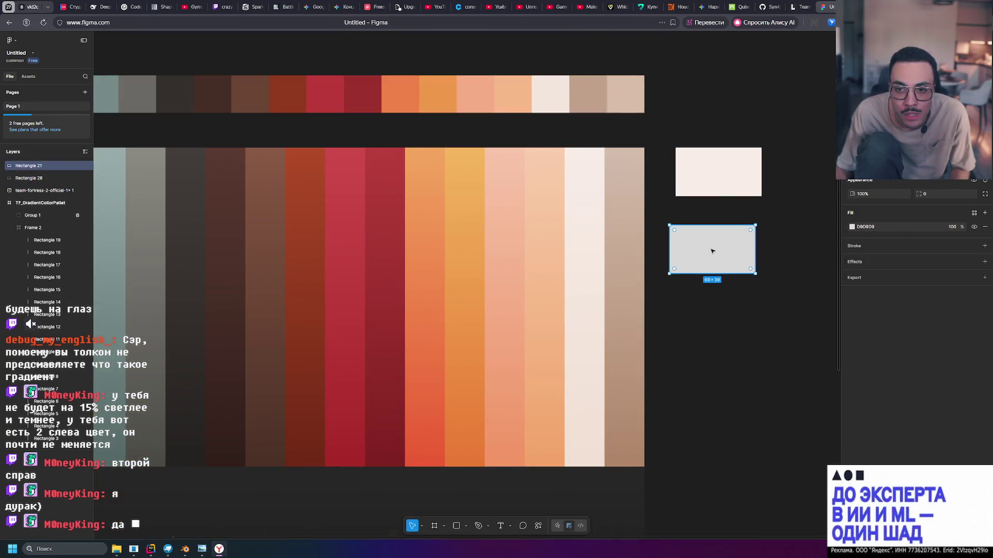
left_click(851, 227)
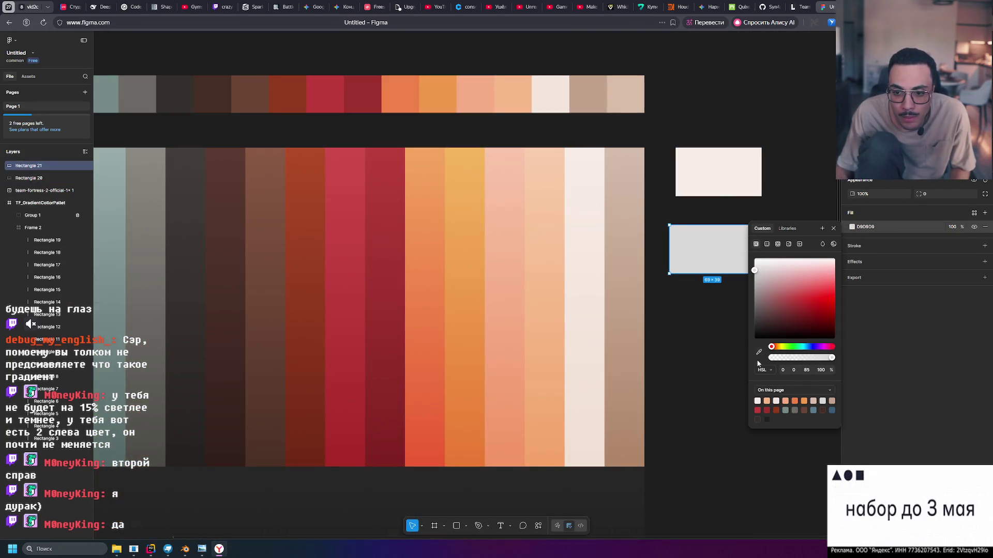
scroll(589, 462, "up", 8, "ctrl")
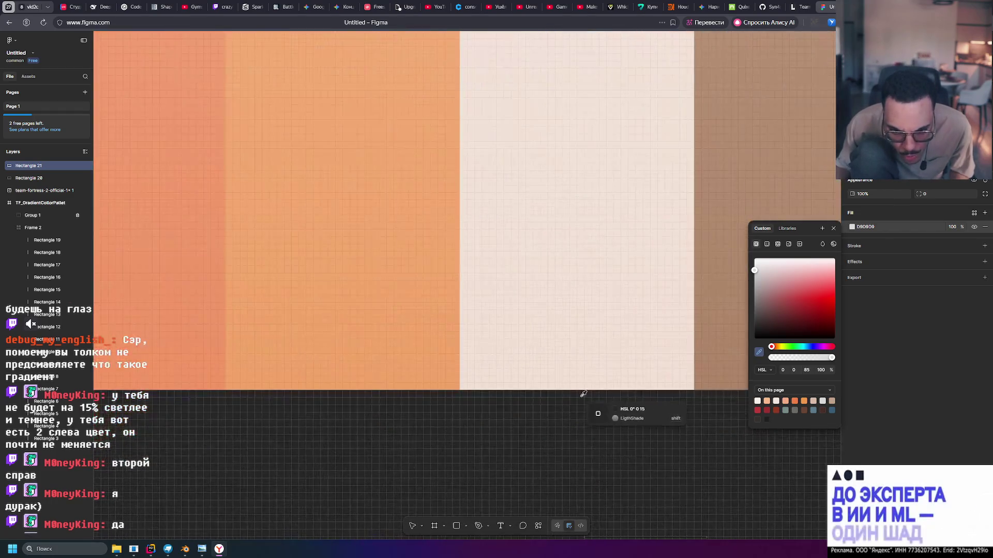
left_click(577, 383)
scroll(577, 383, "down", 8, "ctrl")
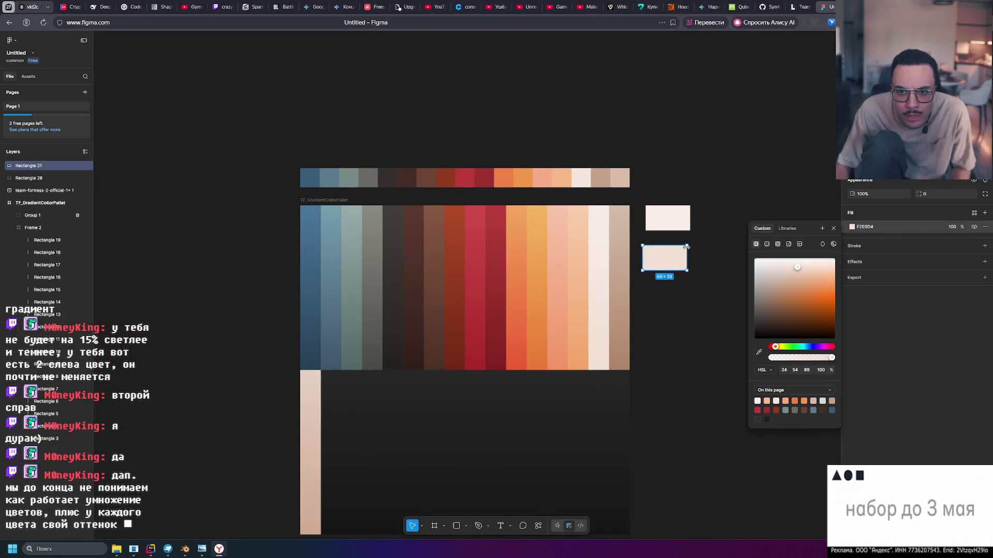
left_click(627, 277)
scroll(619, 277, "up", 3, "ctrl")
mouse_move(618, 277)
left_mouse_down()
mouse_move(678, 211)
mouse_move(647, 200)
left_mouse_up()
left_click(564, 259)
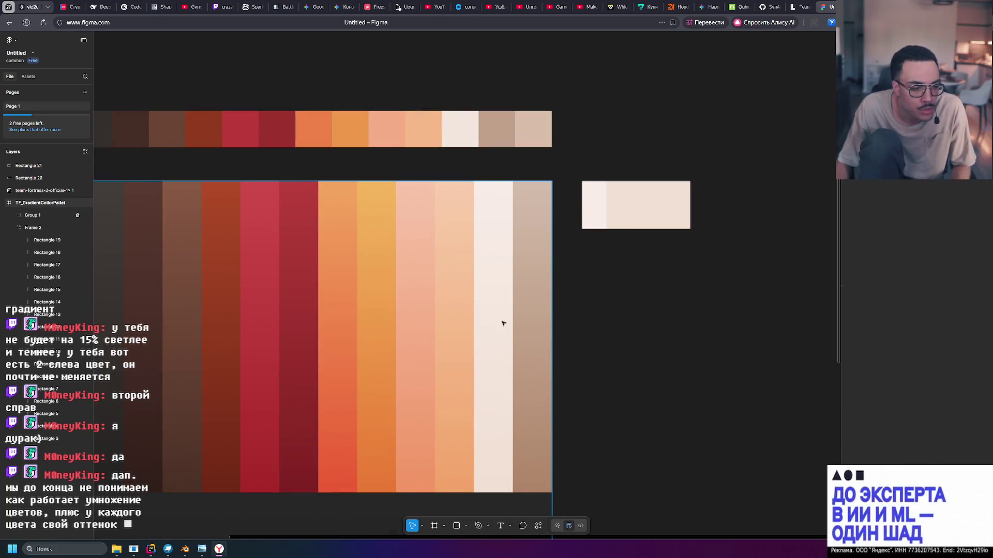
scroll(569, 290, "down", 2, "ctrl")
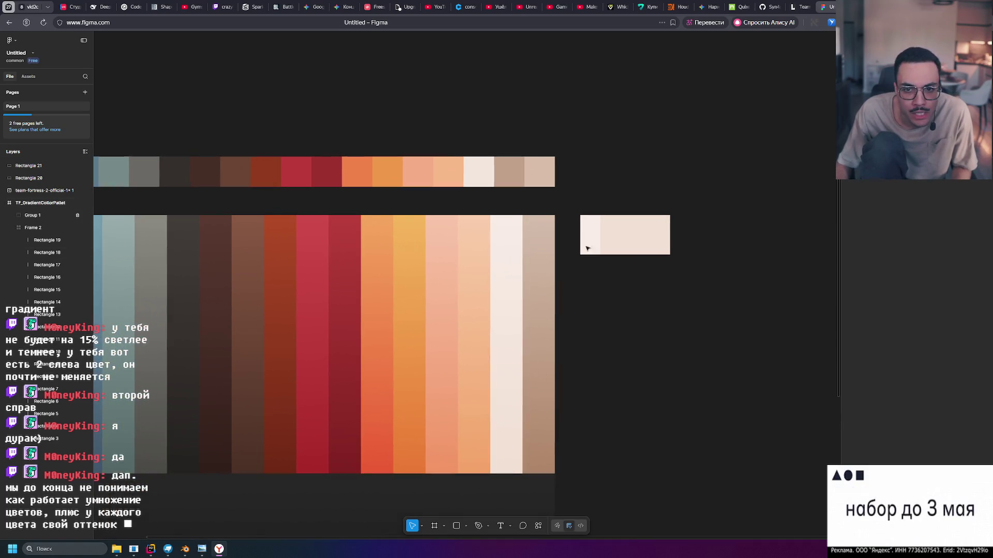
Duplicate a swatch, fill the copy with a lighter sampled cream, and place it in the row.
left_click_drag(634, 241, 646, 335, "alt")
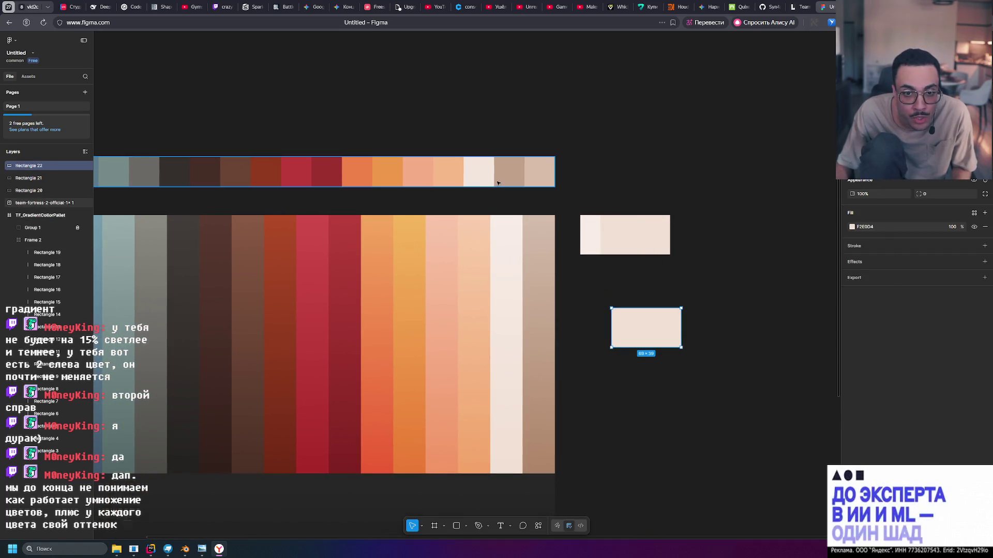
left_click(851, 227)
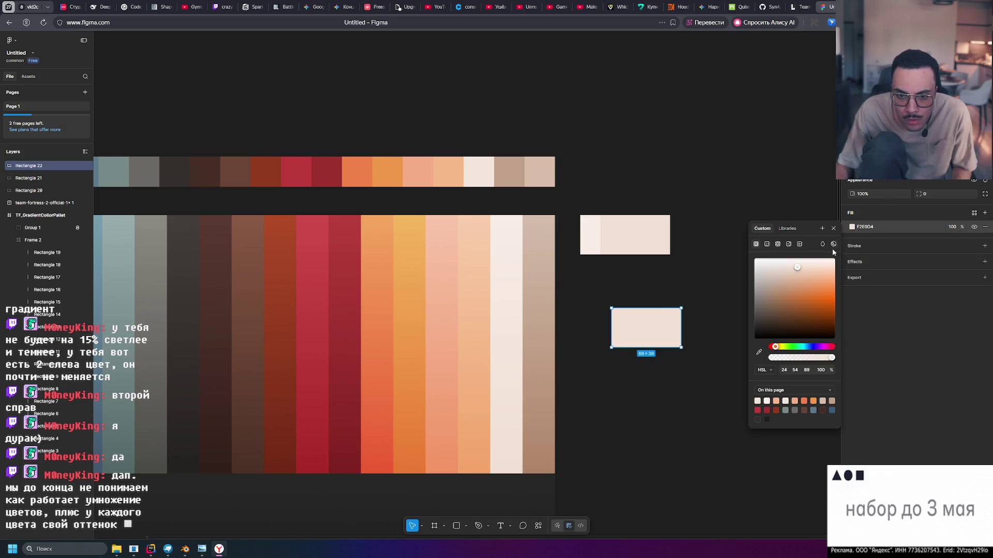
left_click(758, 353)
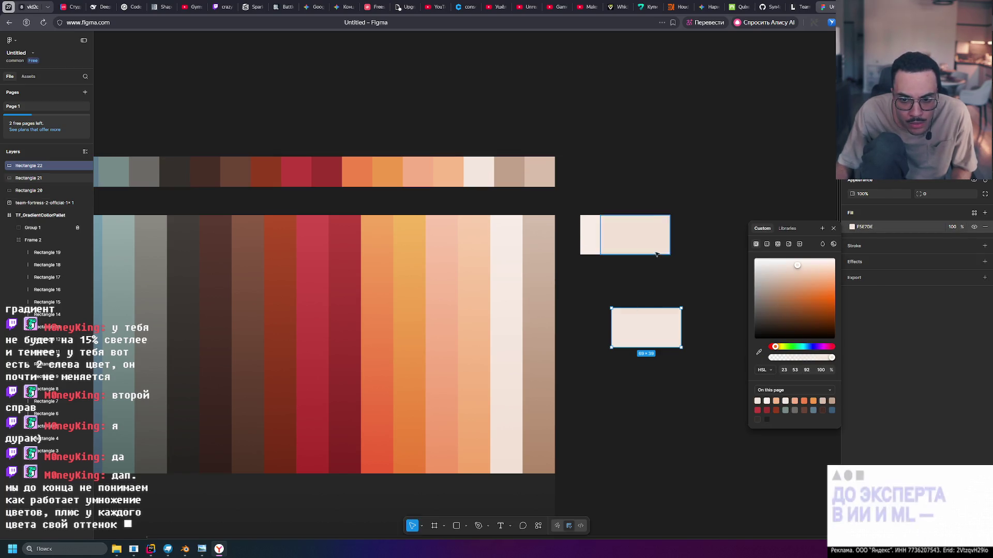
left_click(657, 276)
mouse_move(627, 239)
left_mouse_down()
mouse_move(661, 237)
mouse_move(648, 240)
left_mouse_up()
mouse_move(652, 331)
left_mouse_down()
mouse_move(639, 237)
mouse_move(694, 274)
mouse_move(675, 265)
left_mouse_up()
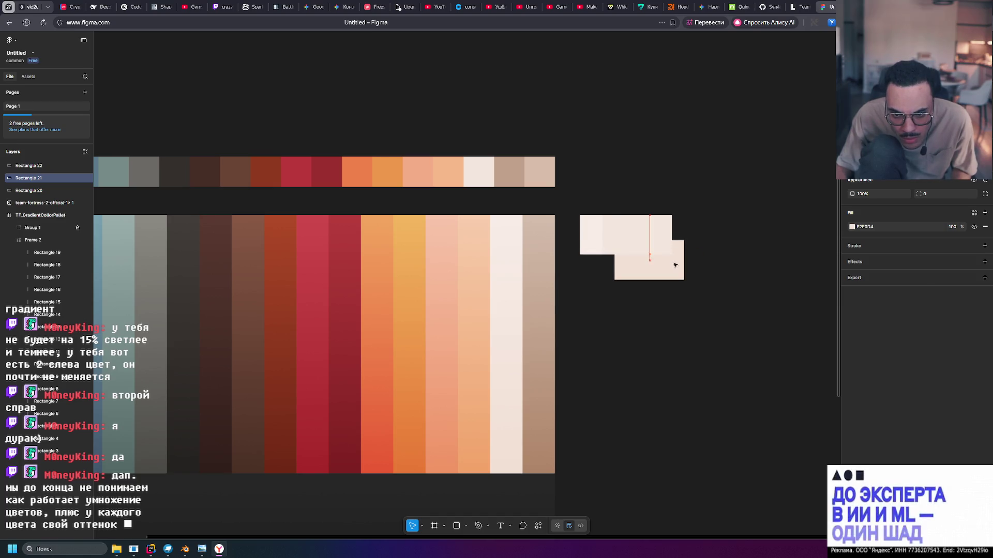
left_click(698, 288)
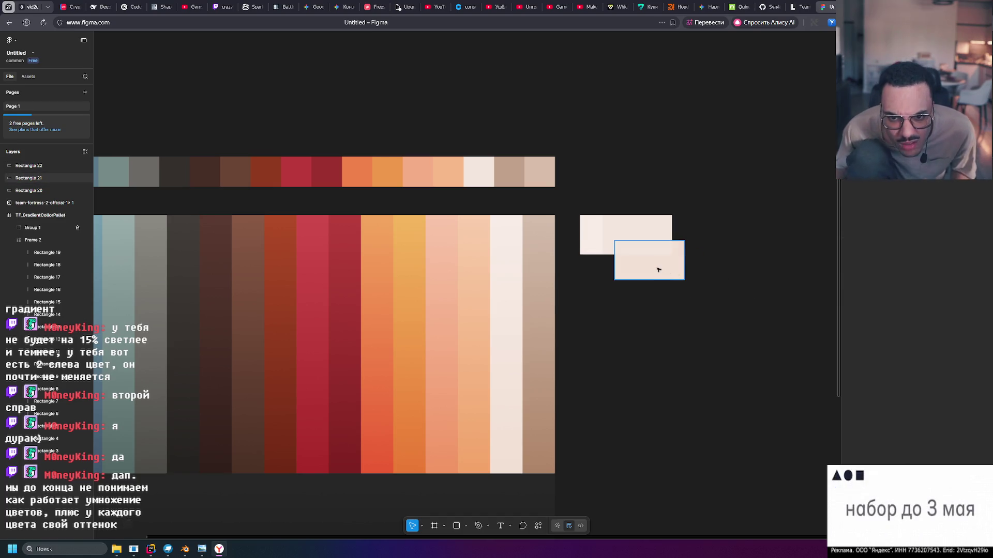
Reorder the F2E0D4 swatch layer and line it up beside the others.
left_click(624, 234)
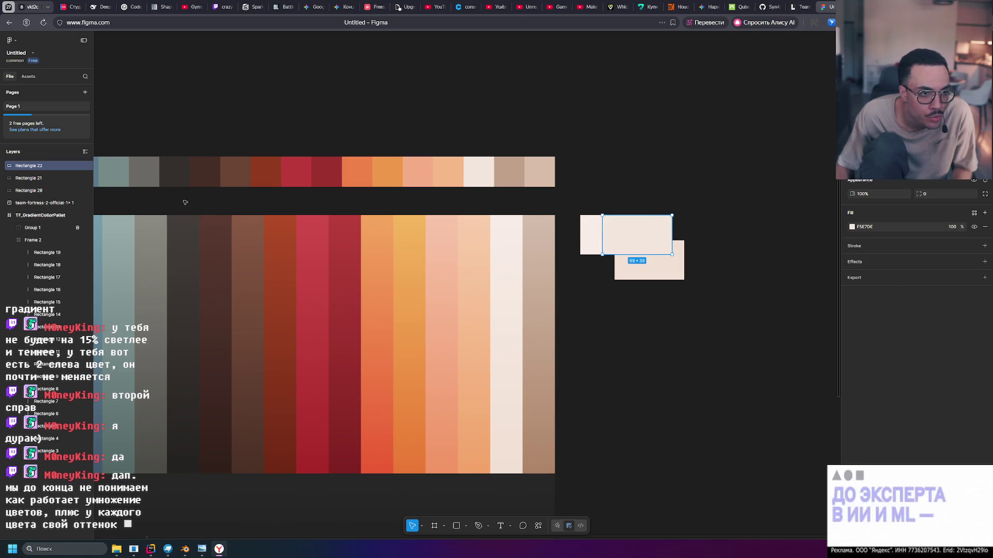
left_click(43, 180)
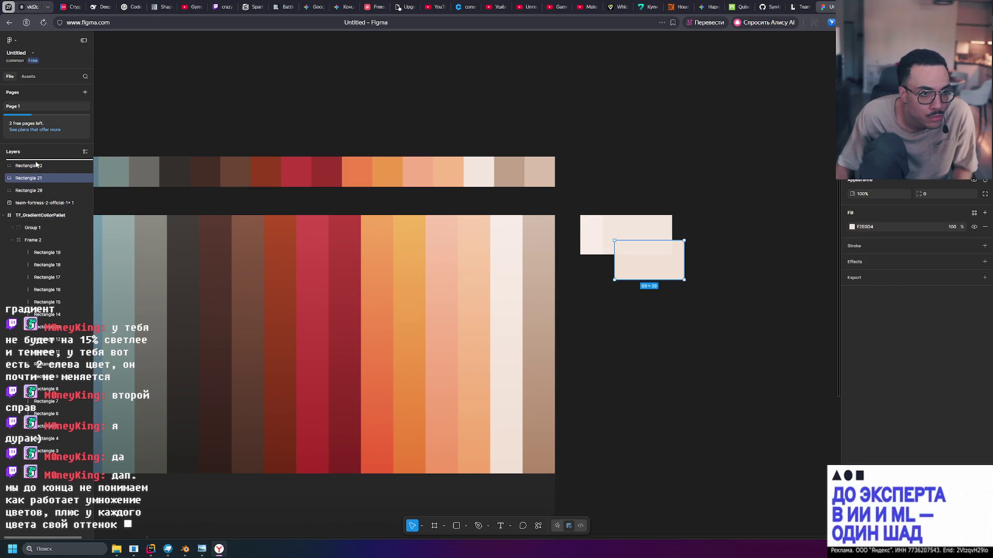
left_click_drag(36, 164, 36, 163)
mouse_move(639, 266)
left_mouse_down()
mouse_move(655, 241)
mouse_move(639, 243)
left_mouse_up()
Compare the three small cream swatches up close, then marquee-select and delete them.
key("Escape")
scroll(634, 238, "up", 5, "ctrl")
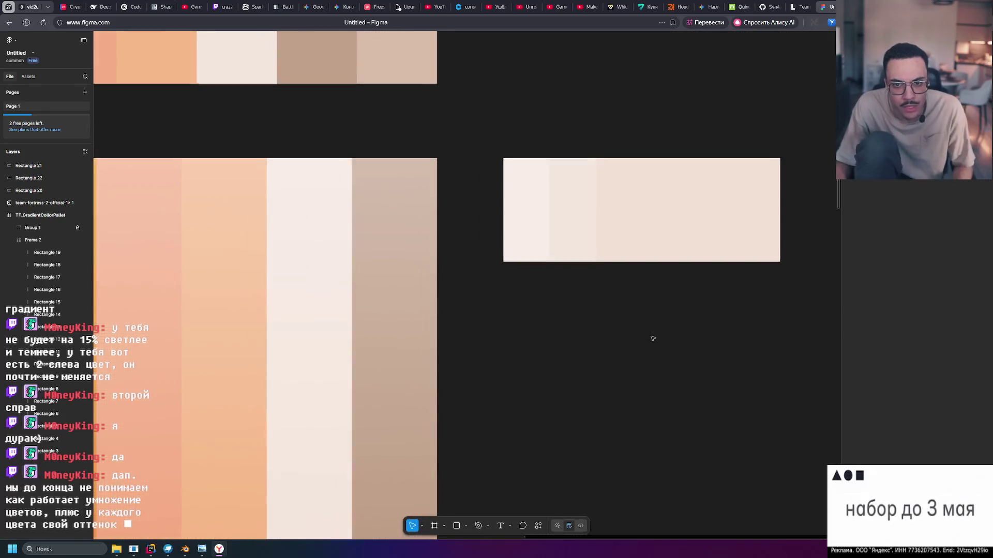
left_click_drag(561, 330, 595, 248)
left_click(651, 342)
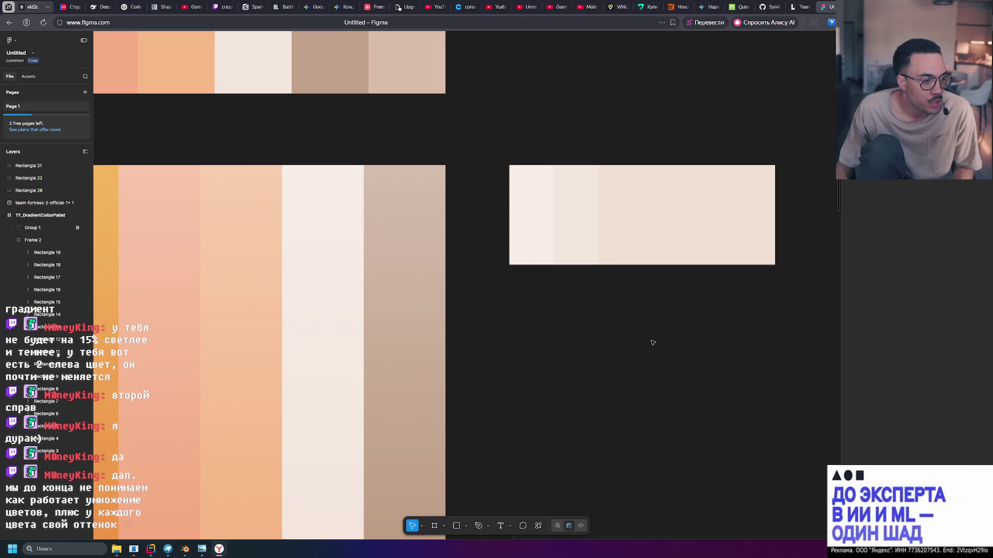
scroll(636, 339, "down", 5, "ctrl")
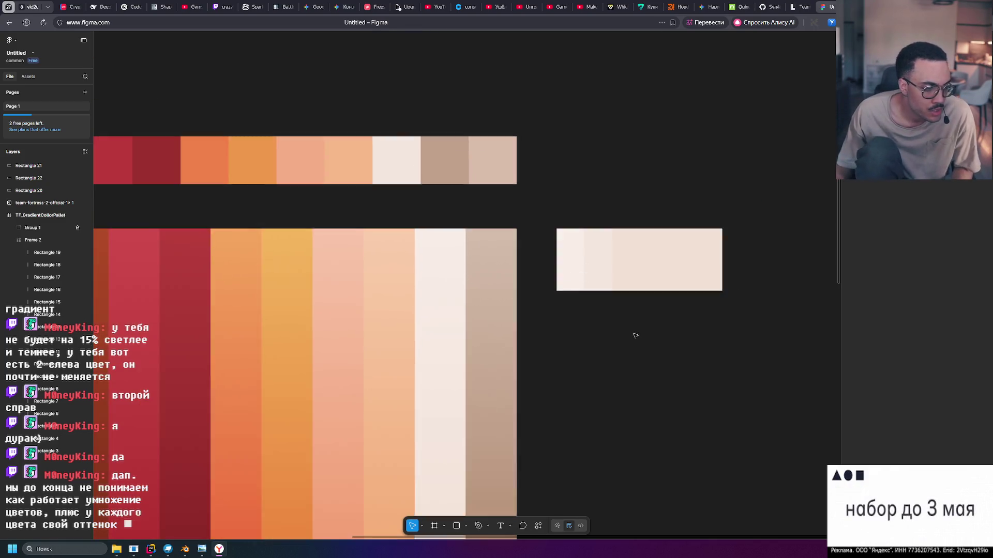
scroll(615, 327, "up", 5, "ctrl")
left_click(610, 232)
left_click(688, 114)
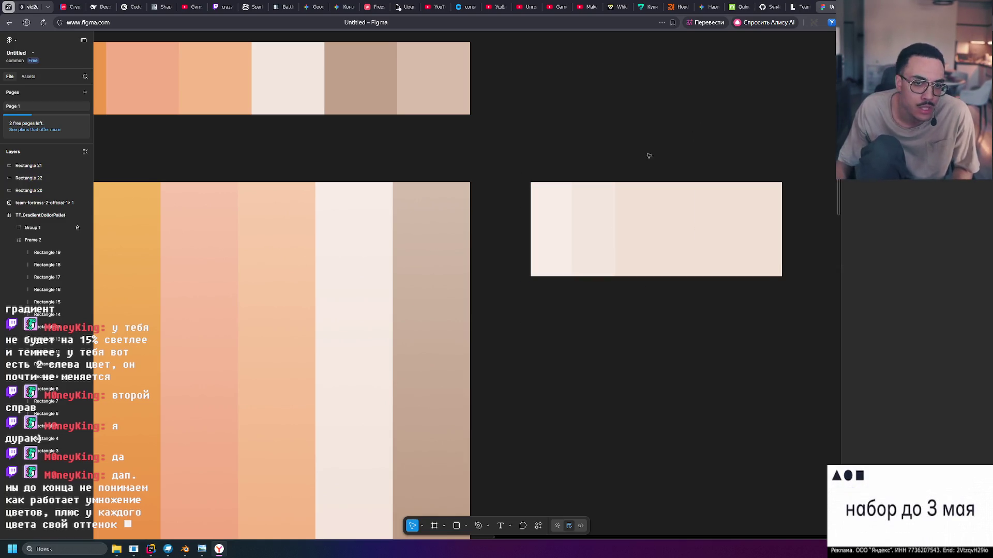
scroll(636, 156, "down", 8, "ctrl")
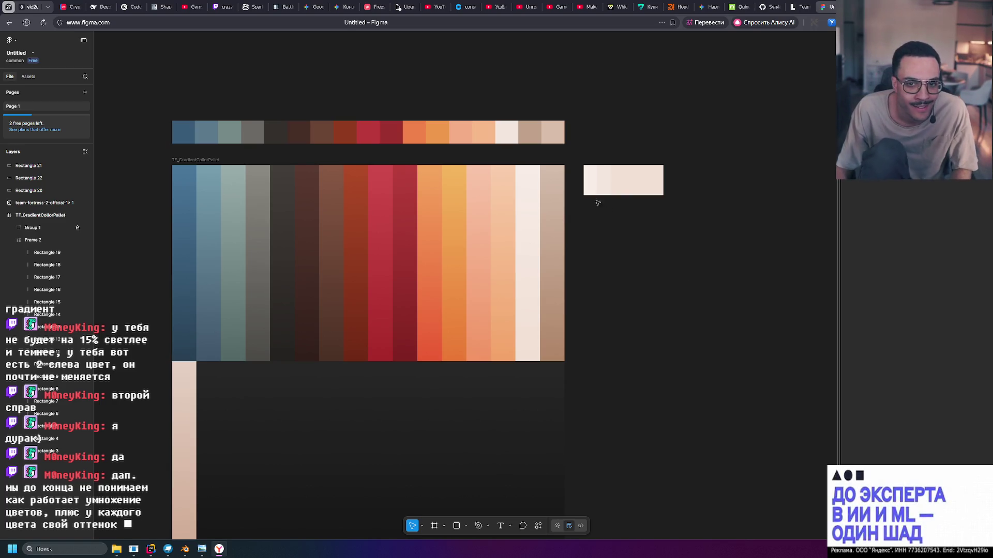
left_click_drag(682, 212, 575, 157)
key("Delete")
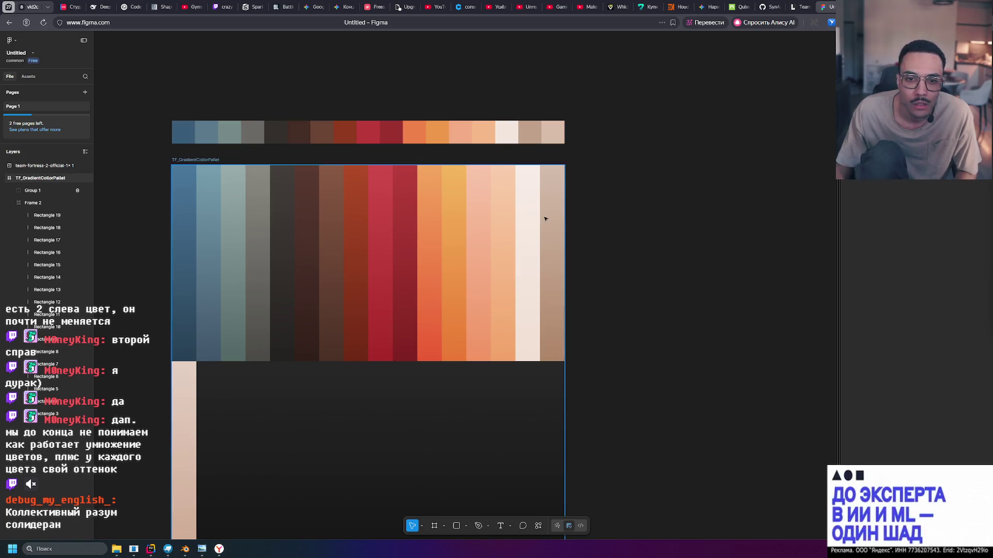
Rename the frame to TF_GradientColorPalette, export it as a PNG, and return to Blender.
left_click(548, 393)
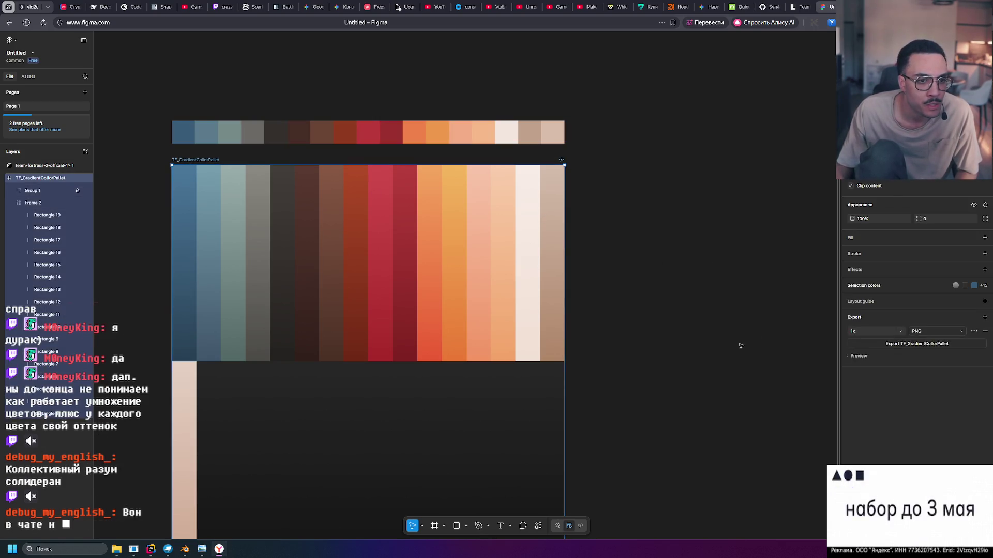
double_click(206, 160)
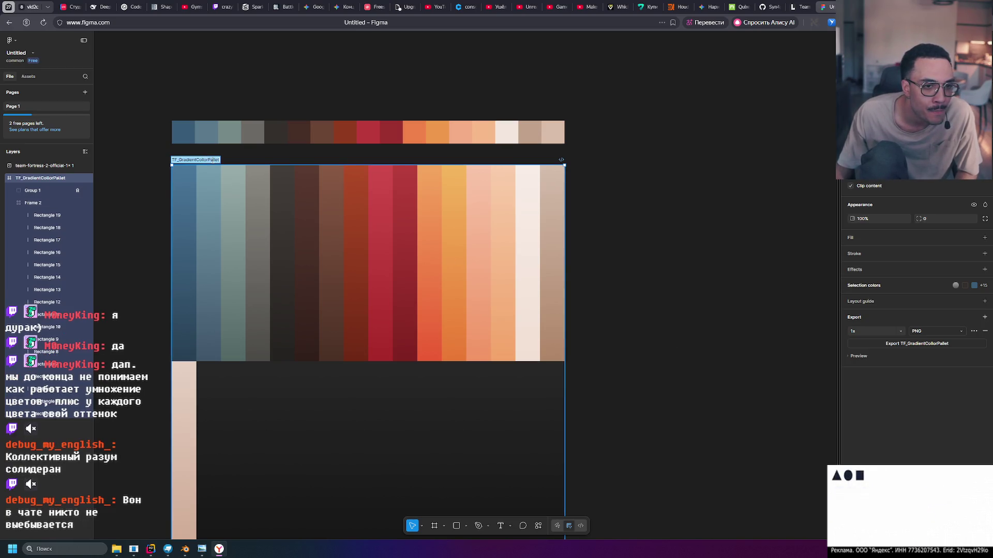
key("BackSpace")
key("BackSpace")
key("BackSpace")
type("ette")
key("Return")
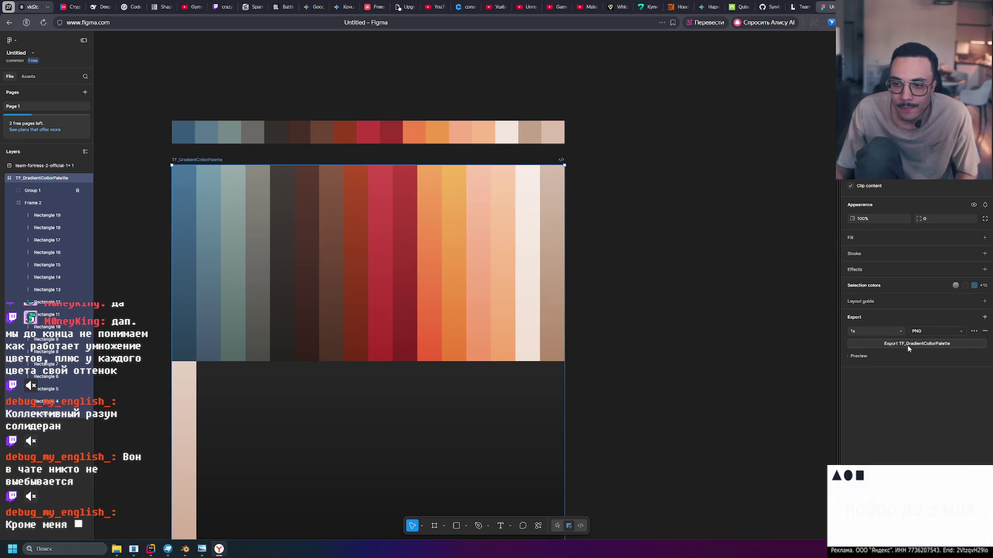
left_click(905, 344)
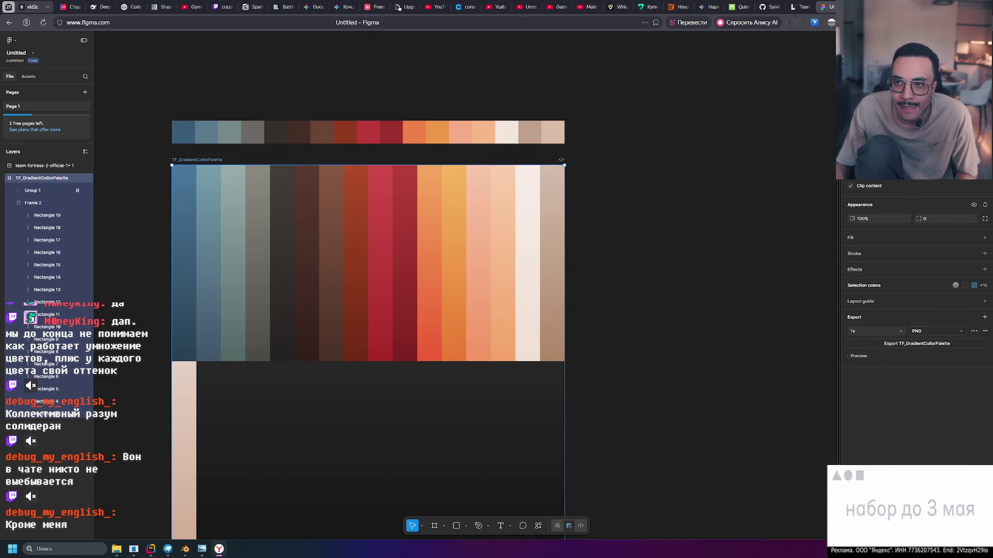
left_click(186, 549)
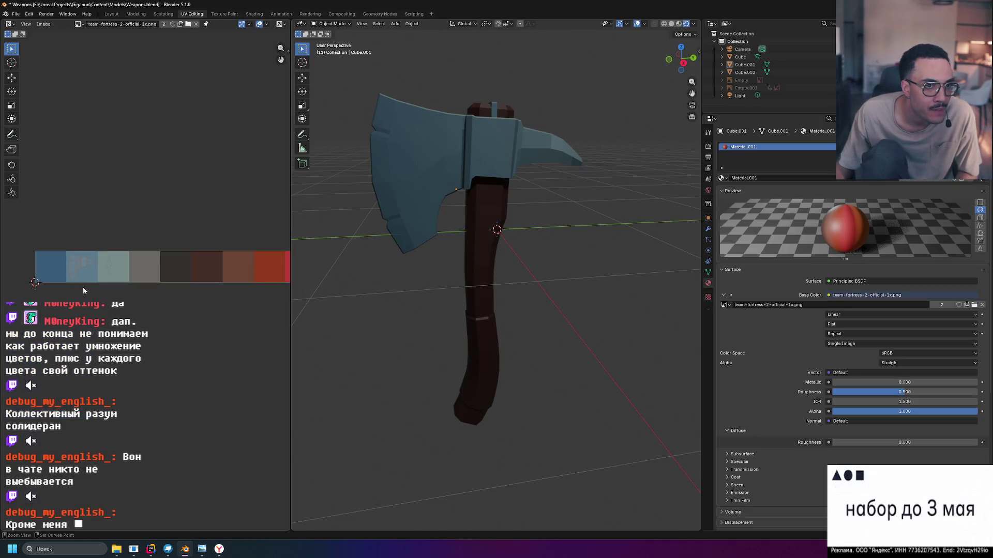
Load TF_GradientColorPalette.png from Downloads as the axe's Base Color image texture.
scroll(157, 302, "down", 5)
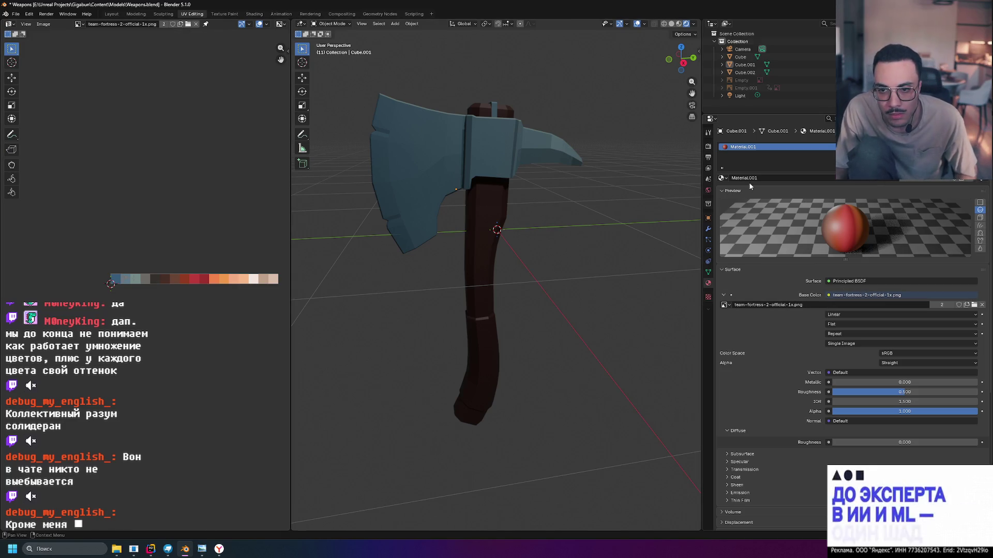
left_click(974, 305)
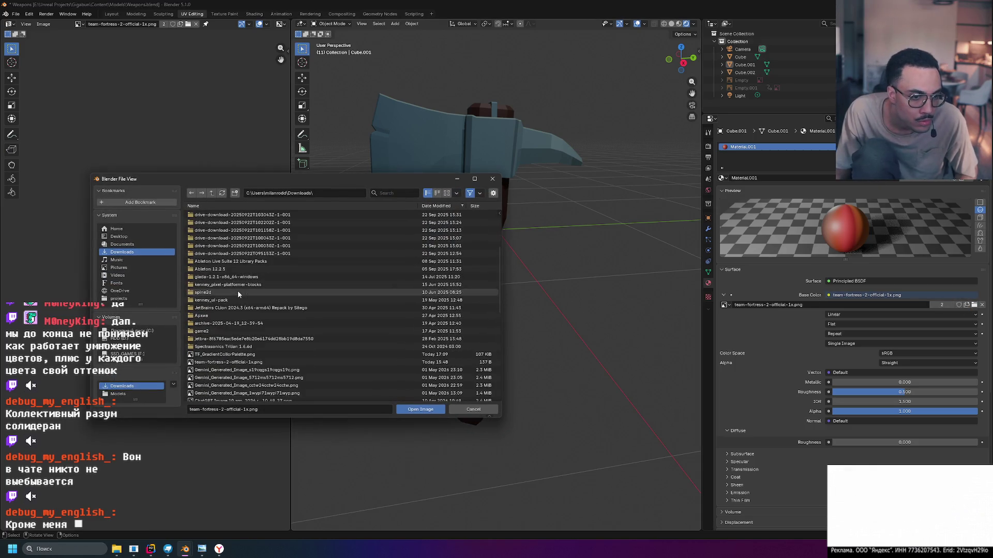
double_click(272, 356)
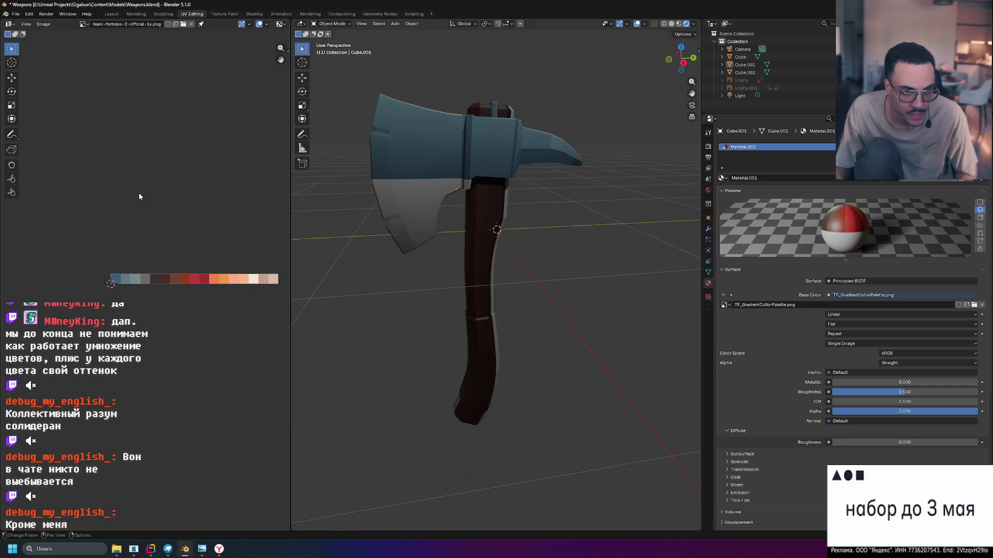
left_click(183, 24)
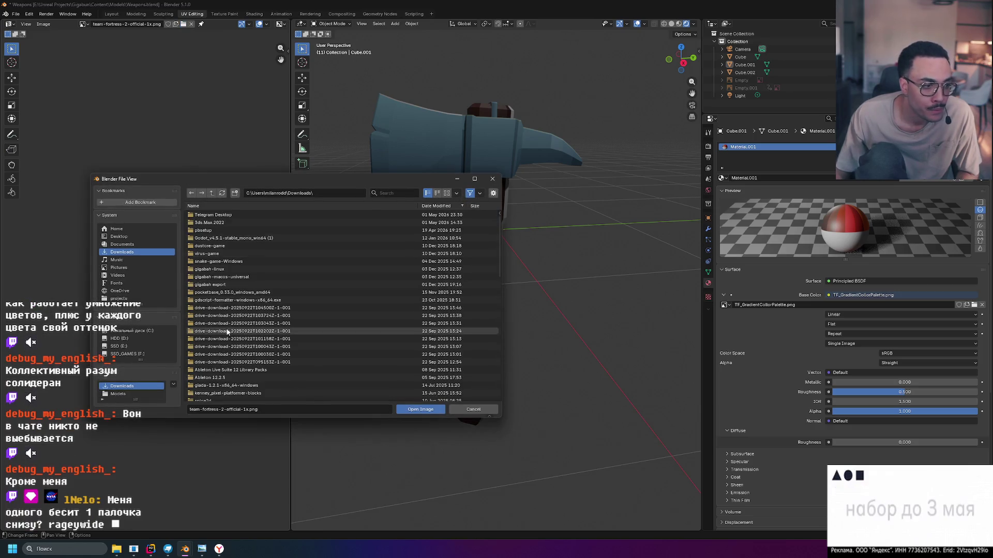
scroll(227, 328, "down", 5)
scroll(233, 331, "up", 8)
double_click(248, 355)
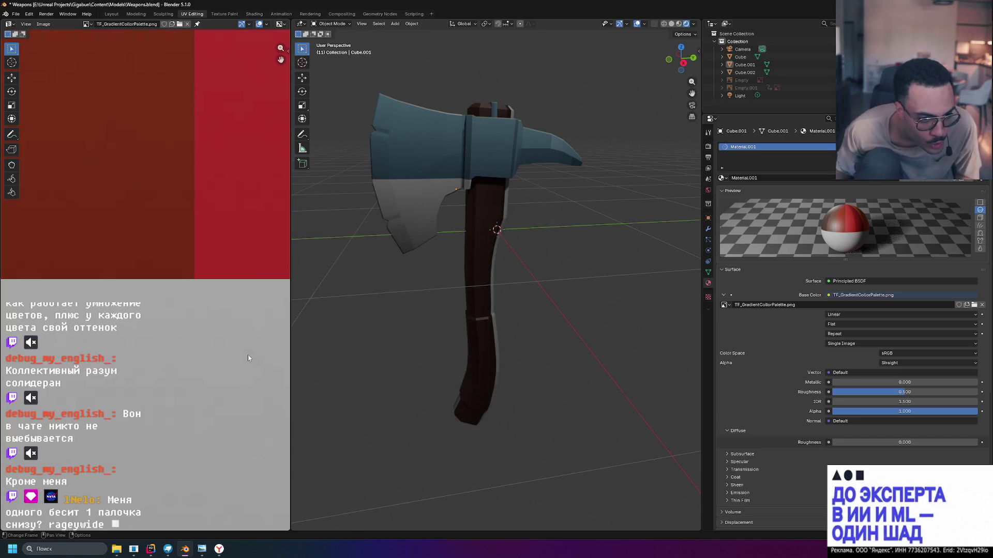
Select the axe head (Cube.001) in Edit Mode and squash all its UVs along Y.
scroll(163, 329, "down", 4)
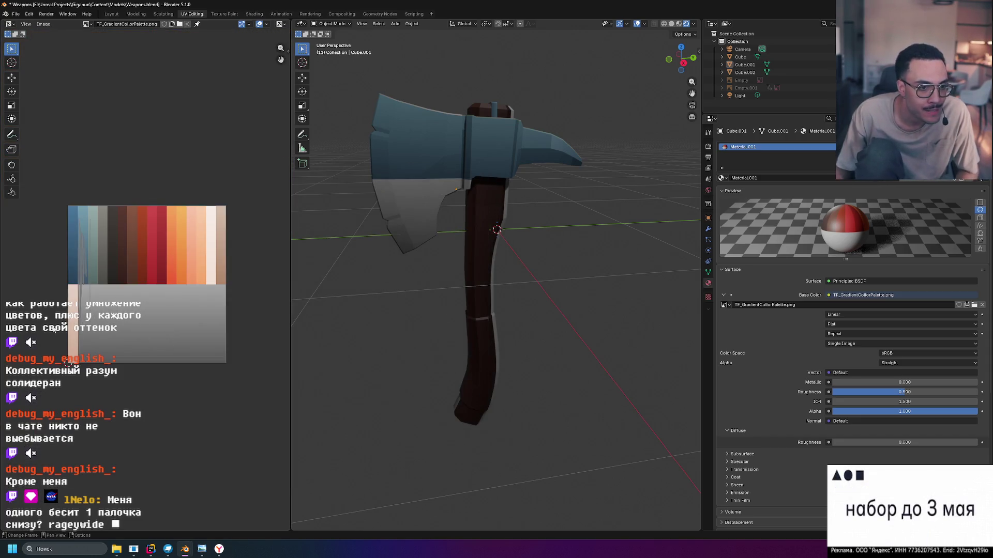
scroll(54, 331, "up", 2)
scroll(79, 259, "up", 1)
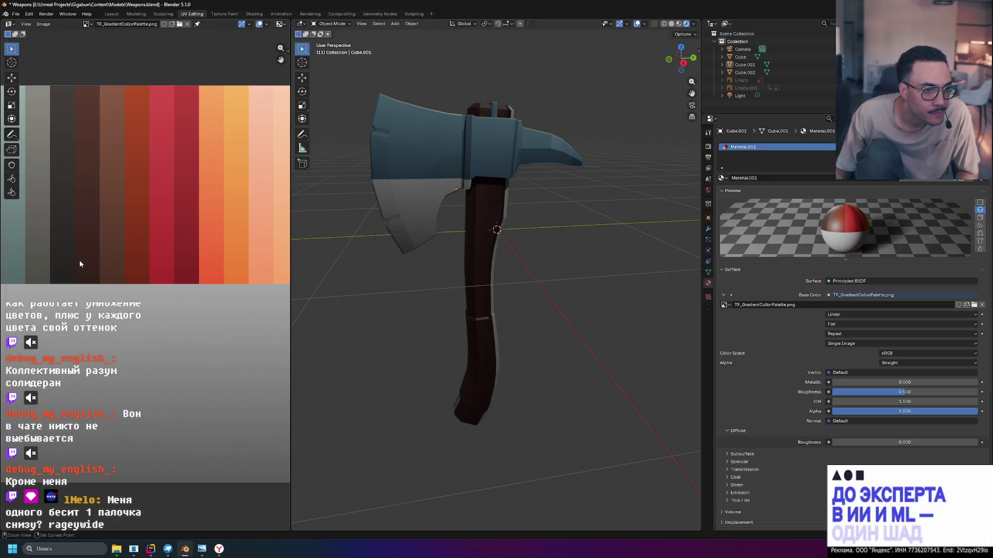
scroll(79, 260, "down", 1)
middle_click_drag(131, 267, 251, 276)
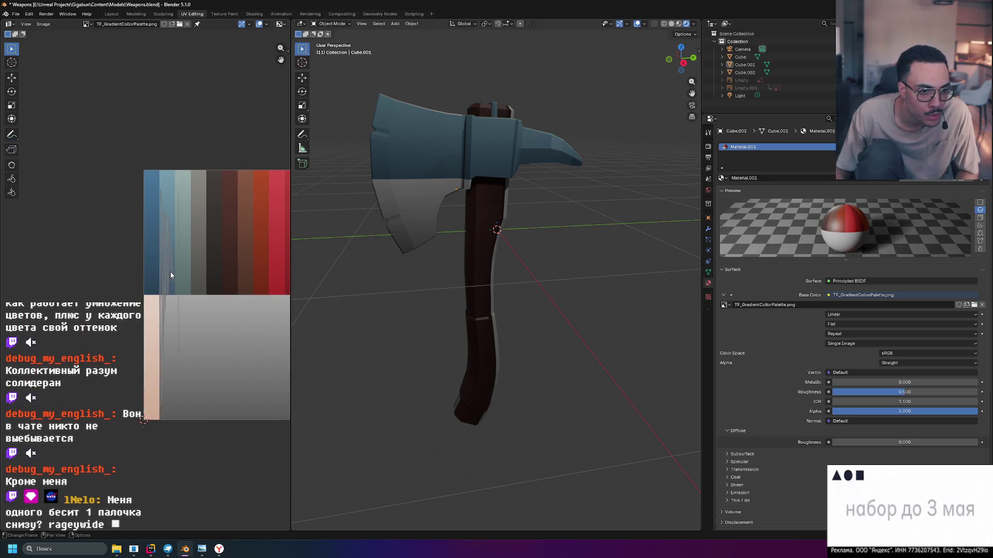
left_click(425, 145)
key("Tab")
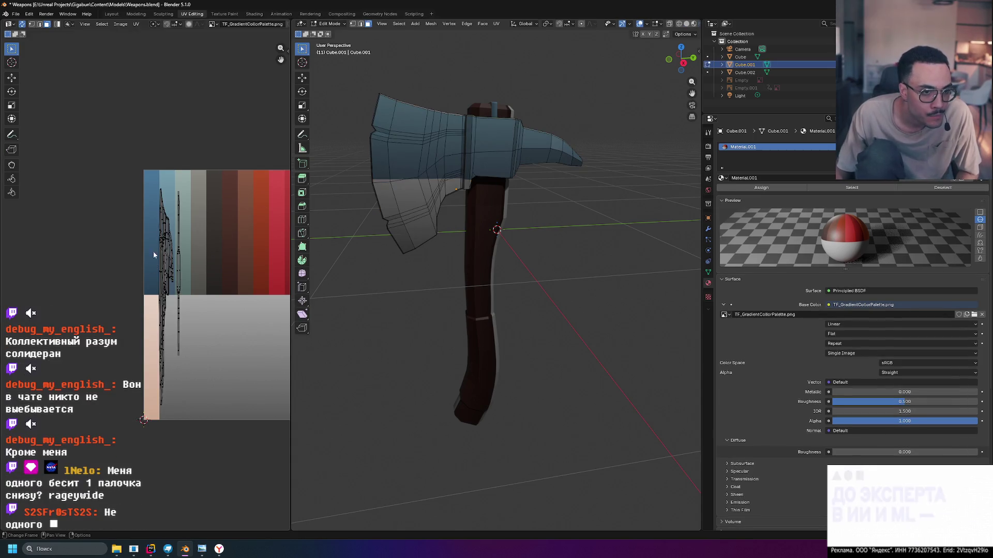
mouse_move(128, 170)
left_mouse_down()
mouse_move(240, 429)
mouse_move(253, 428)
left_mouse_up()
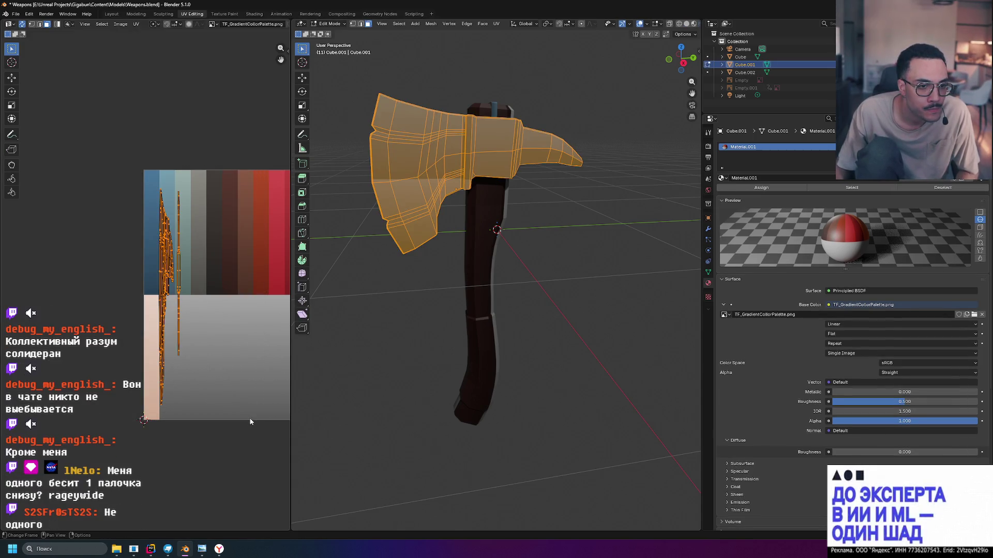
scroll(164, 258, "up", 3)
scroll(221, 257, "down", 2)
key("s")
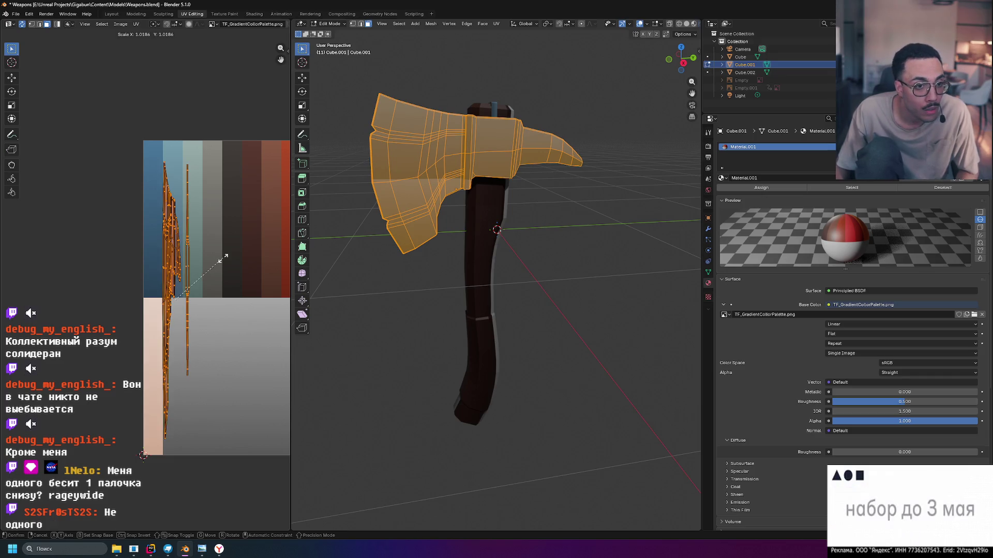
key("y")
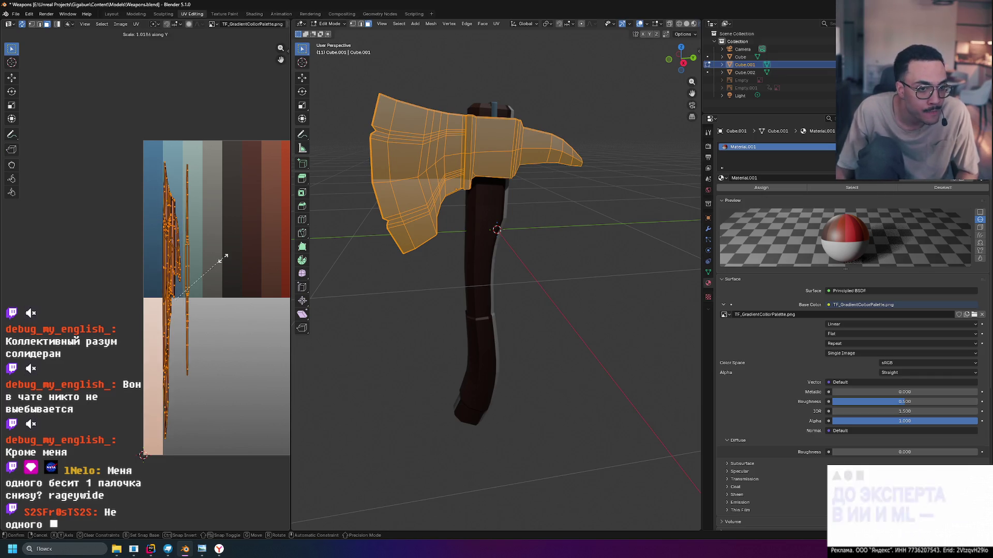
left_click(202, 308)
Move the squashed head UV island onto the blue palette stripe, then deselect.
key("g")
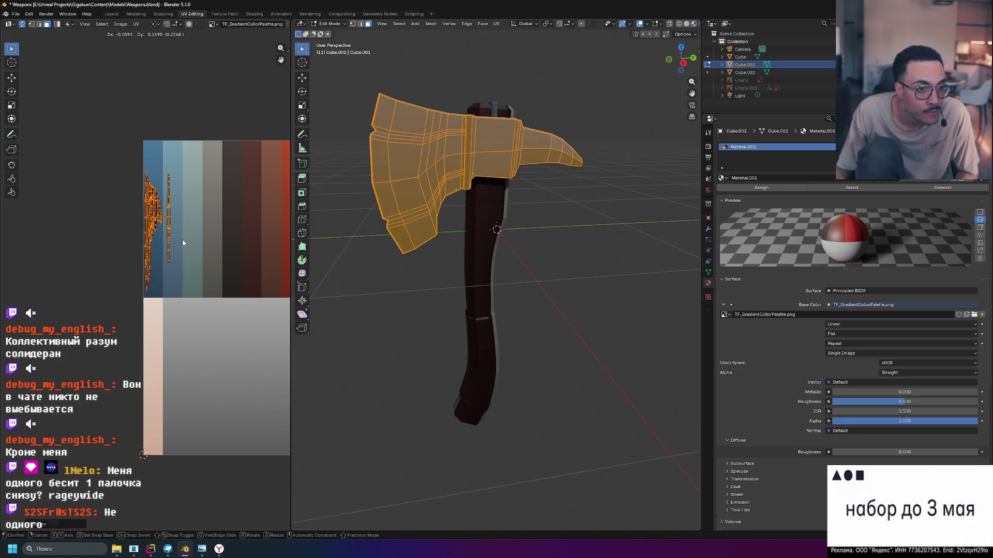
scroll(145, 220, "up", 5)
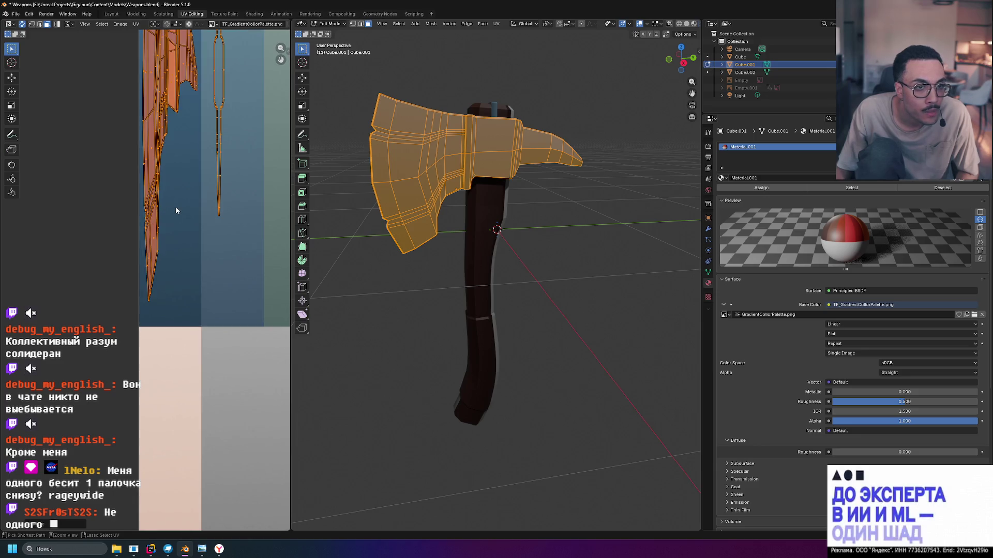
scroll(170, 216, "down", 3)
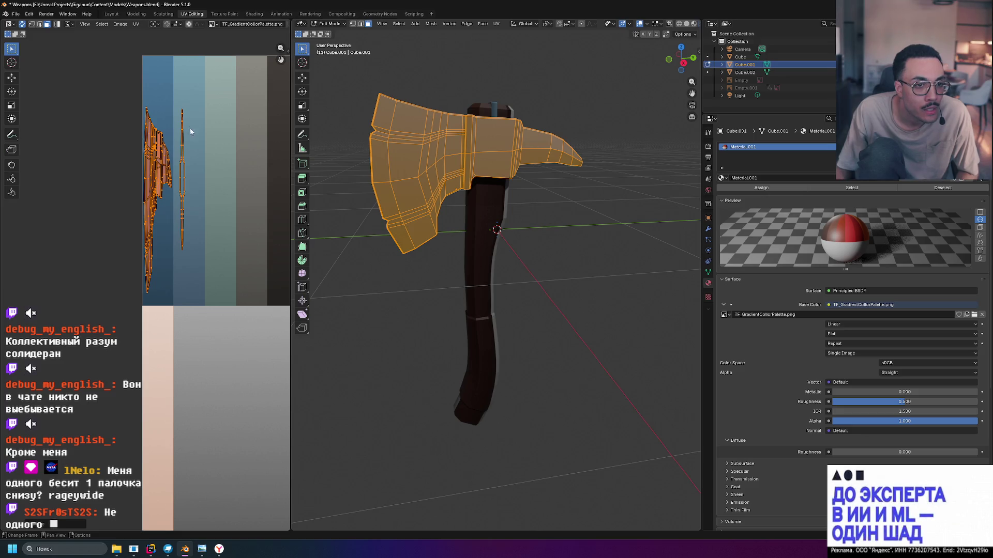
mouse_move(123, 92)
left_mouse_down()
mouse_move(174, 250)
mouse_move(175, 299)
left_mouse_up()
scroll(163, 166, "up", 2)
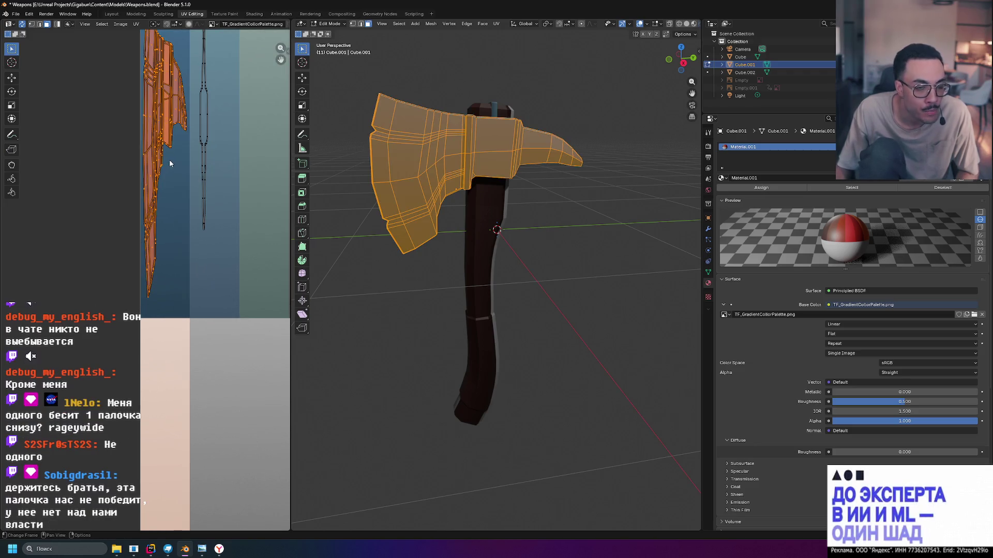
middle_click_drag(237, 135, 240, 277)
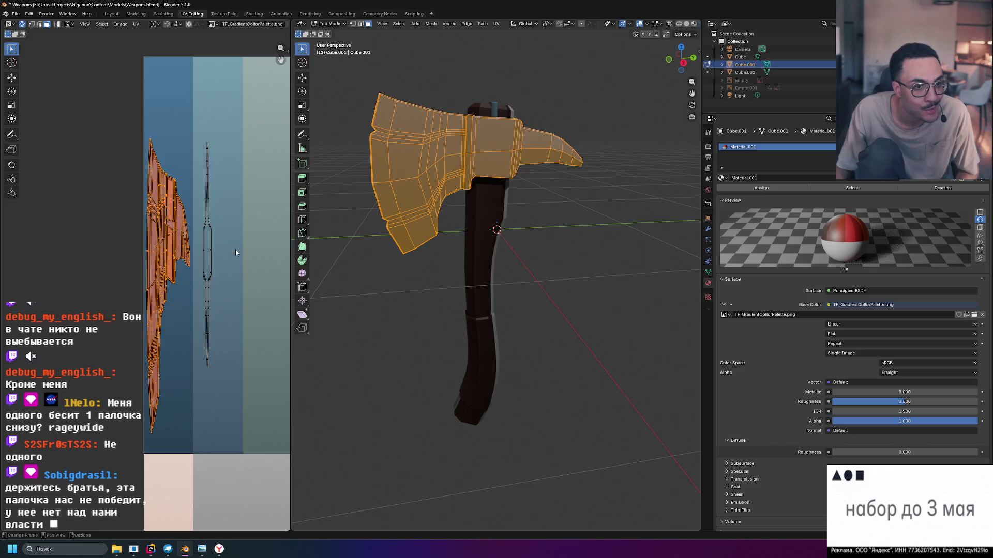
key("g")
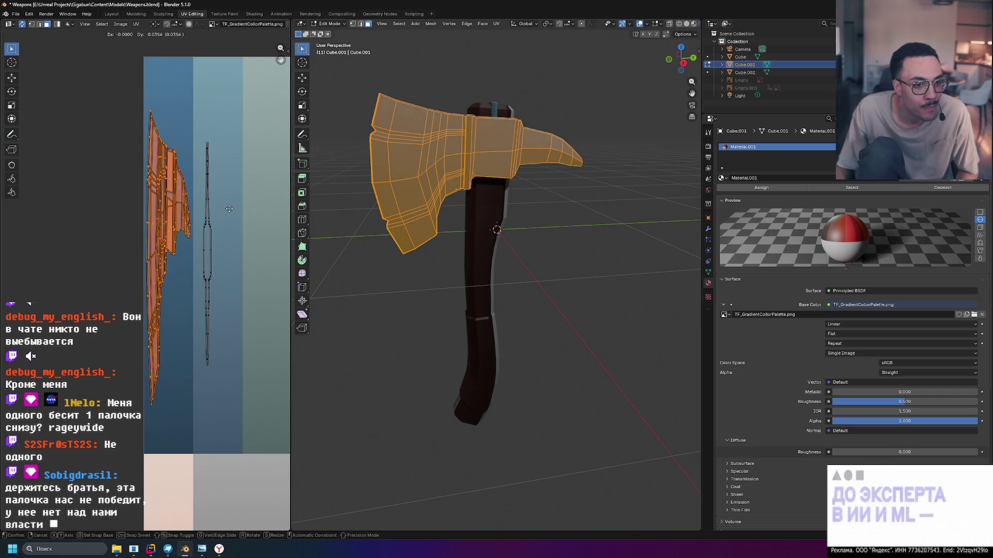
left_click(229, 209)
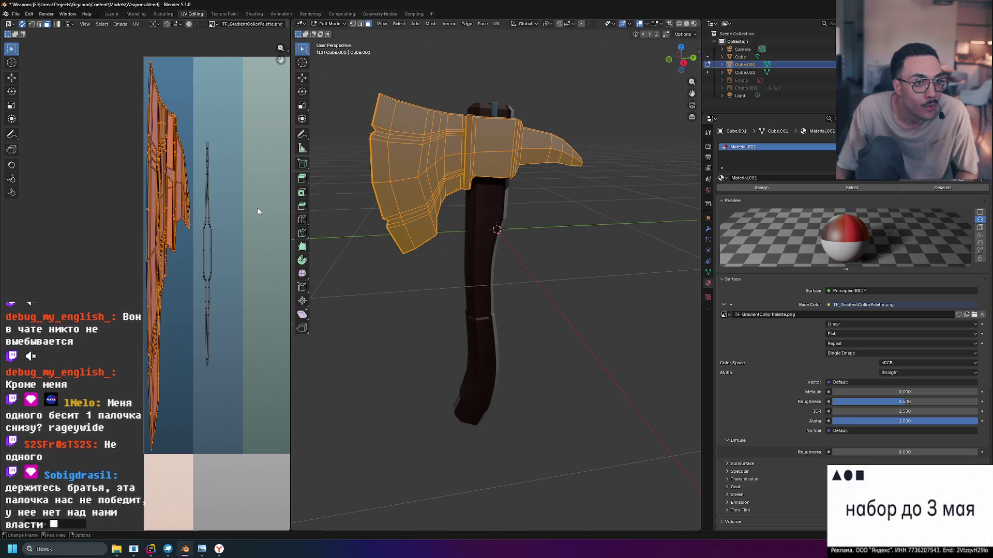
left_click(332, 153)
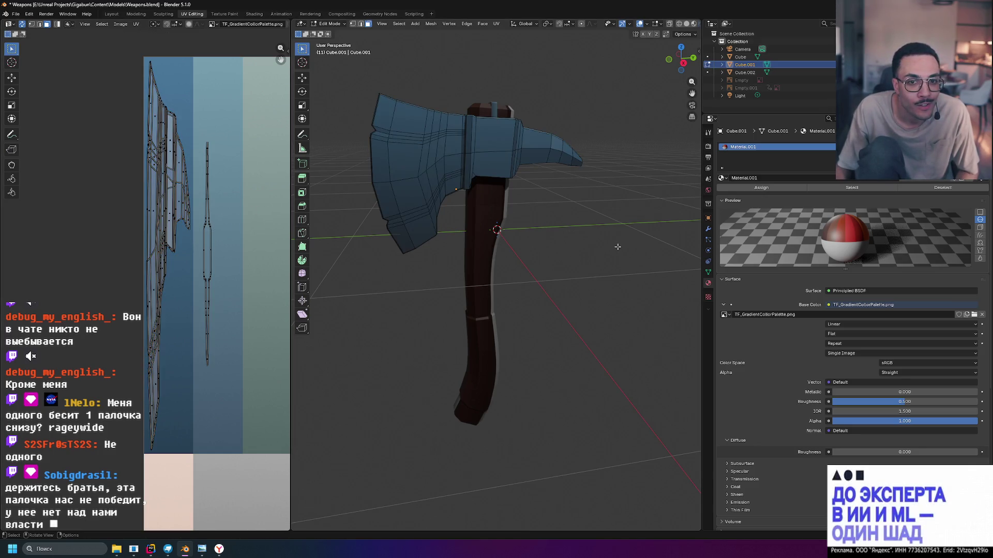
Back in Object Mode, toggle Solid and Material Preview shading and orbit to check the blue head and brown handle.
key("Tab")
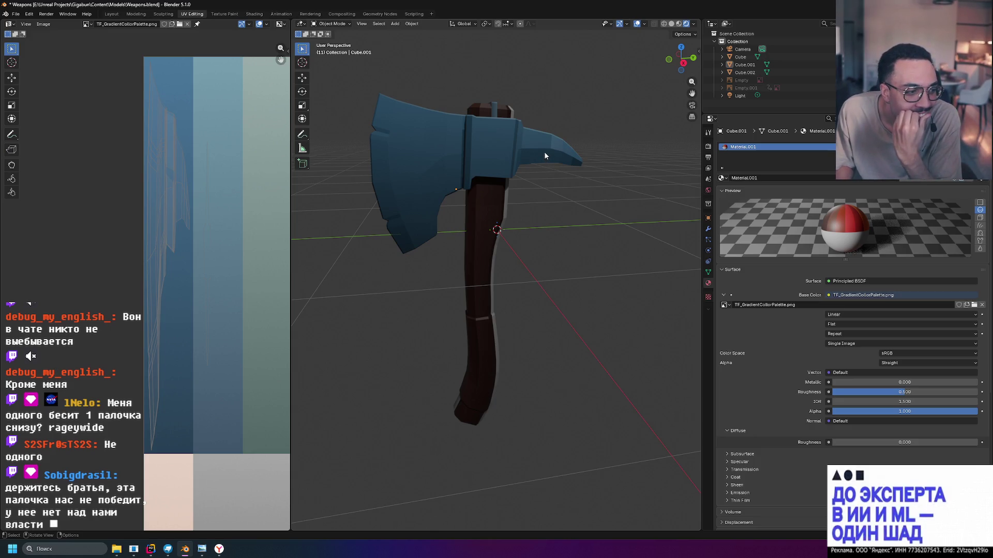
mouse_move(539, 142)
middle_mouse_down()
mouse_move(543, 164)
mouse_move(613, 190)
mouse_move(646, 160)
mouse_move(579, 125)
mouse_move(582, 116)
mouse_move(623, 182)
mouse_move(544, 182)
mouse_move(617, 176)
mouse_move(610, 138)
mouse_move(592, 161)
middle_mouse_up()
scroll(600, 181, "up", 4)
scroll(585, 181, "down", 2)
left_click(671, 24)
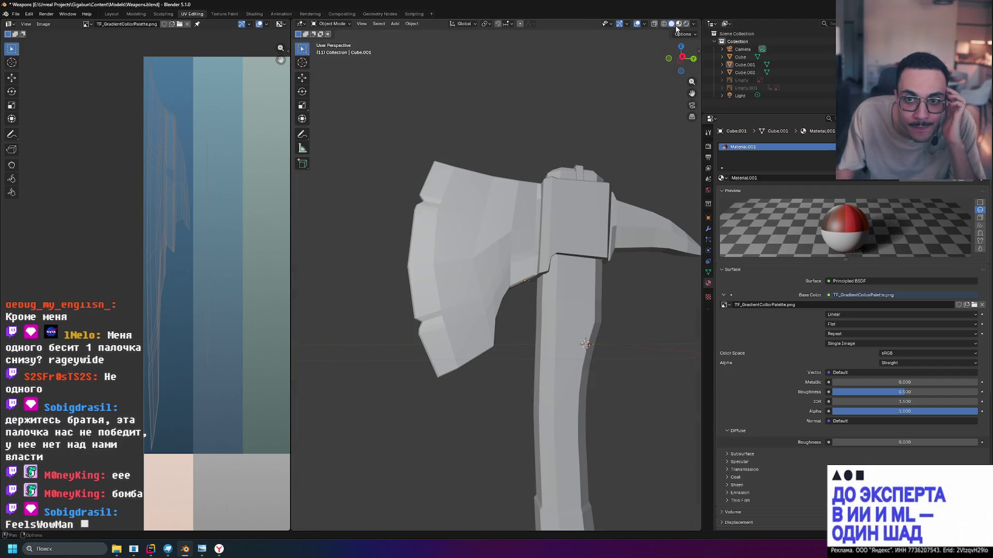
left_click(678, 24)
mouse_move(562, 126)
middle_mouse_down()
mouse_move(596, 129)
mouse_move(557, 130)
mouse_move(540, 158)
mouse_move(481, 153)
mouse_move(579, 187)
mouse_move(469, 198)
middle_mouse_up()
middle_click_drag(547, 314, 468, 221)
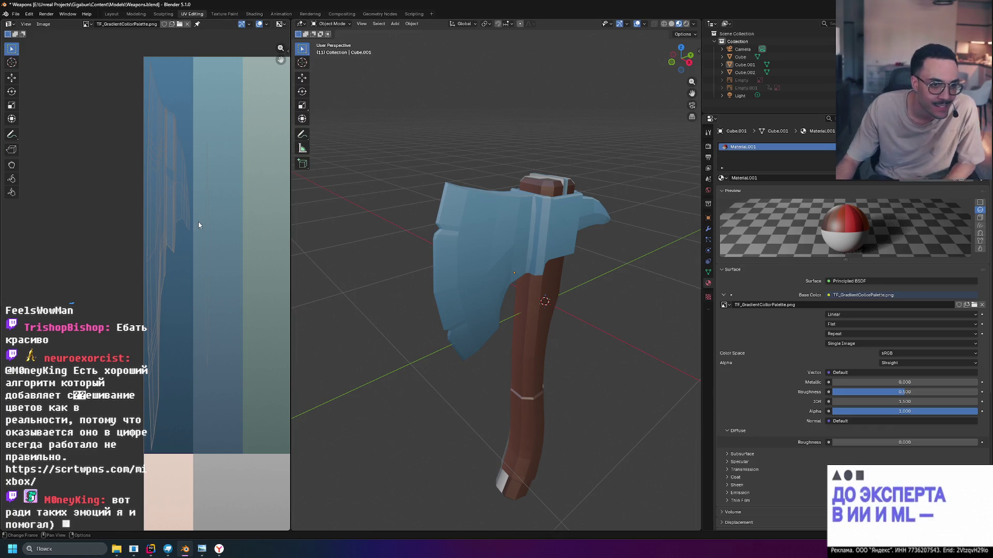
mouse_move(554, 208)
middle_mouse_down()
mouse_move(602, 221)
mouse_move(567, 214)
mouse_move(575, 219)
mouse_move(565, 223)
middle_mouse_up()
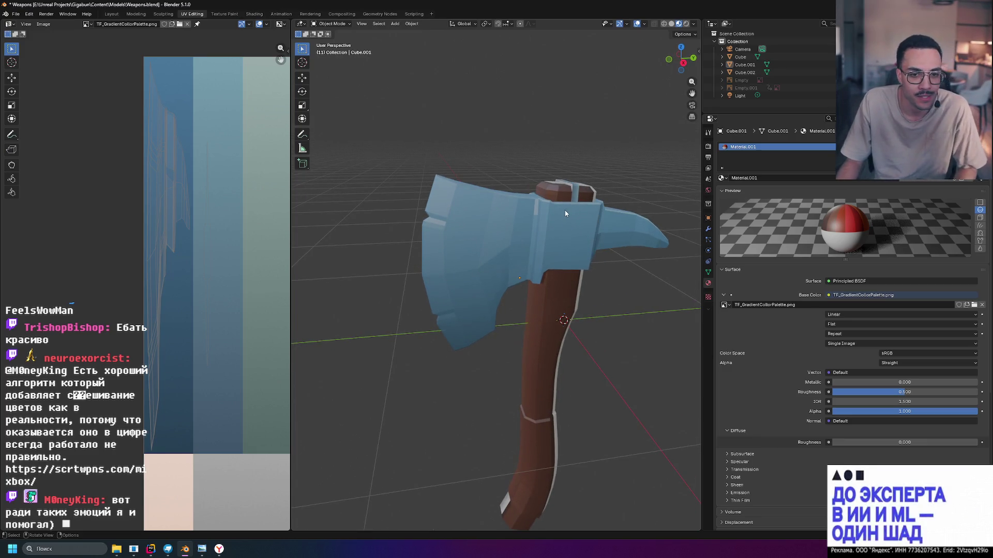
mouse_move(621, 239)
middle_mouse_down()
mouse_move(589, 264)
mouse_move(608, 278)
mouse_move(643, 276)
middle_mouse_up()
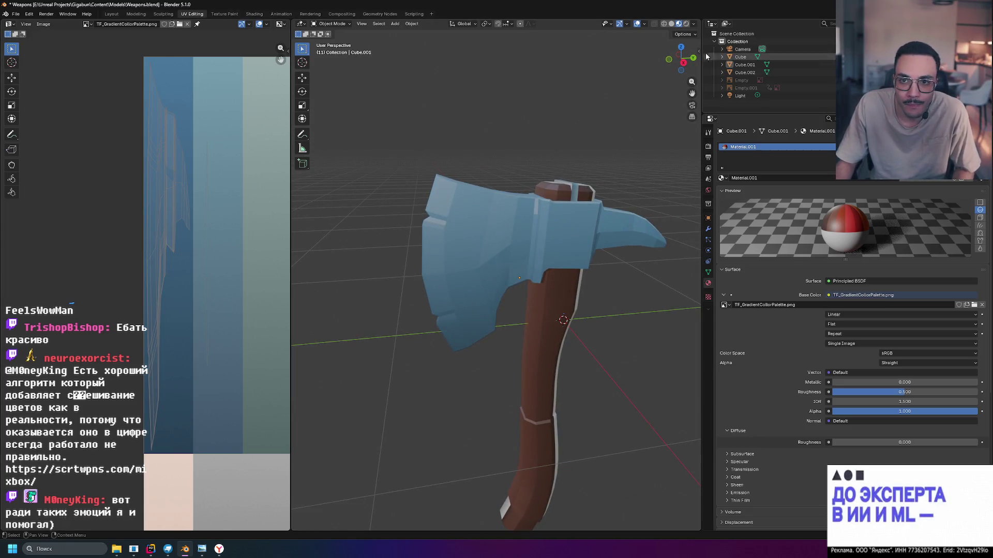
Select the blue axe head, briefly enter Edit Mode, then frame and orbit around it.
left_click(473, 226)
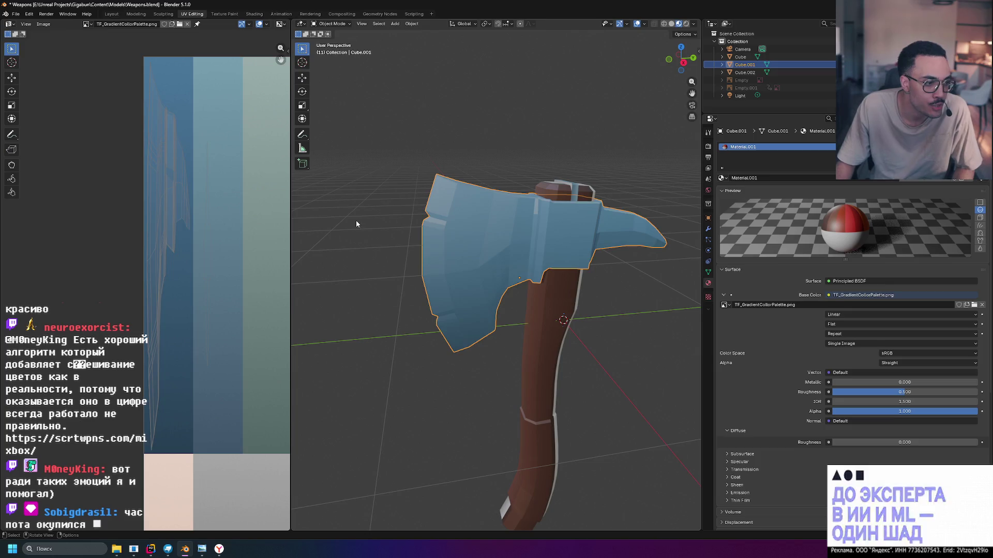
key("Tab")
middle_click_drag(336, 181, 356, 187)
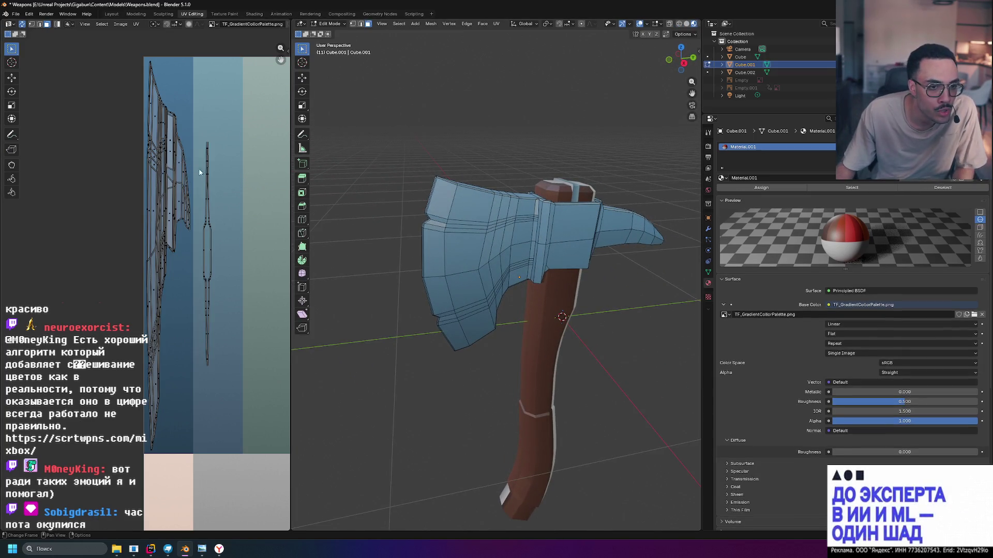
scroll(199, 172, "up", 1)
middle_click_drag(485, 189, 490, 196)
scroll(501, 199, "up", 5)
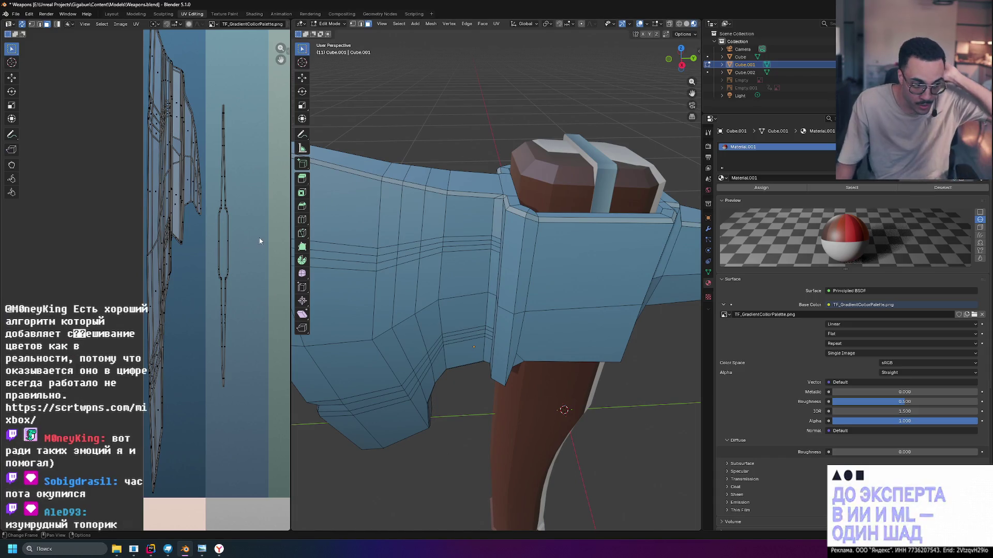
key("Tab")
key("KP_Divide")
key("KP_Divide")
mouse_move(449, 179)
middle_mouse_down()
mouse_move(466, 189)
mouse_move(445, 173)
mouse_move(376, 174)
mouse_move(454, 183)
mouse_move(430, 184)
mouse_move(449, 179)
mouse_move(433, 185)
mouse_move(426, 238)
mouse_move(512, 228)
mouse_move(338, 210)
mouse_move(346, 183)
middle_mouse_up()
scroll(421, 179, "down", 5)
scroll(426, 238, "up", 3)
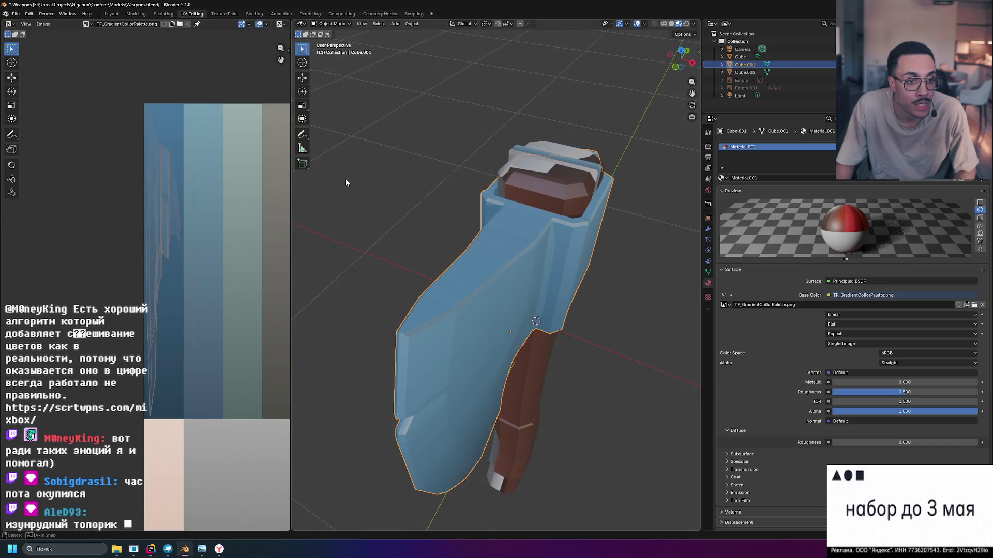
scroll(220, 222, "down", 4)
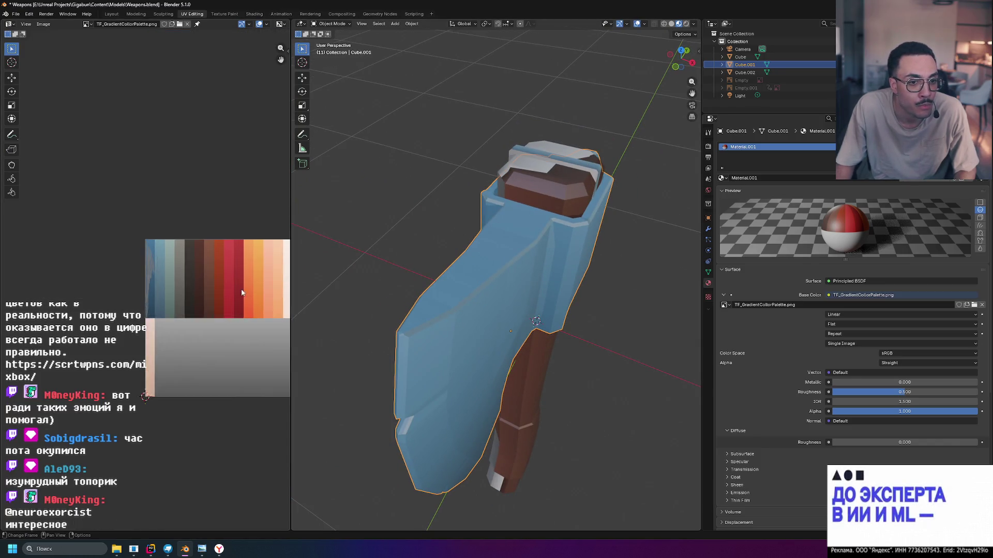
scroll(155, 279, "up", 3)
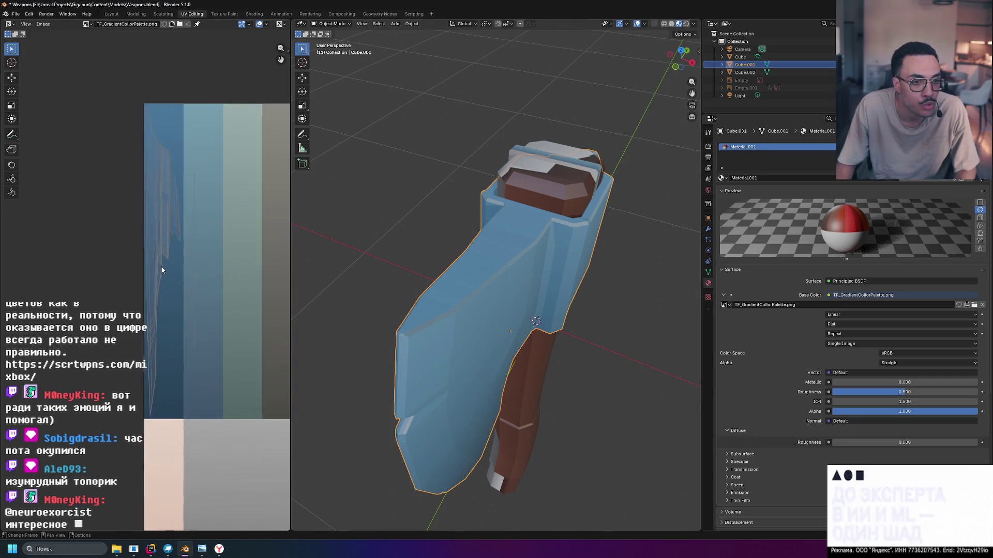
Deselect the head and switch the viewport to Rendered shading to view the whole axe.
left_click(433, 199)
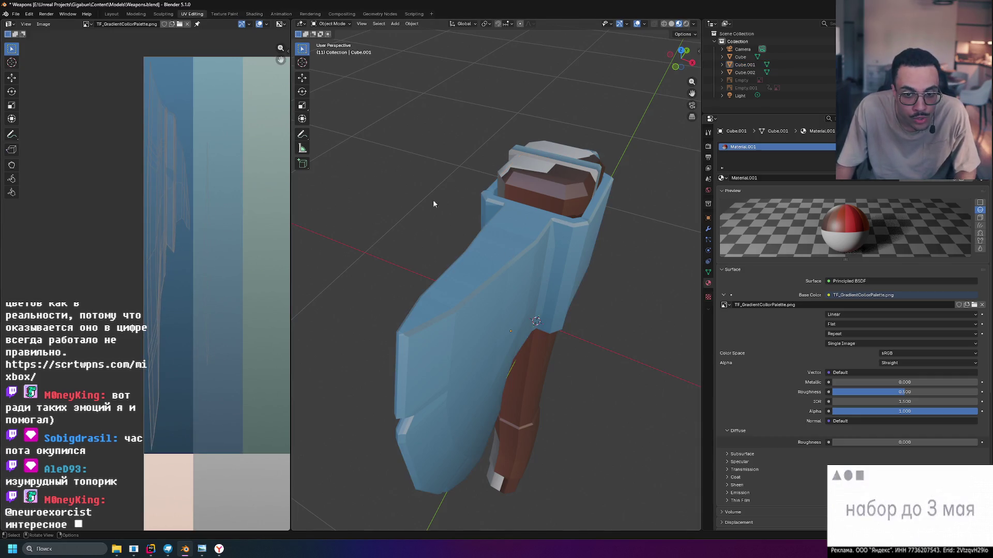
left_click(685, 24)
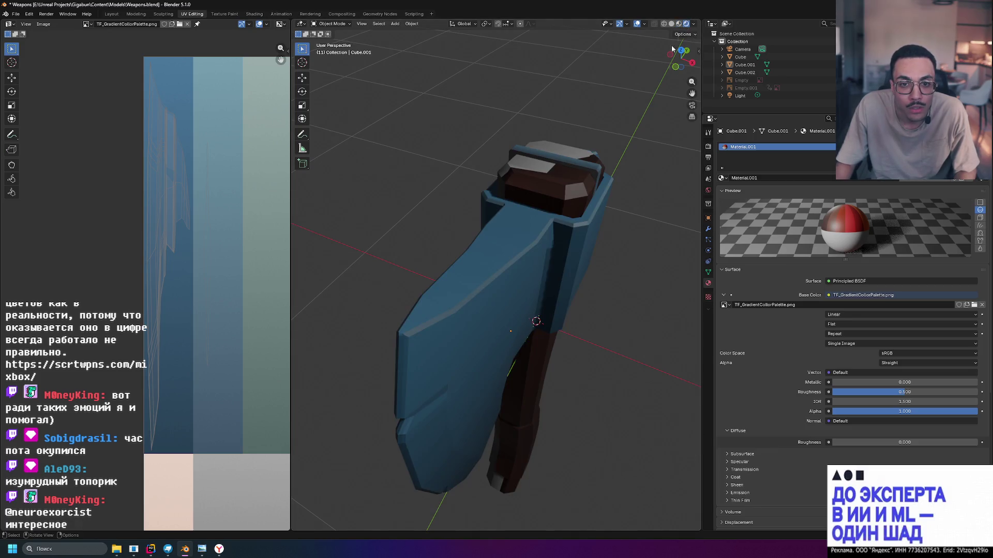
mouse_move(663, 169)
middle_mouse_down()
mouse_move(567, 151)
mouse_move(525, 179)
mouse_move(612, 169)
mouse_move(460, 257)
middle_mouse_up()
scroll(566, 151, "down", 5)
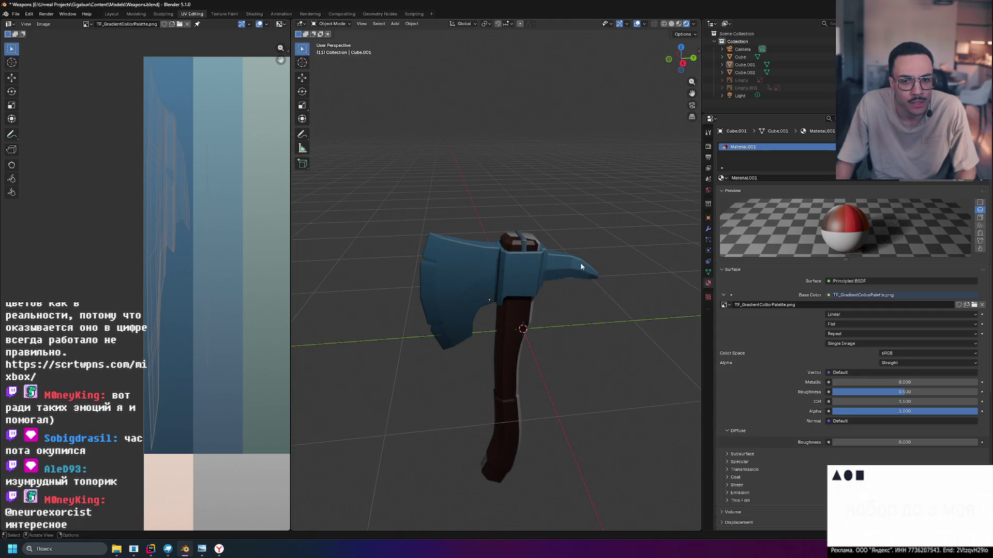
scroll(449, 245, "up", 6)
Enter Edit Mode on the axe head and box-select the blade's top edge UV strip.
mouse_move(502, 187)
middle_mouse_down()
mouse_move(550, 193)
mouse_move(297, 180)
middle_mouse_up()
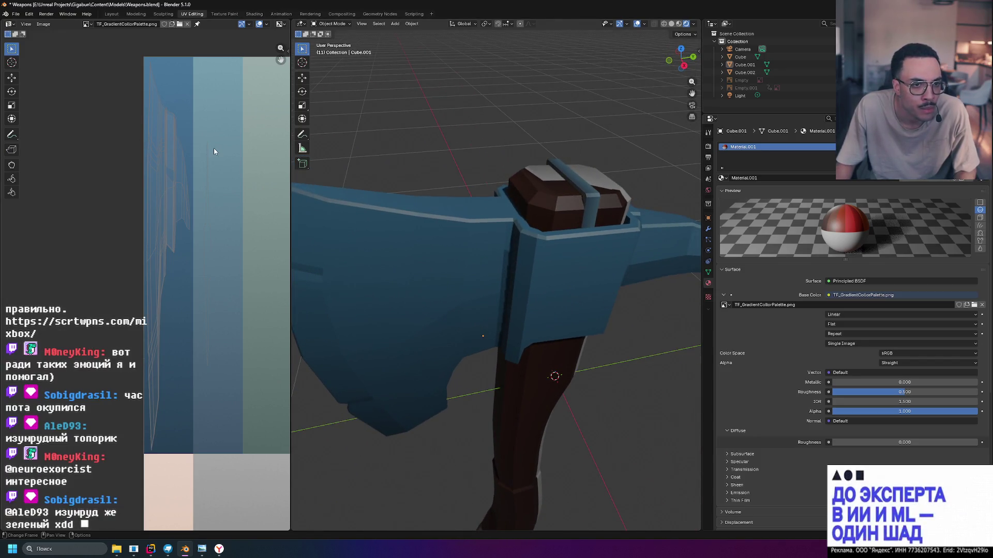
key("Tab")
left_click_drag(242, 382, 241, 381)
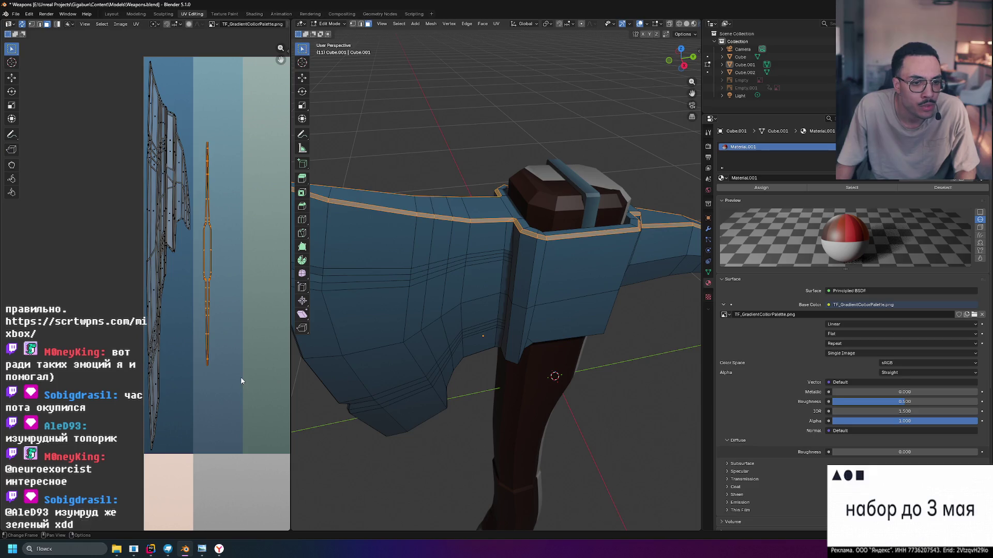
Move the selected top-edge UV strip onto a different palette colour and check the result.
key("g")
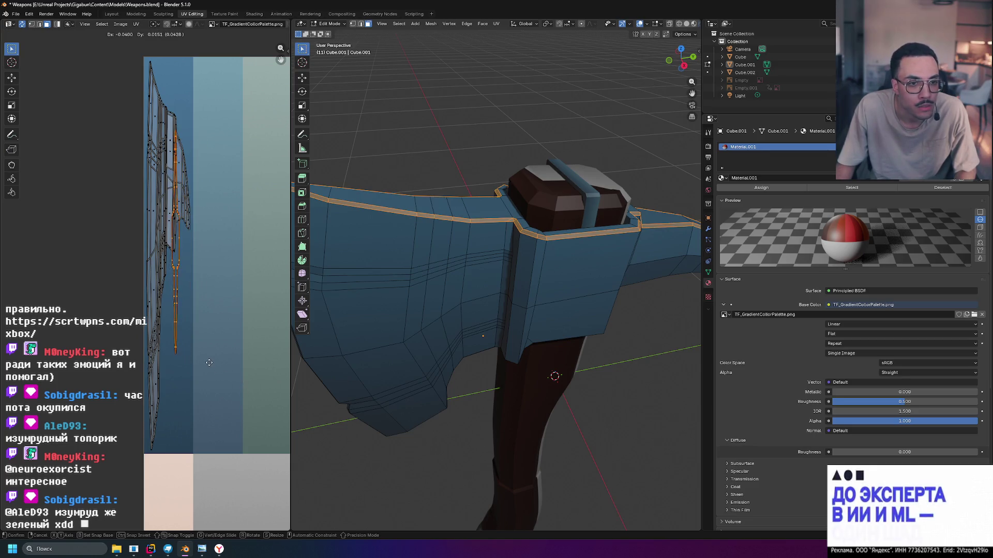
left_click(211, 365)
key("Tab")
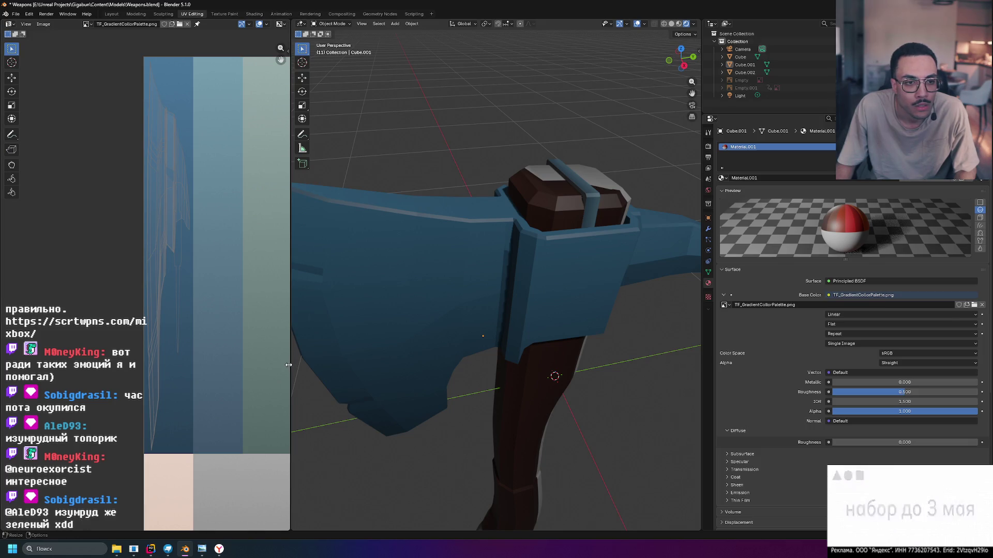
key("Tab")
key("Tab")
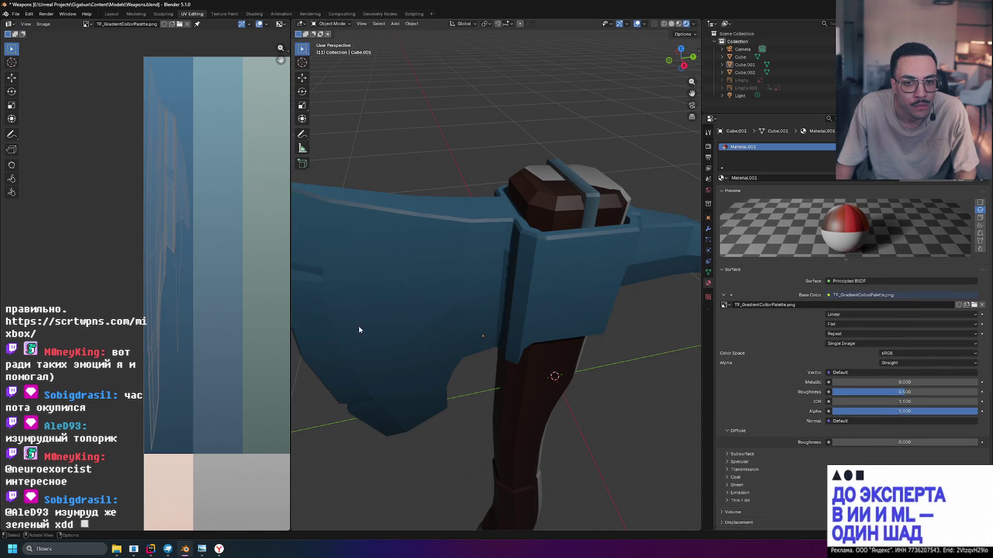
mouse_move(494, 147)
middle_mouse_down()
mouse_move(483, 146)
mouse_move(510, 147)
mouse_move(504, 132)
mouse_move(483, 132)
mouse_move(488, 140)
middle_mouse_up()
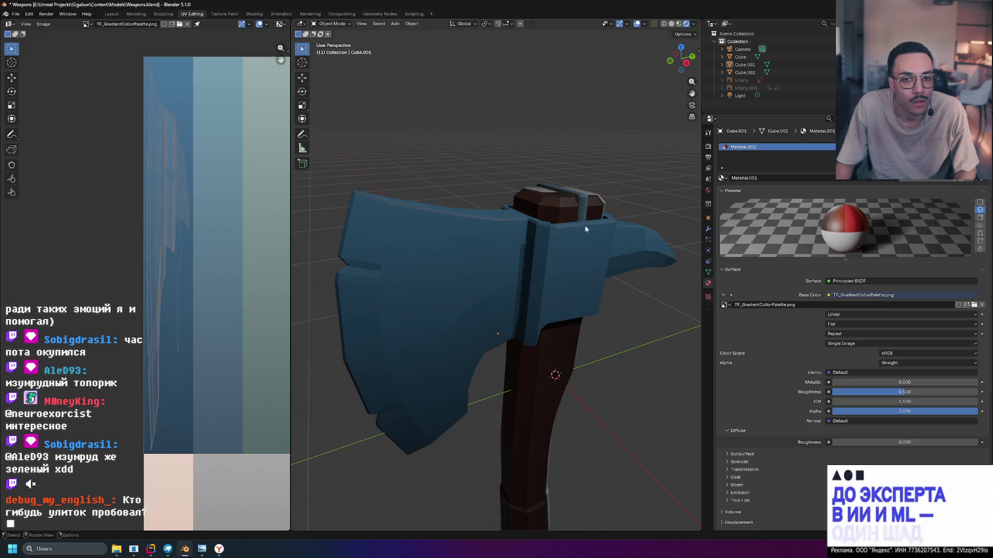
scroll(478, 206, "up", 2)
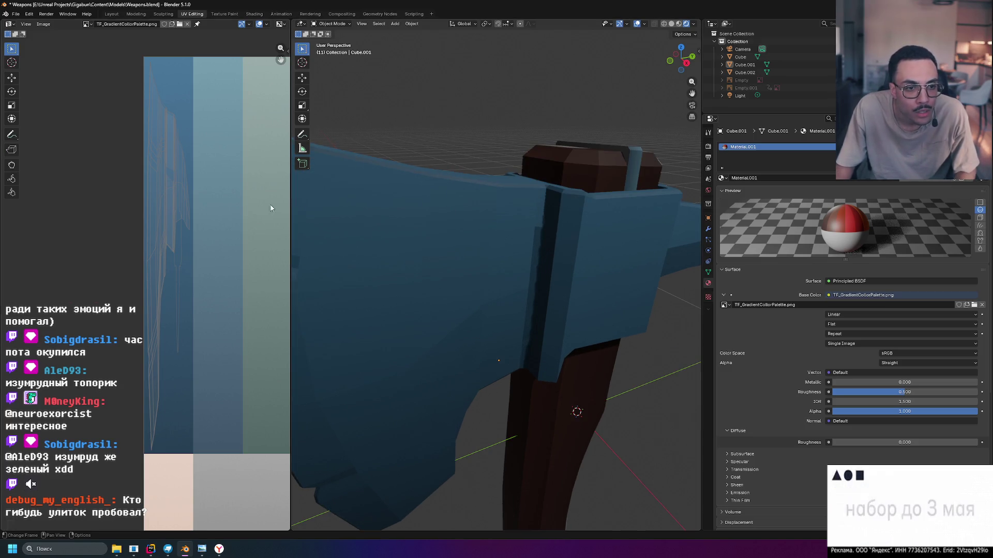
Select the blade's whole top edge loop and move its UVs onto a lighter blue stripe.
key("Tab")
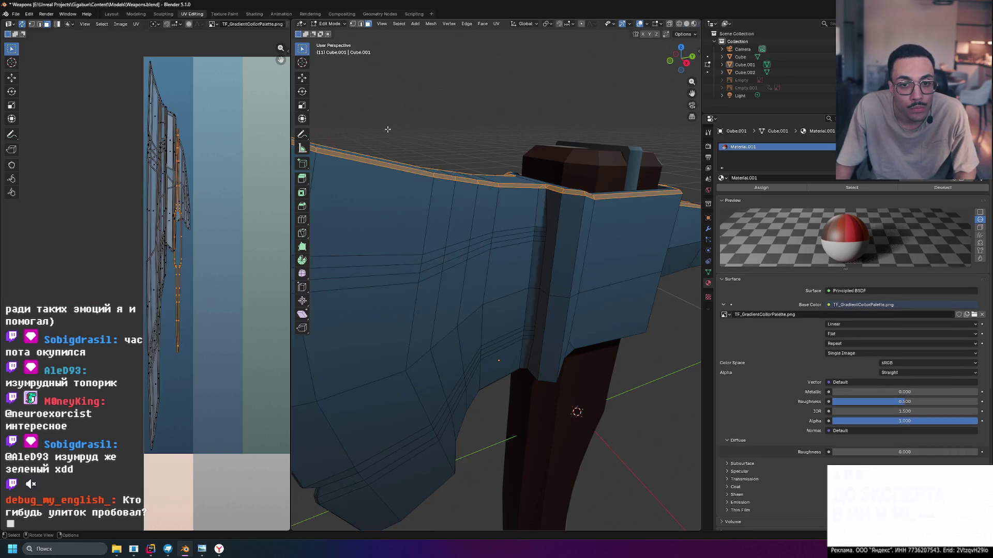
key("g")
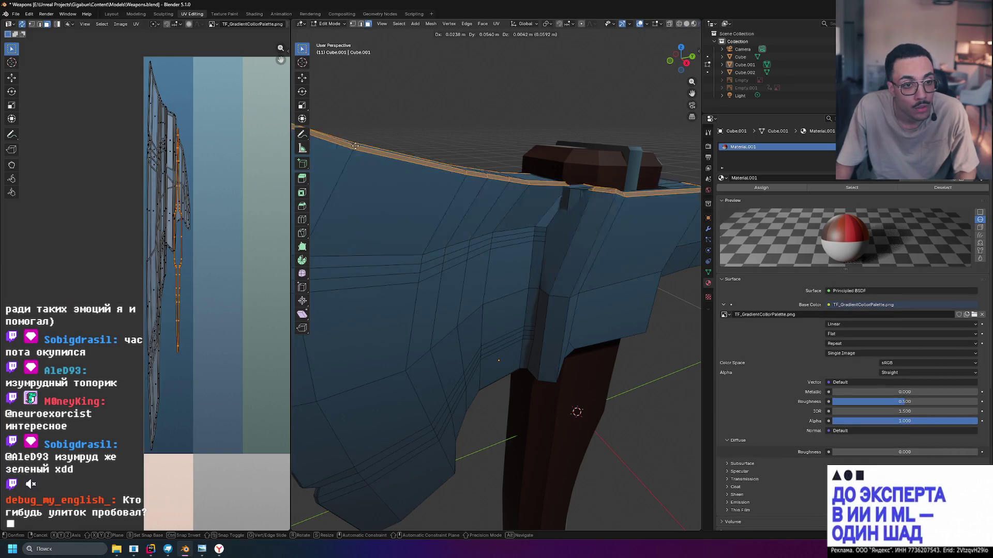
key("Escape")
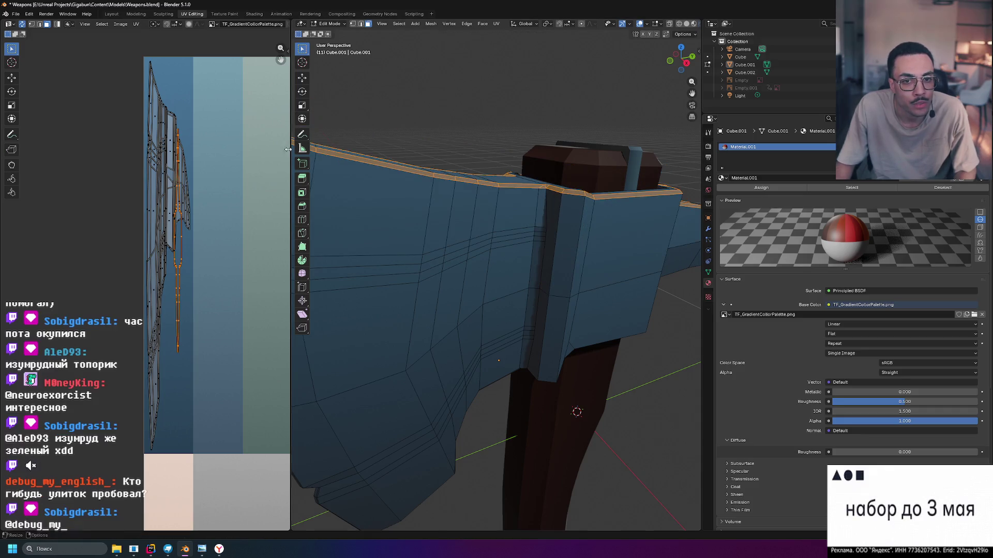
left_click(192, 248)
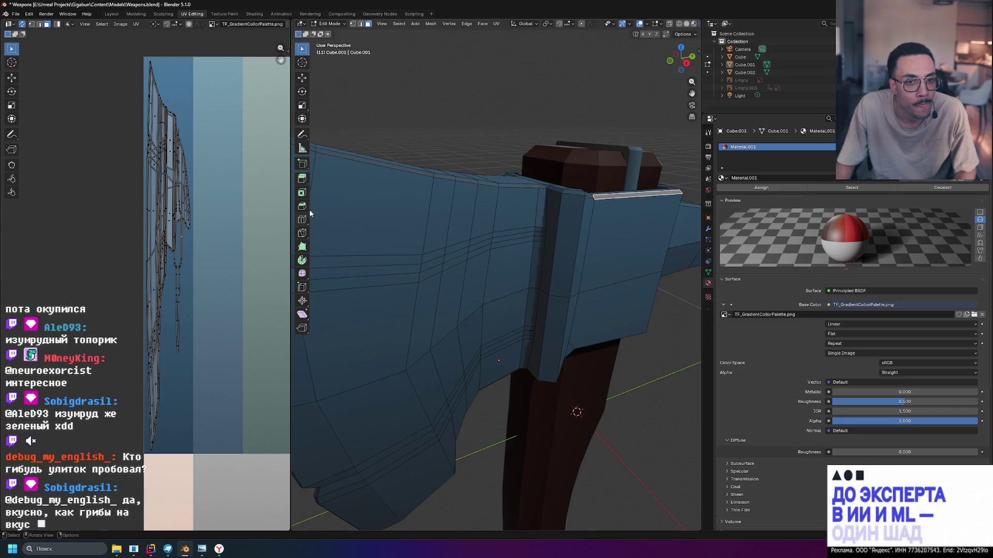
left_click(382, 131, "alt")
key("g")
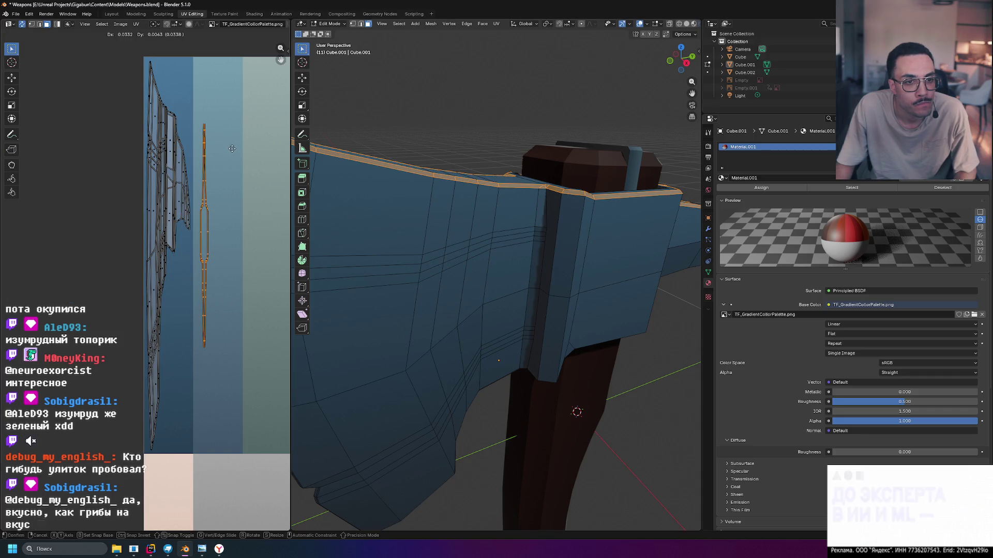
left_click(233, 88)
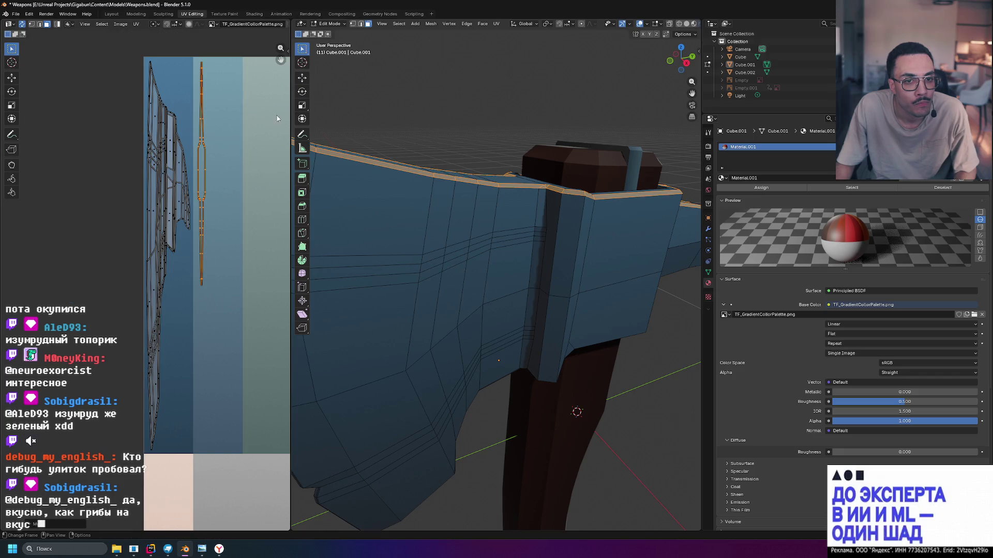
key("Tab")
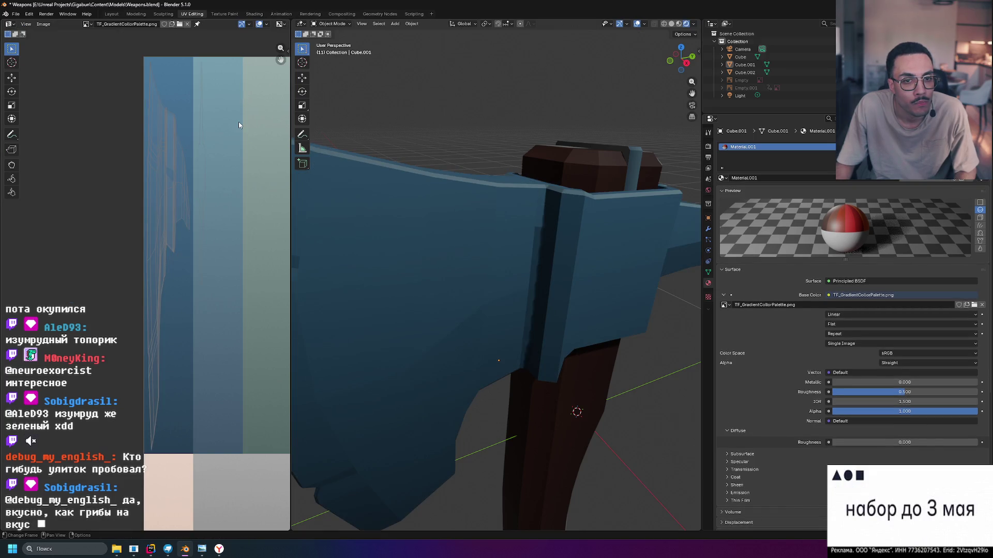
mouse_move(410, 116)
middle_mouse_down()
mouse_move(451, 121)
mouse_move(461, 138)
mouse_move(493, 133)
mouse_move(437, 129)
mouse_move(463, 157)
mouse_move(410, 150)
mouse_move(403, 169)
mouse_move(450, 170)
mouse_move(422, 150)
mouse_move(387, 144)
mouse_move(326, 161)
mouse_move(413, 202)
mouse_move(463, 177)
mouse_move(486, 136)
mouse_move(575, 138)
mouse_move(604, 160)
mouse_move(451, 170)
mouse_move(410, 193)
mouse_move(523, 148)
middle_mouse_up()
scroll(459, 270, "up", 6)
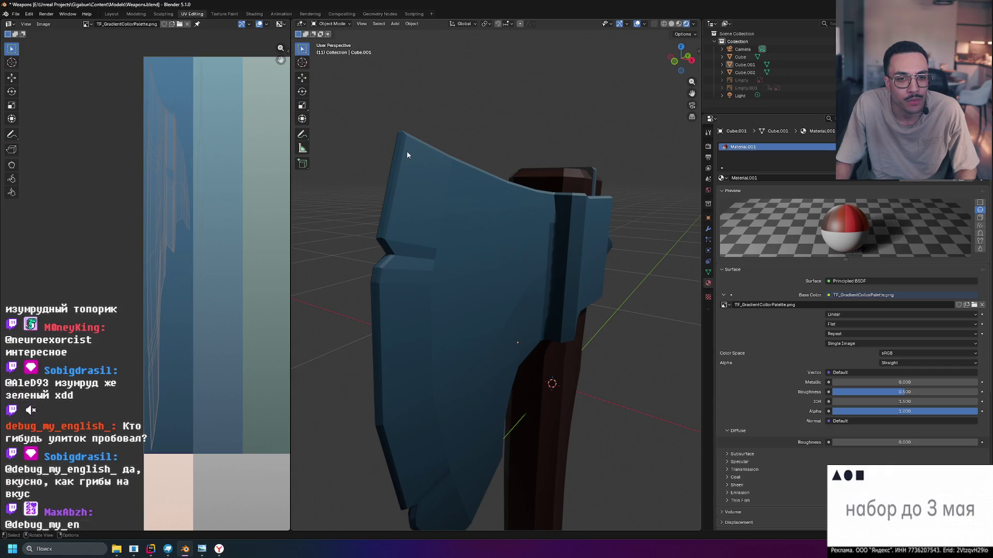
scroll(386, 348, "down", 3)
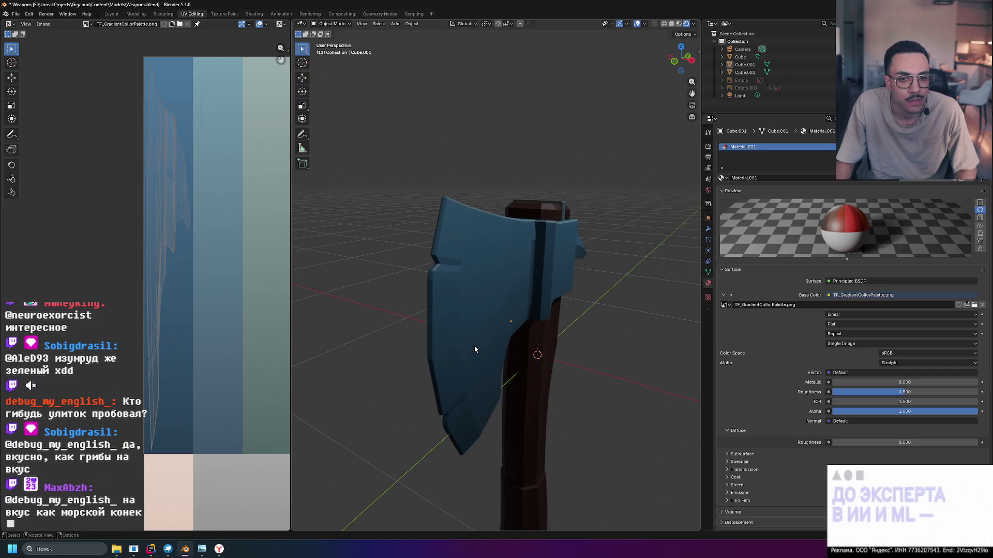
mouse_move(498, 332)
middle_mouse_down()
mouse_move(454, 325)
mouse_move(468, 308)
mouse_move(465, 277)
mouse_move(479, 330)
mouse_move(456, 312)
middle_mouse_up()
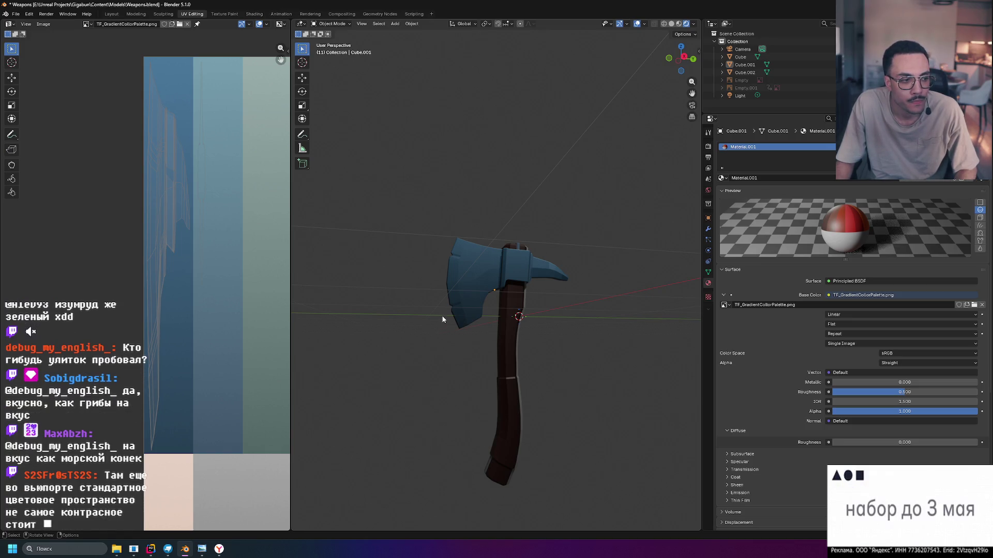
left_click(694, 24)
left_click(694, 26)
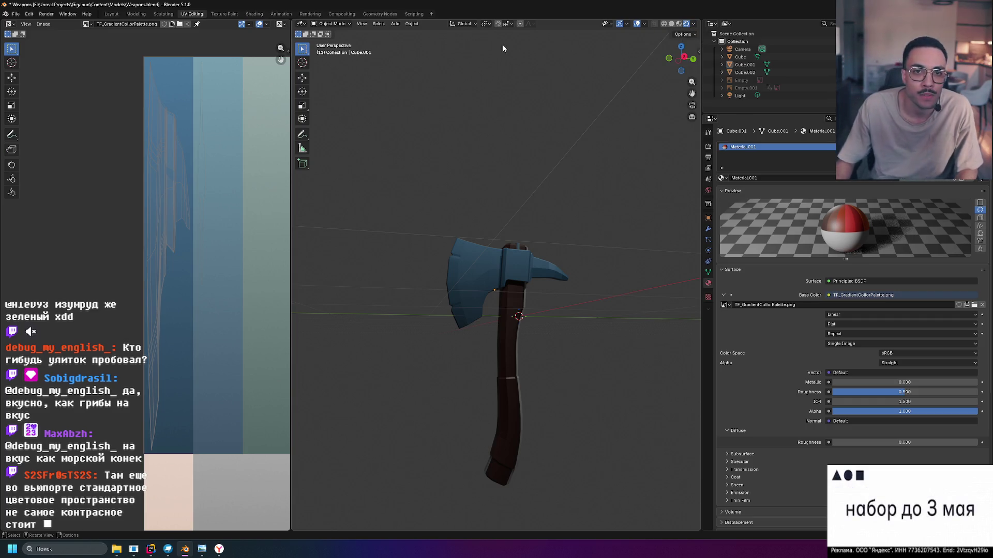
mouse_move(603, 168)
middle_mouse_down()
mouse_move(581, 150)
mouse_move(582, 175)
mouse_move(568, 143)
mouse_move(548, 154)
mouse_move(573, 177)
mouse_move(554, 177)
mouse_move(490, 231)
middle_mouse_up()
left_click(490, 231)
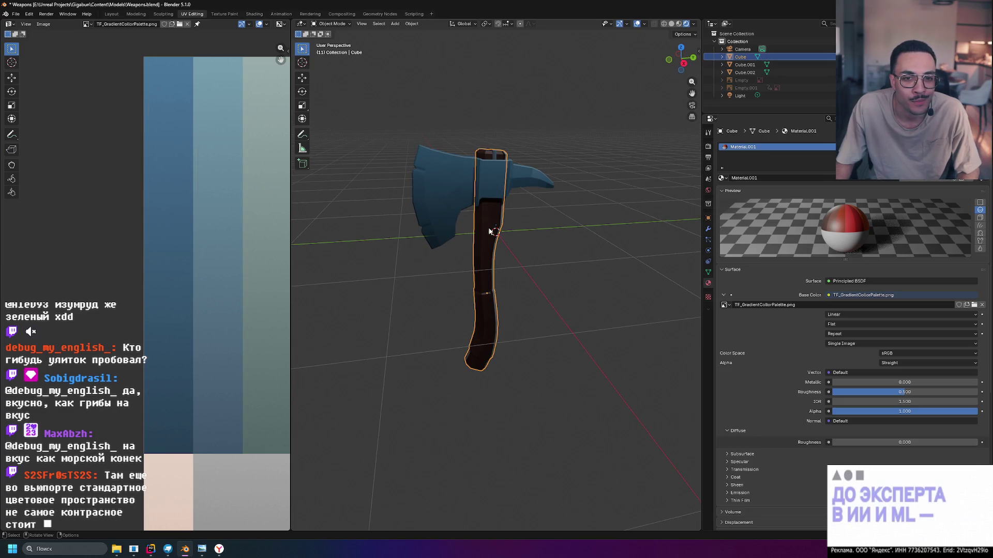
Select all of the handle's mesh and scale its UVs narrower along X.
key("Tab")
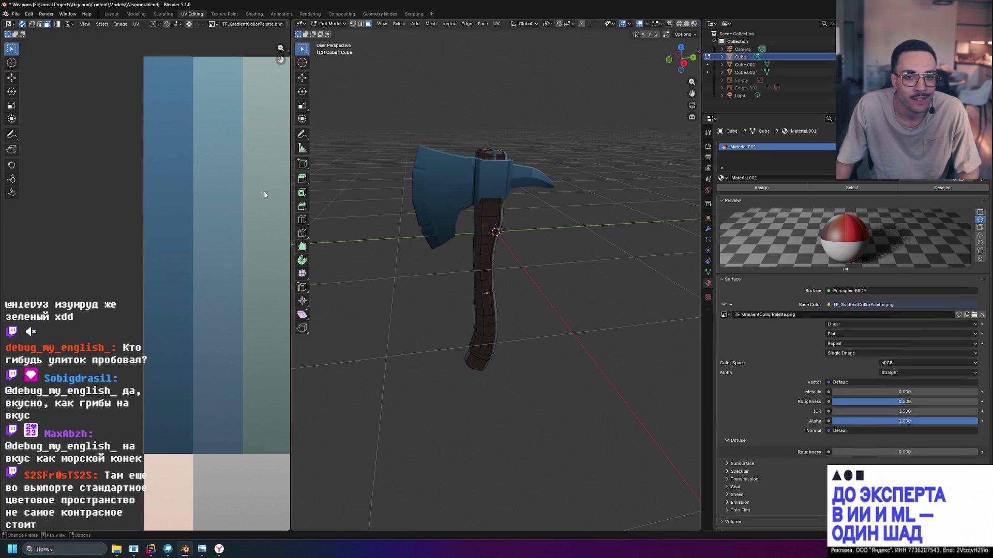
scroll(257, 205, "down", 6)
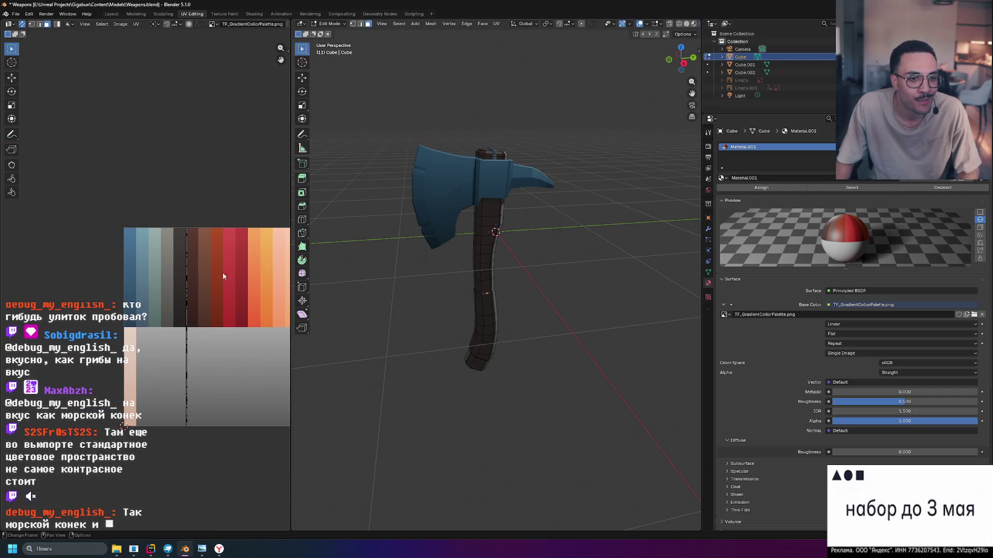
scroll(194, 290, "up", 3)
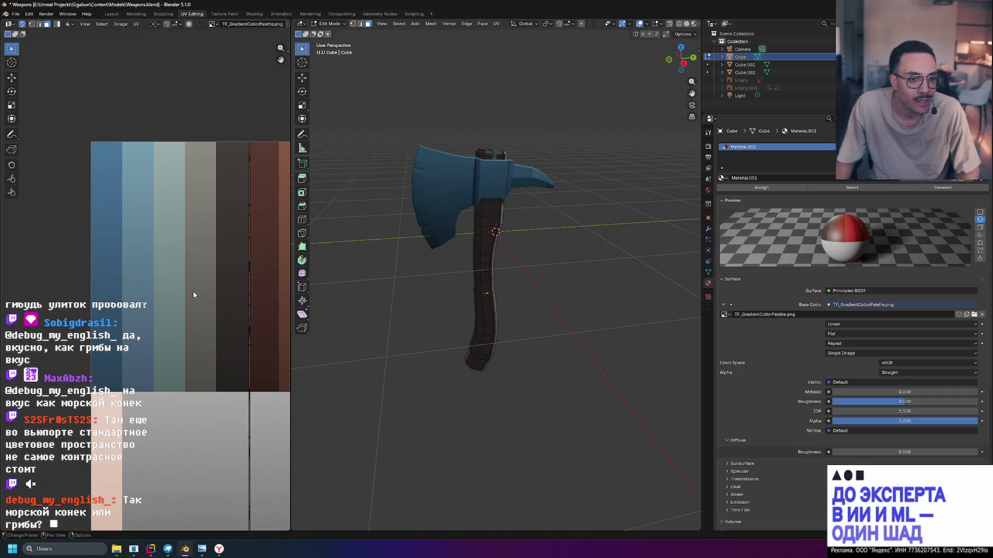
key("a")
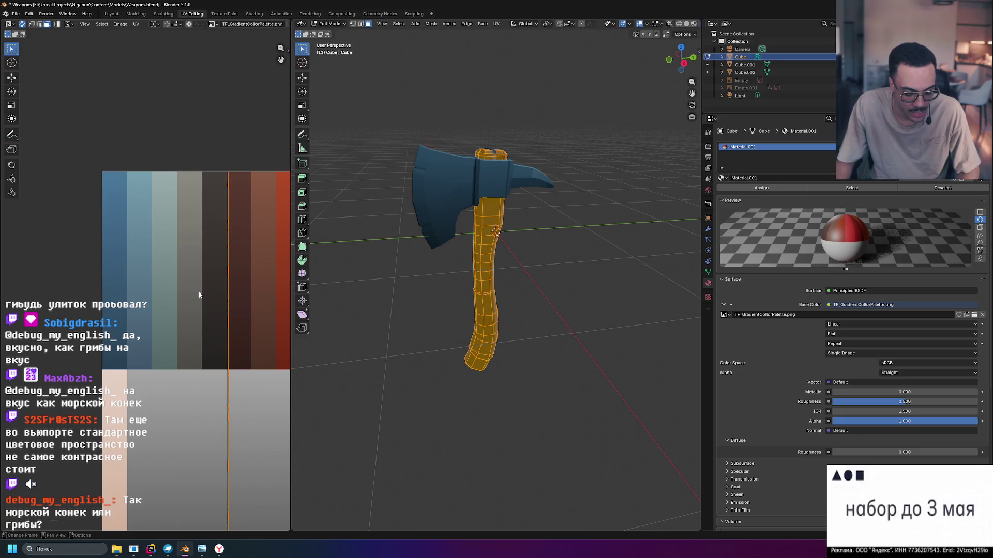
key("s")
key("x")
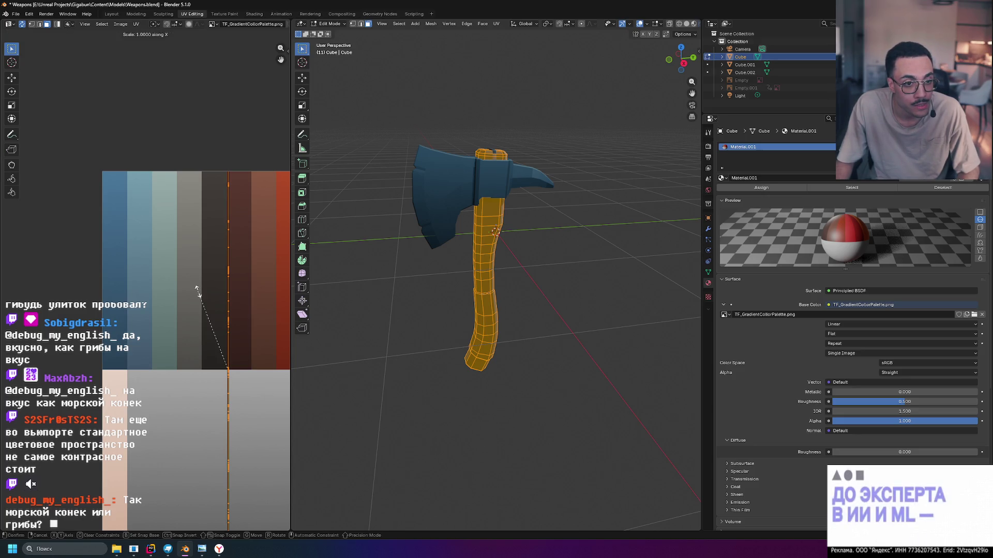
left_click(175, 304)
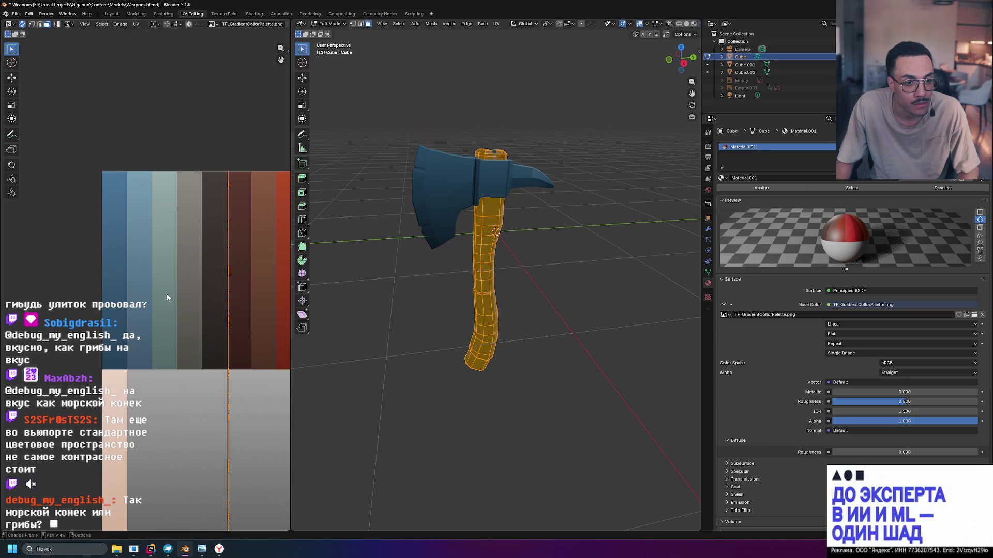
Re-project the handle's UVs from the side view and deselect to check its colours.
key("KP_3")
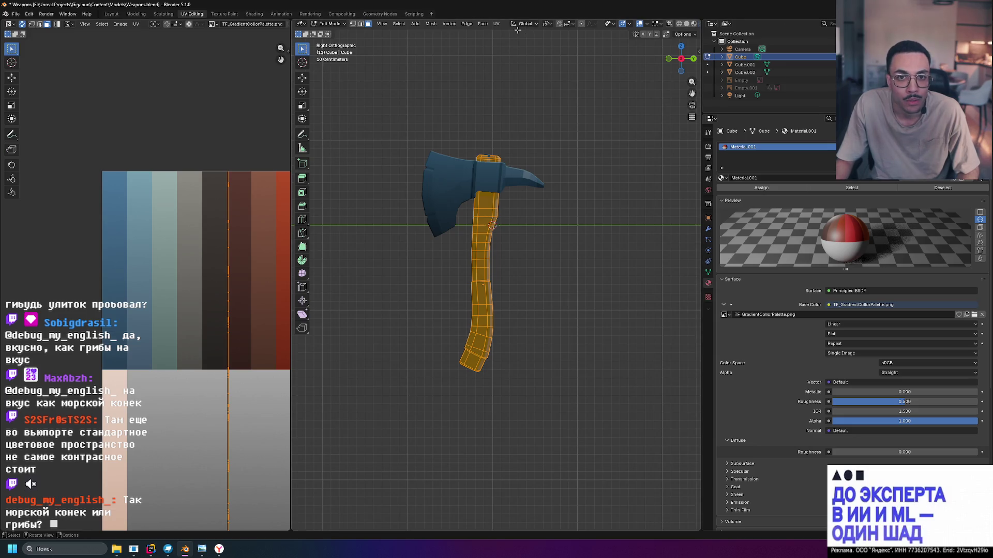
left_click(496, 24)
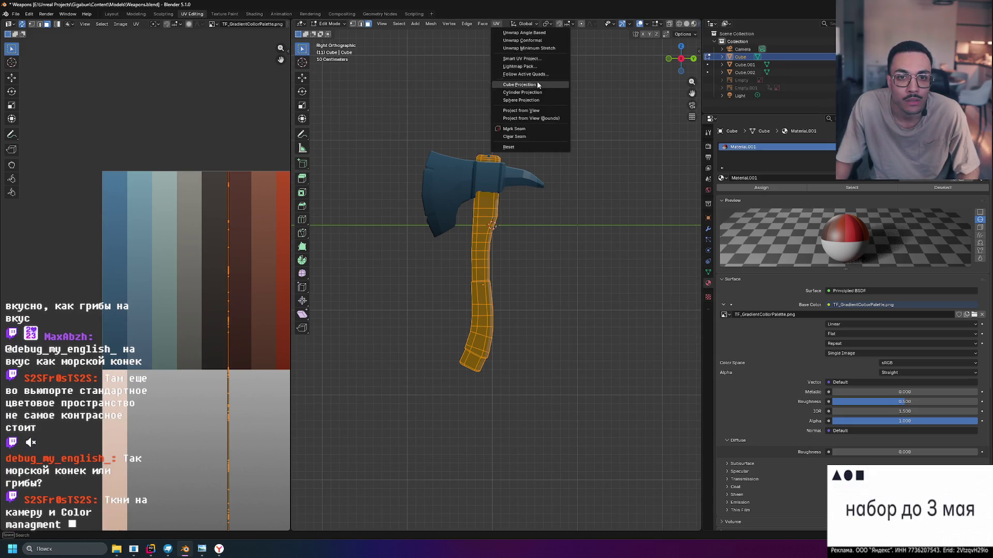
left_click(537, 111)
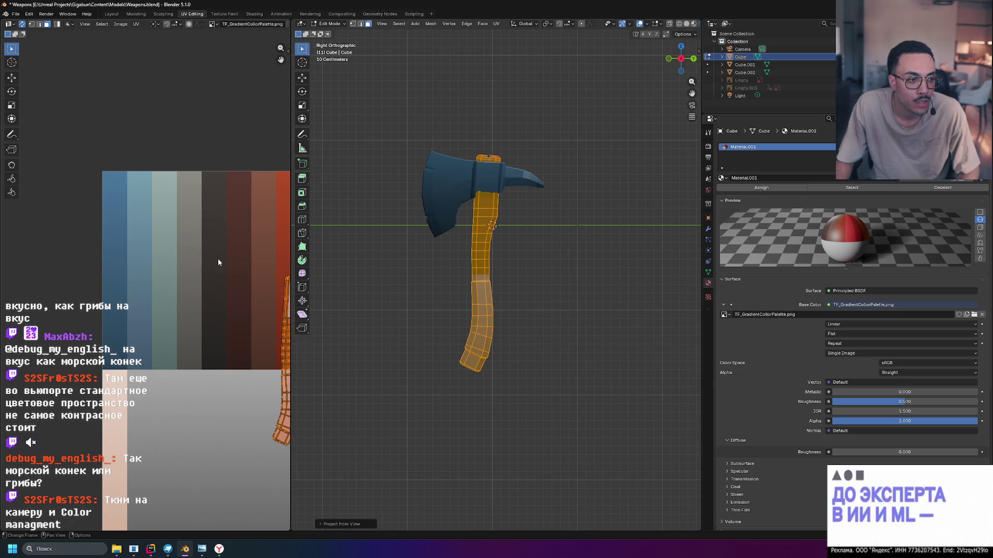
scroll(230, 283, "right", 3)
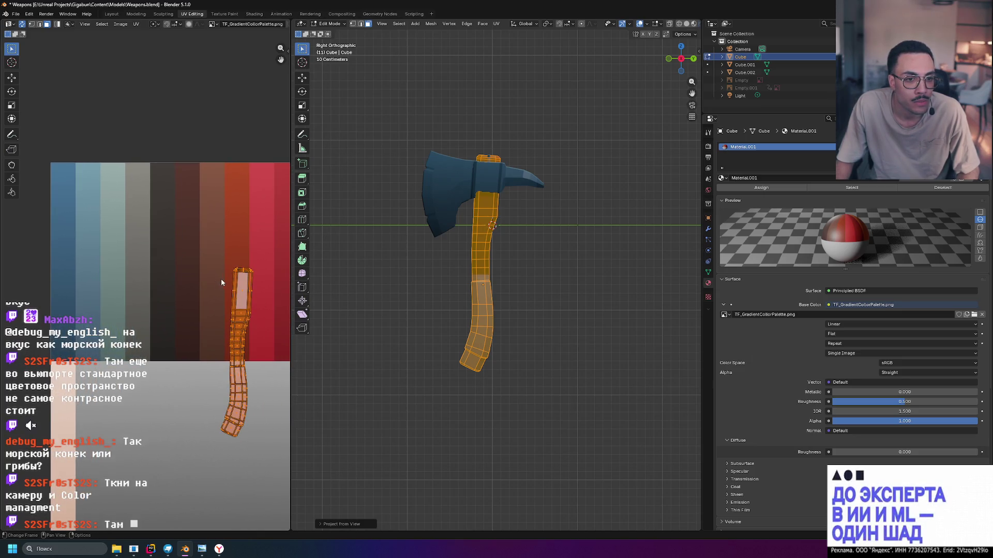
left_click(214, 279)
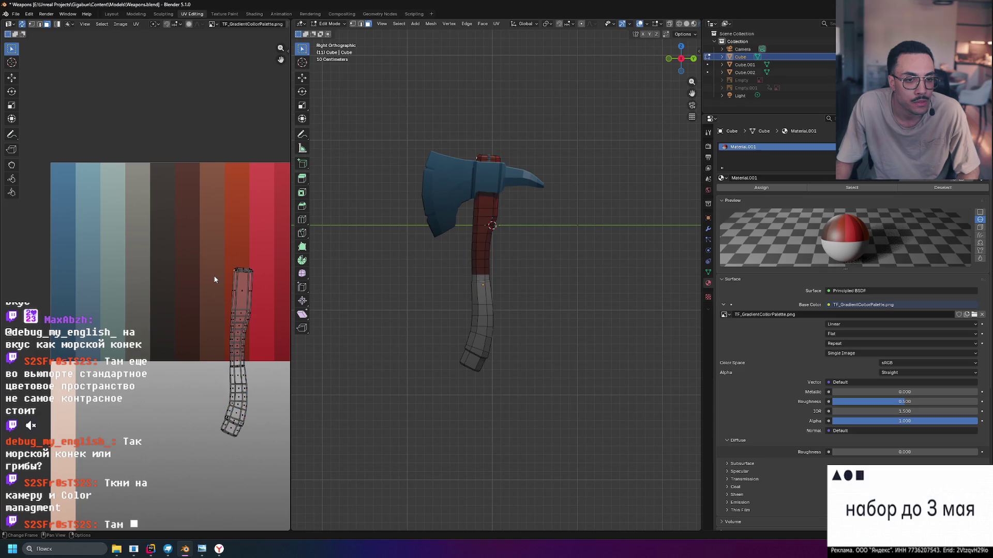
Move the whole handle UV island onto the dark brown palette stripe.
key("a")
key("g")
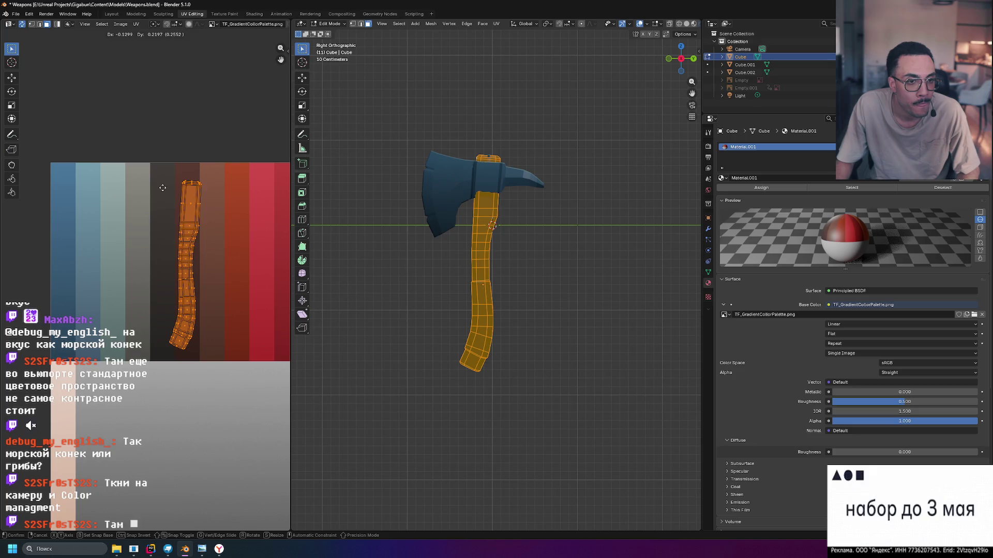
left_click(163, 188)
scroll(200, 240, "up", 2)
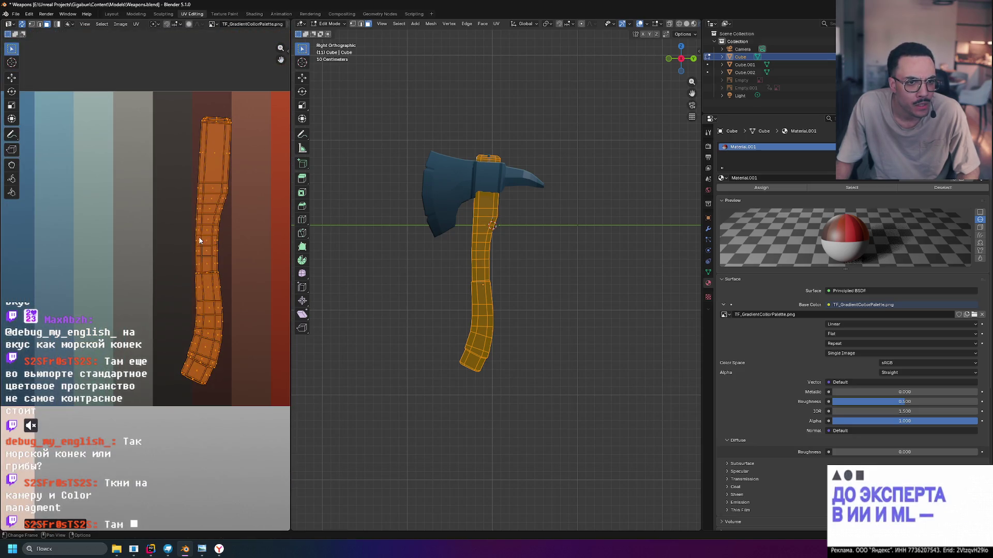
scroll(228, 243, "down", 1)
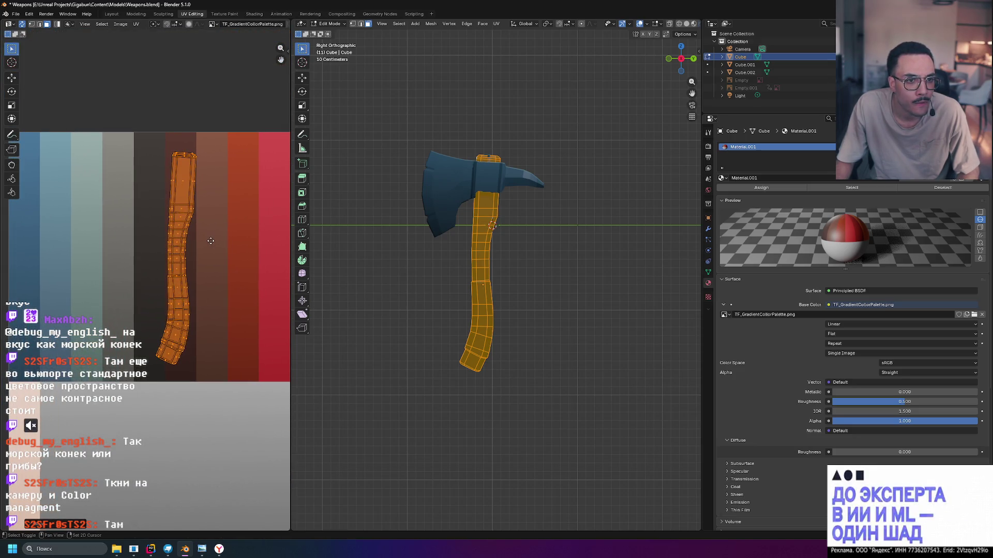
scroll(210, 240, "up", 3)
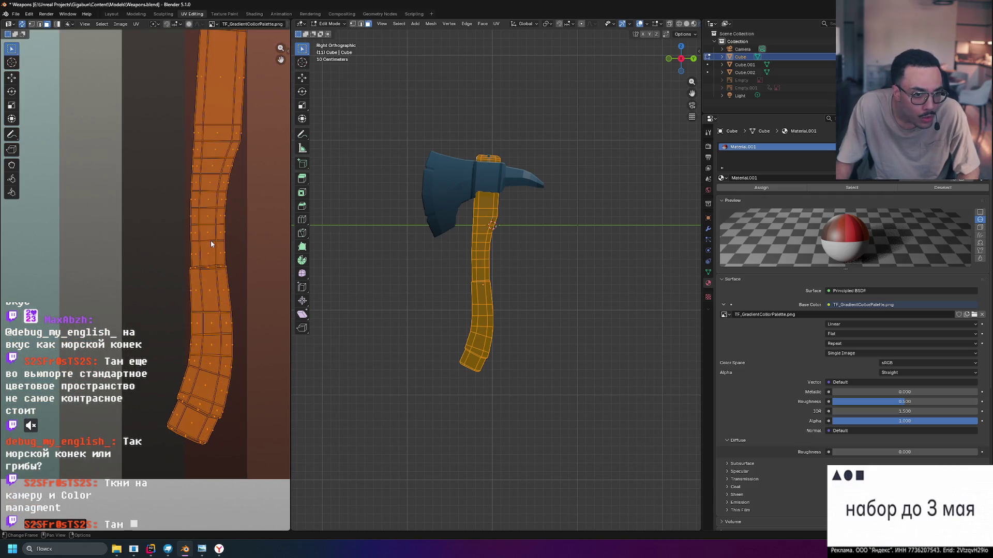
scroll(210, 241, "down", 1)
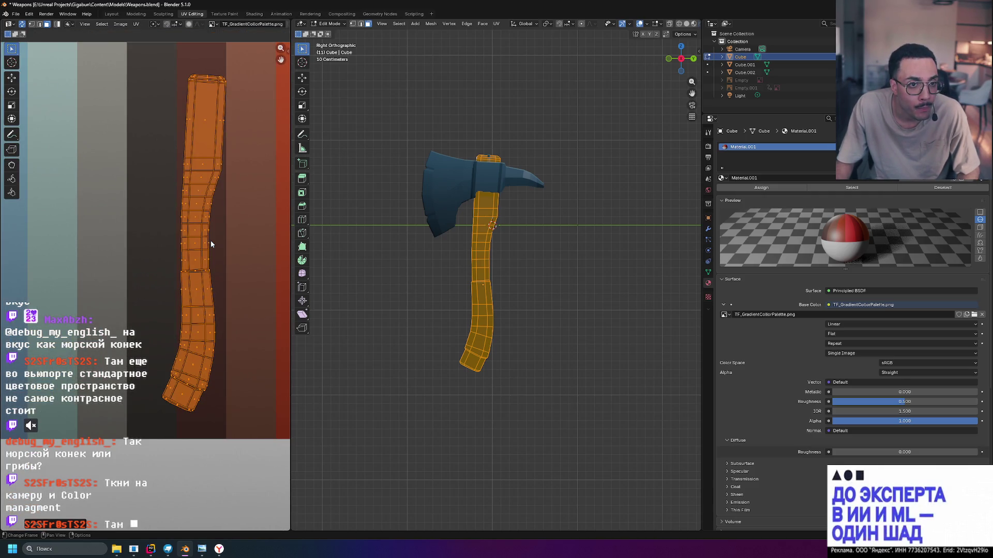
Narrow the island horizontally and shorten it vertically to fit the stripe, then leave Edit Mode.
key("x")
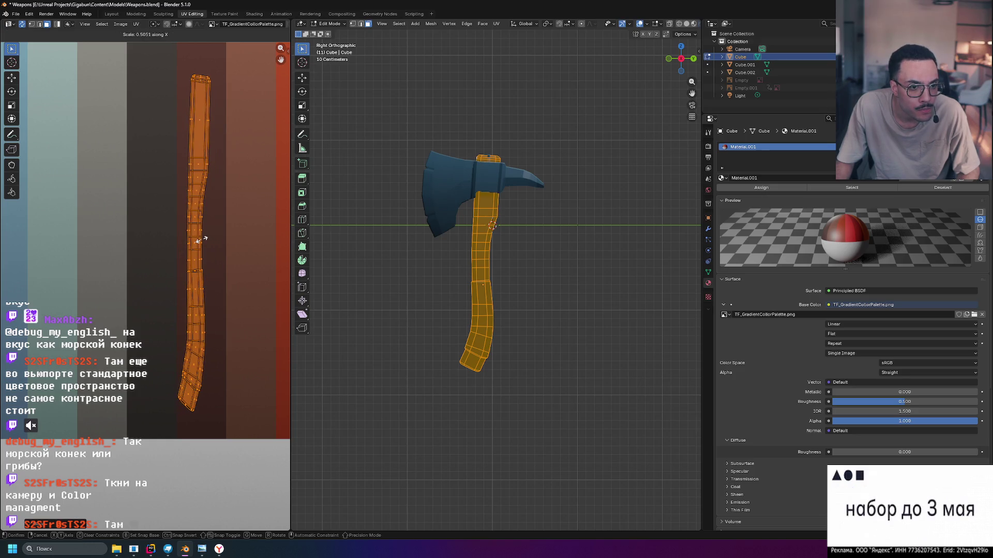
left_click(202, 242)
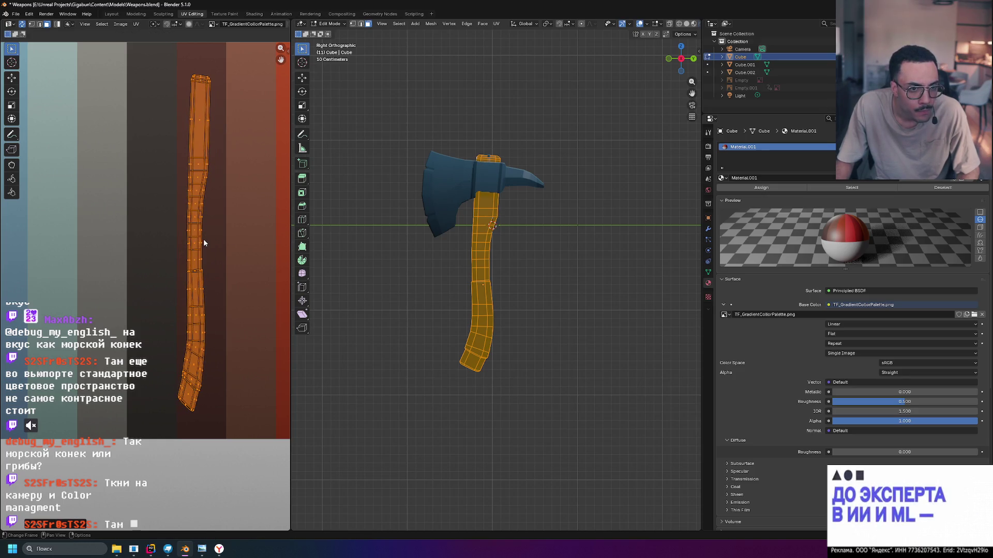
scroll(209, 238, "down", 2)
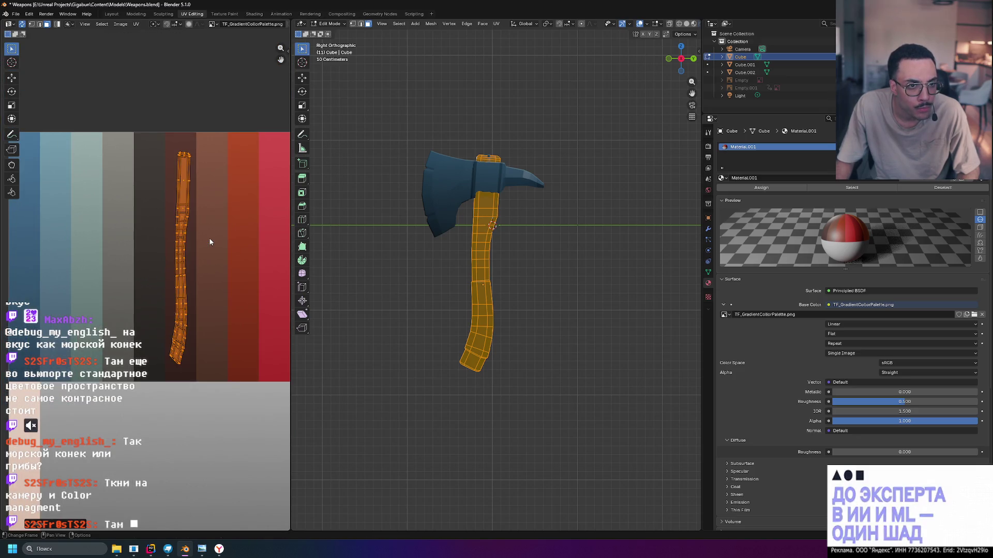
scroll(210, 241, "up", 1)
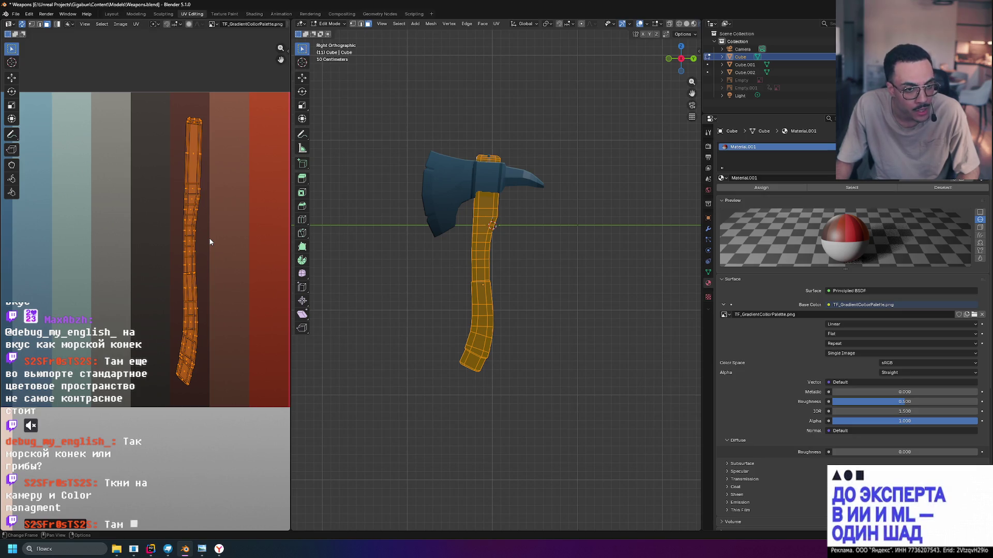
key("s")
key("y")
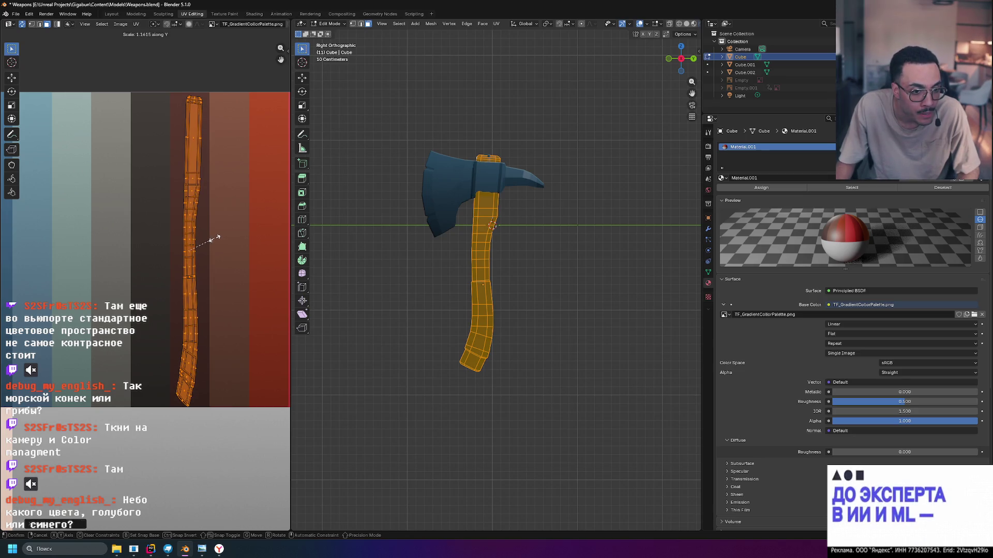
left_click(212, 238)
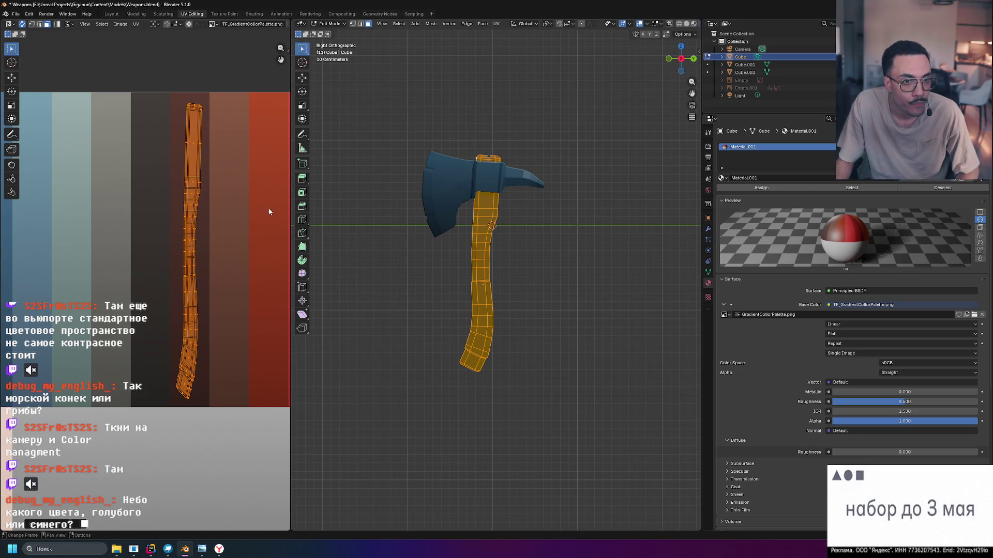
left_click(350, 160)
key("Tab")
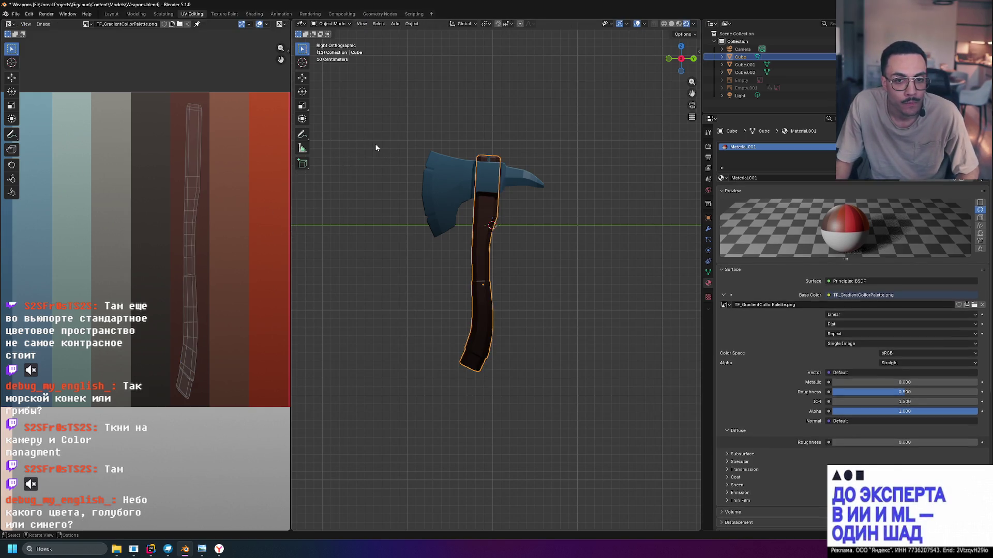
Select the axe blade and bring the blue palette stripes into view.
left_click(373, 146)
mouse_move(598, 104)
middle_mouse_down()
mouse_move(621, 115)
mouse_move(603, 143)
mouse_move(520, 128)
mouse_move(614, 133)
mouse_move(568, 76)
mouse_move(591, 115)
mouse_move(523, 135)
mouse_move(411, 134)
mouse_move(609, 114)
mouse_move(601, 195)
mouse_move(564, 192)
middle_mouse_up()
middle_click_drag(187, 171, 245, 188)
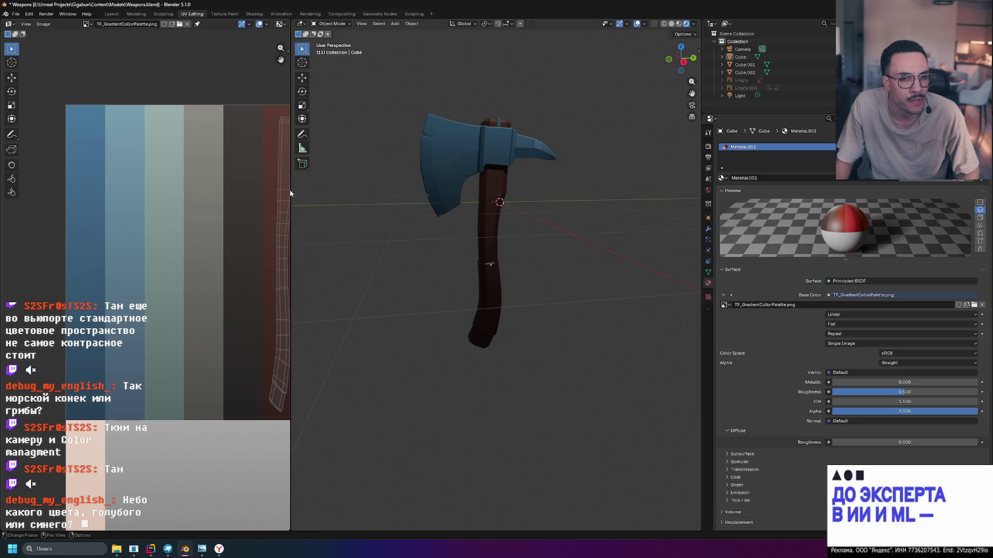
left_click(448, 169)
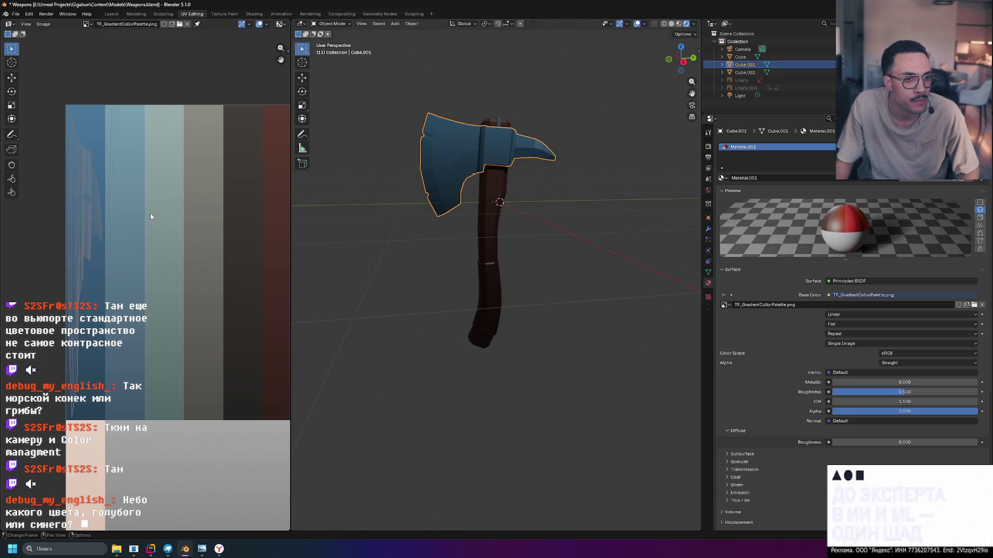
middle_click_drag(143, 171, 181, 171)
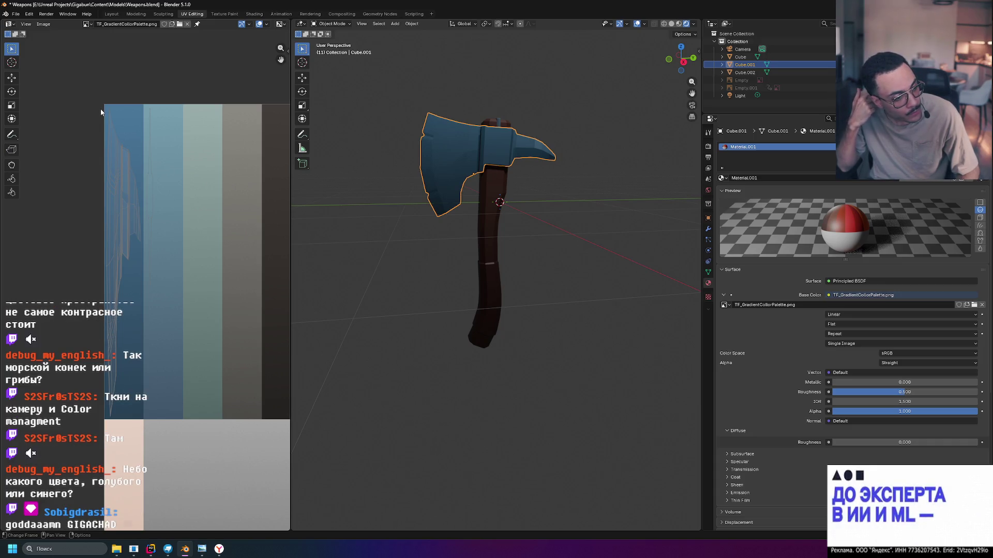
Move the blade's UVs onto a lighter blue stripe and return to Object Mode.
key("Tab")
key("g")
key("Return")
key("Tab")
left_click(404, 279)
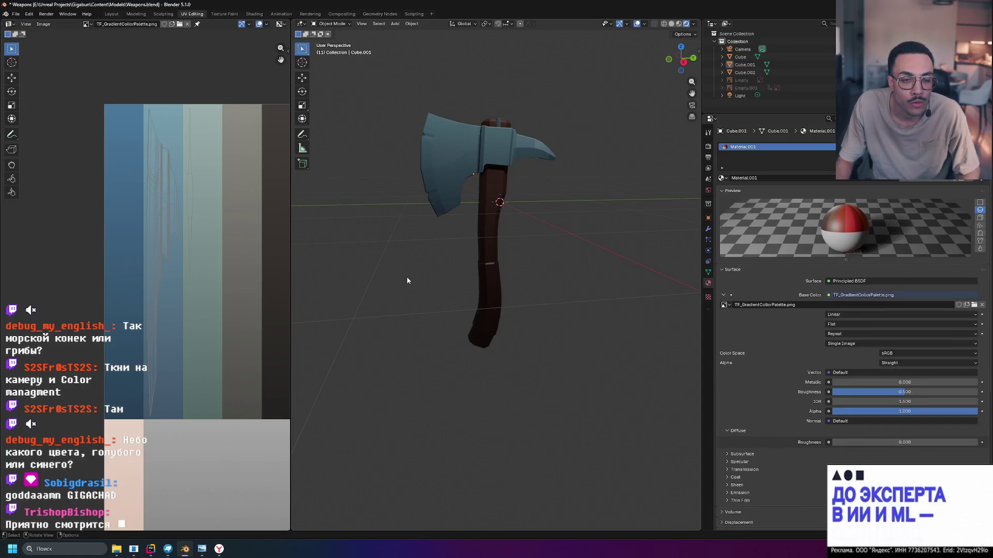
Inspect the recoloured axe, bring the brown palette stripes into view and select the handle.
mouse_move(538, 250)
middle_mouse_down()
mouse_move(640, 258)
mouse_move(498, 259)
mouse_move(637, 261)
mouse_move(628, 266)
middle_mouse_up()
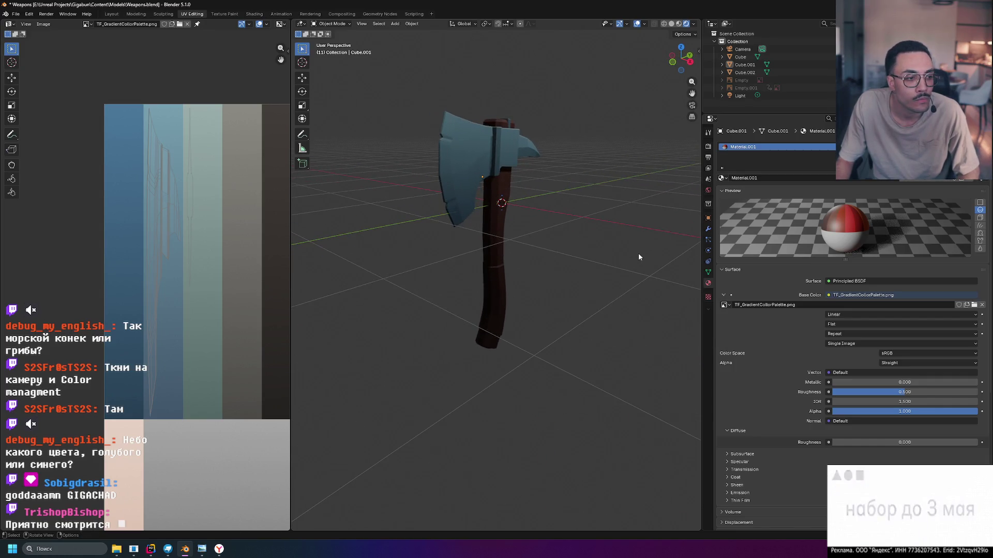
scroll(182, 255, "down", 2)
scroll(196, 254, "up", 1)
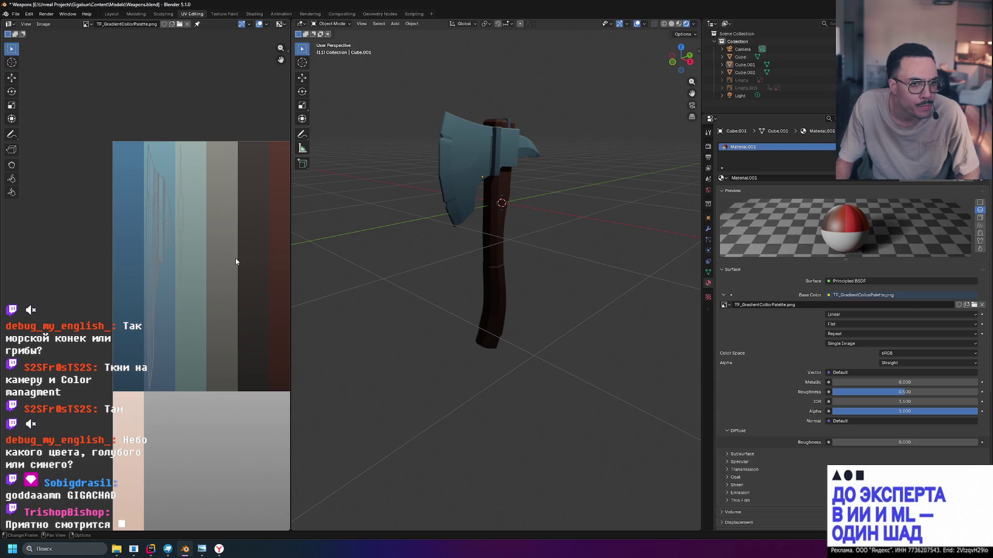
scroll(236, 261, "up", 1)
middle_click_drag(235, 261, 74, 265)
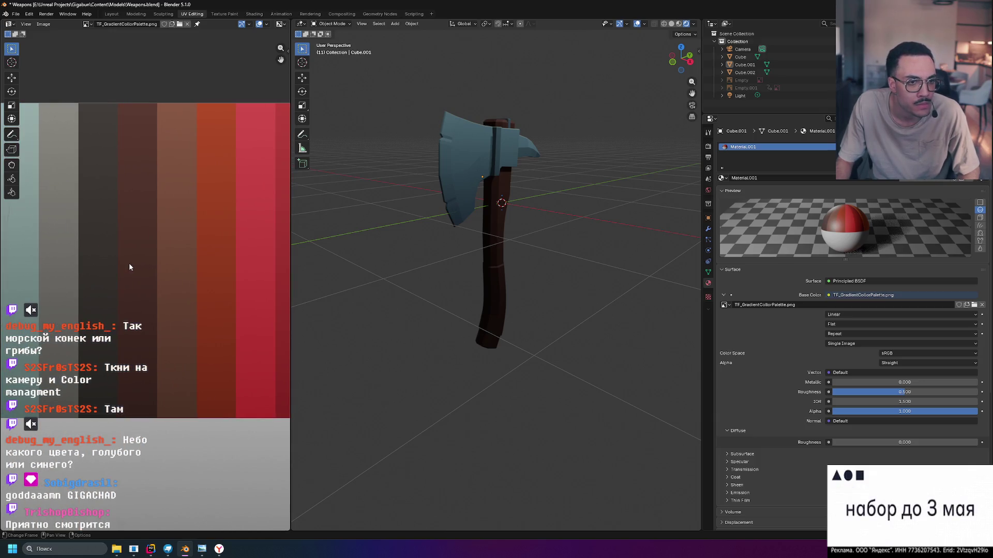
left_click(494, 261)
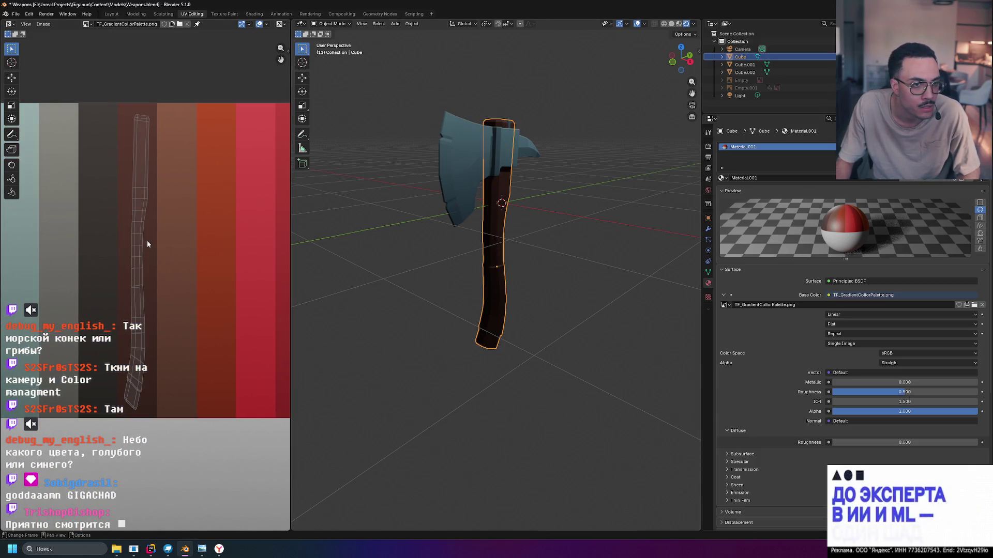
Slide the handle's whole UV island along X onto the next, reddish-brown palette stripe.
key("Tab")
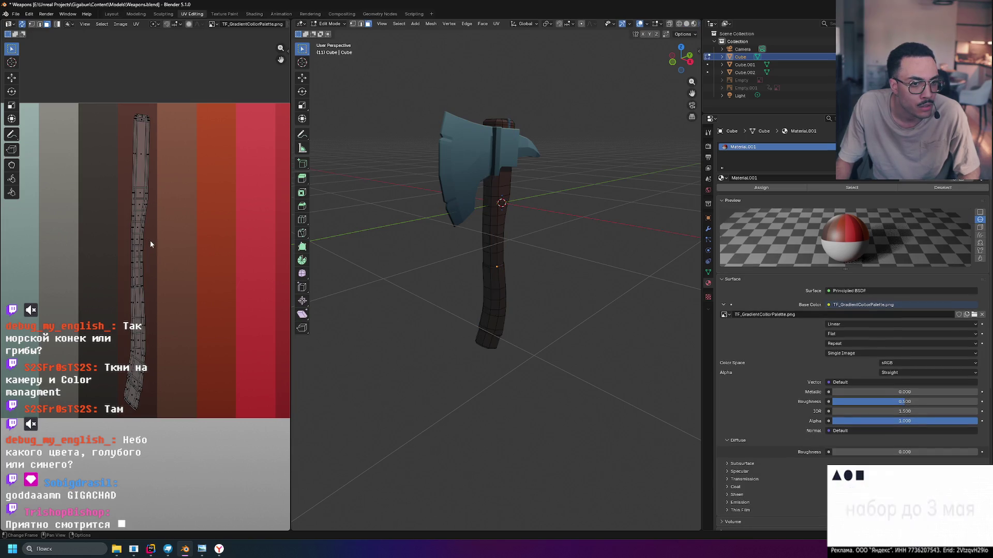
key("a")
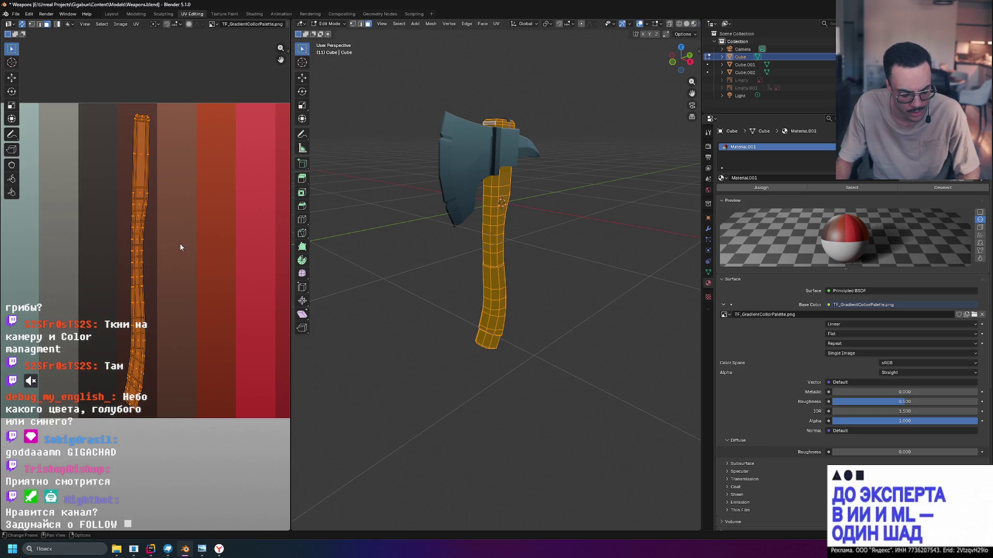
key("g")
key("x")
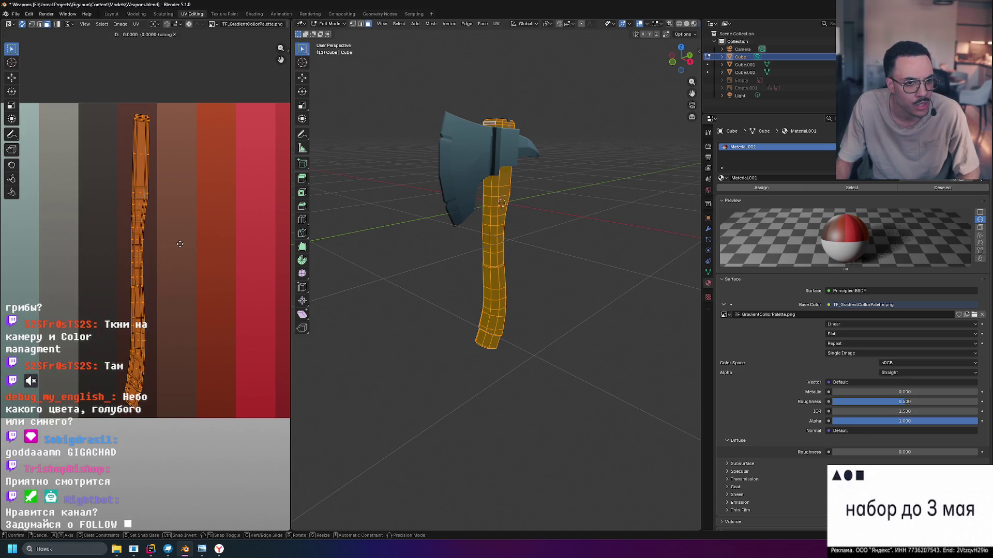
left_click(219, 244)
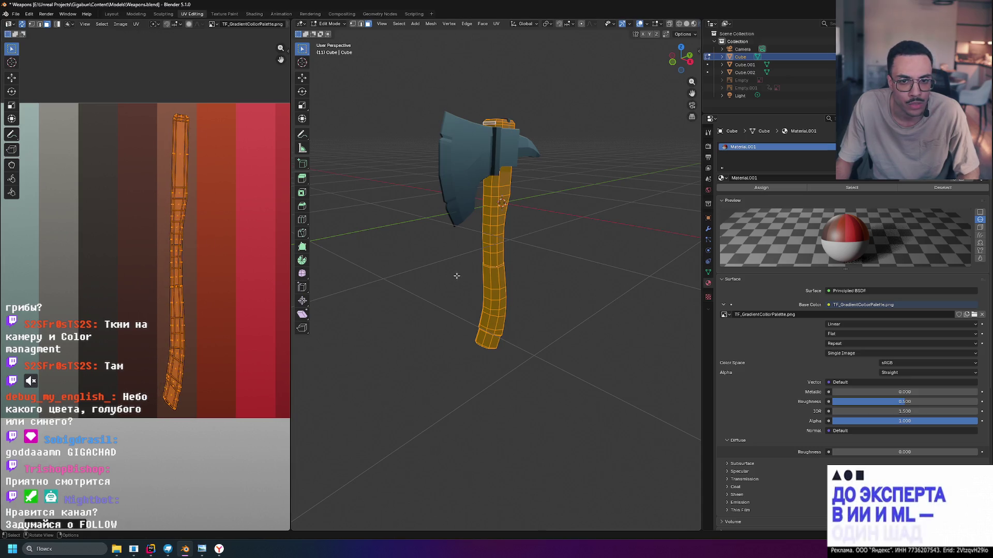
key("Tab")
mouse_move(574, 305)
middle_mouse_down()
mouse_move(592, 310)
mouse_move(571, 313)
mouse_move(593, 279)
mouse_move(649, 294)
mouse_move(561, 312)
mouse_move(571, 315)
middle_mouse_up()
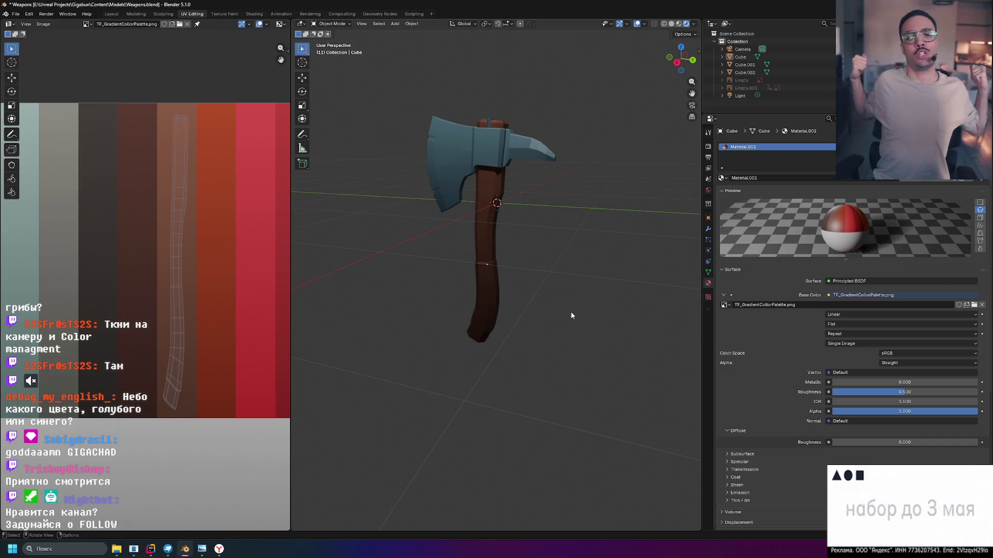
Toggle the viewport between Solid and Material Preview shading while orbiting around the axe.
left_click(671, 24)
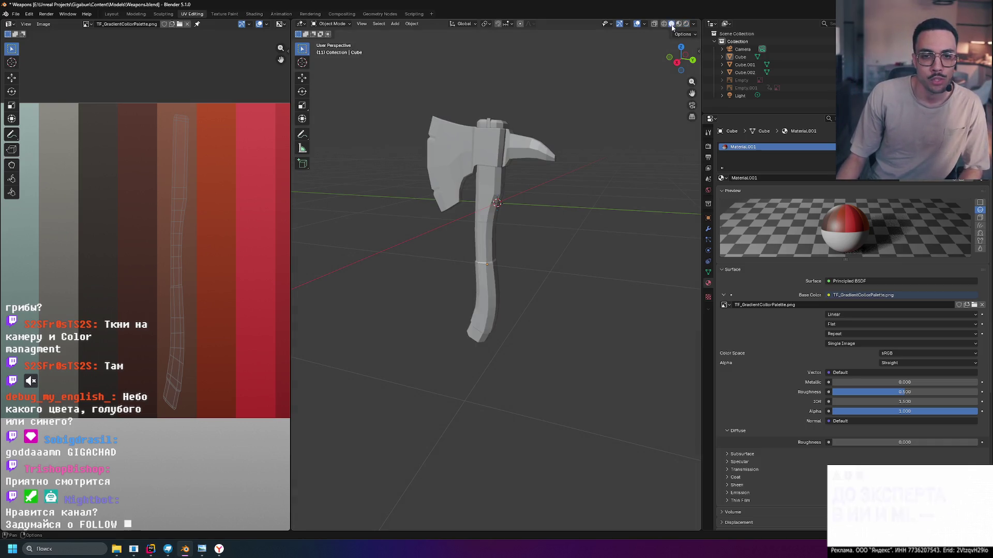
left_click(679, 23)
middle_click_drag(551, 79, 585, 103)
left_click(679, 24)
mouse_move(632, 153)
middle_mouse_down()
mouse_move(549, 146)
mouse_move(579, 186)
mouse_move(598, 175)
mouse_move(585, 160)
mouse_move(559, 166)
mouse_move(608, 155)
mouse_move(625, 117)
mouse_move(525, 256)
middle_mouse_up()
scroll(581, 186, "up", 5)
scroll(580, 178, "down", 2)
scroll(581, 175, "up", 6)
Select the small Cube.002 piece and zoom in on it from the Right Orthographic view.
left_click(597, 169)
scroll(607, 152, "down", 8)
key("KP_3")
scroll(553, 110, "up", 5)
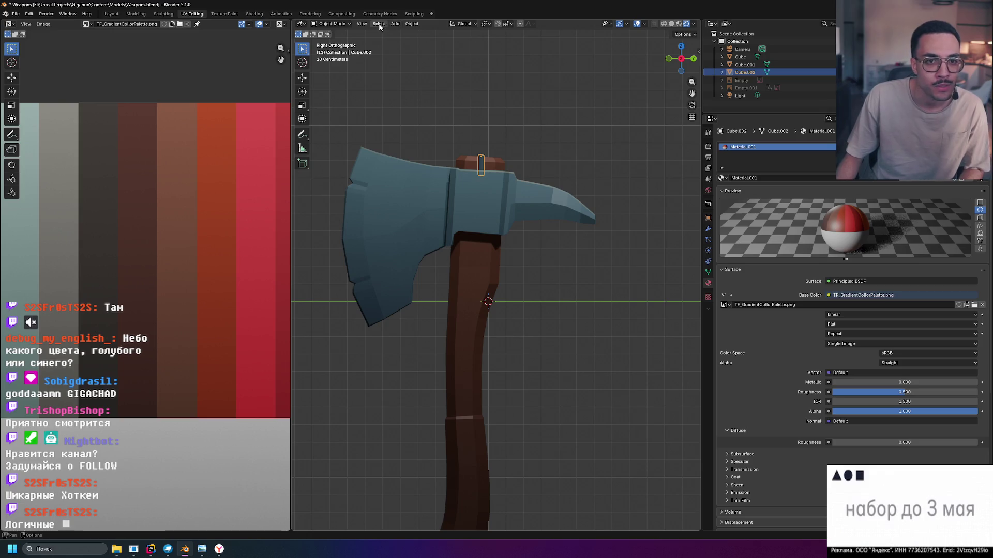
Enter Edit Mode on Cube.002 and unwrap it with UV Project from View (Bounds).
key("Tab")
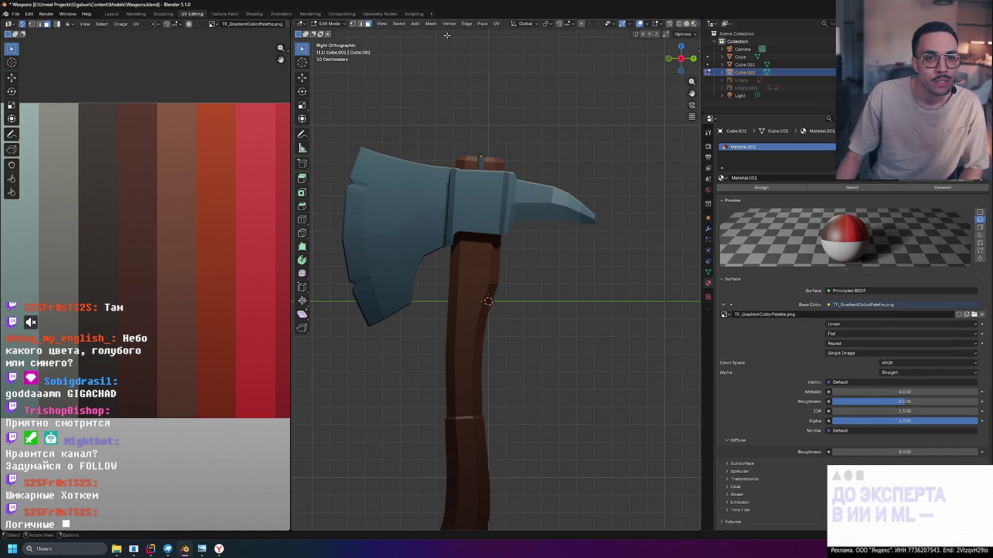
left_click(496, 24)
left_click(481, 163)
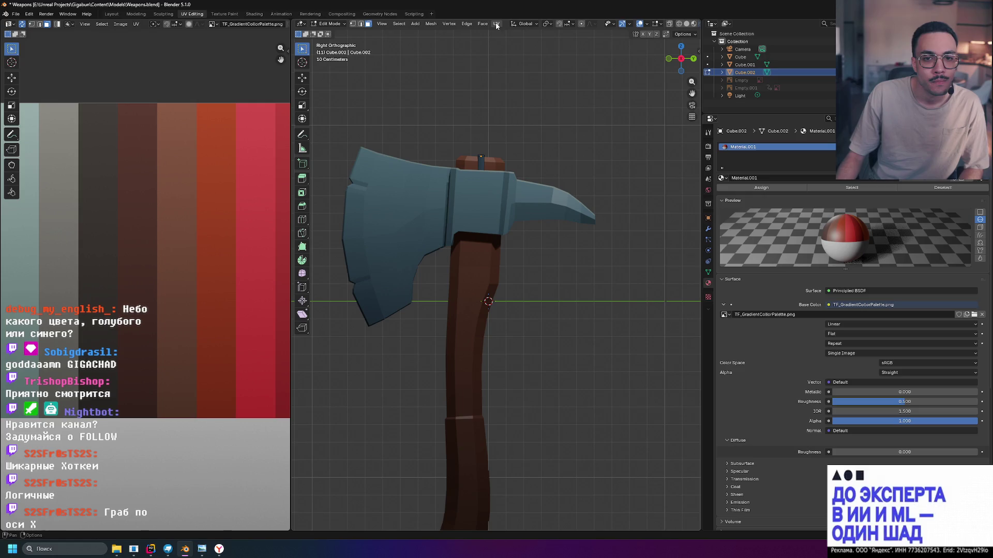
left_click(495, 24)
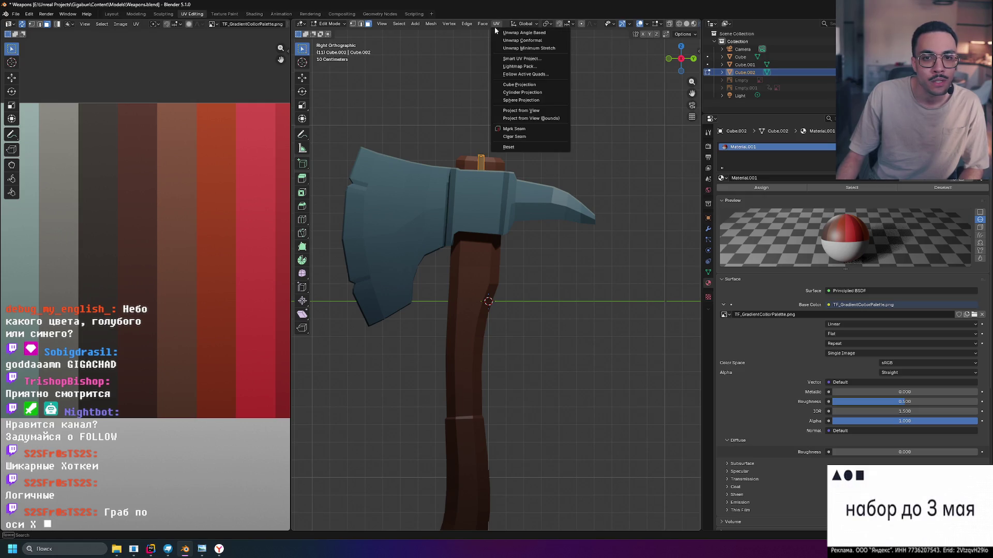
left_click(545, 111)
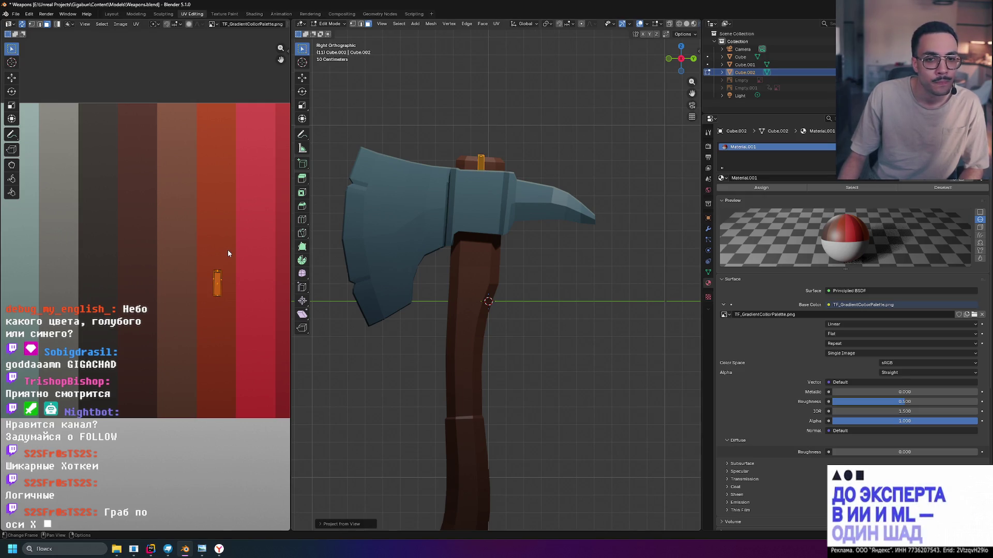
scroll(228, 253, "down", 3)
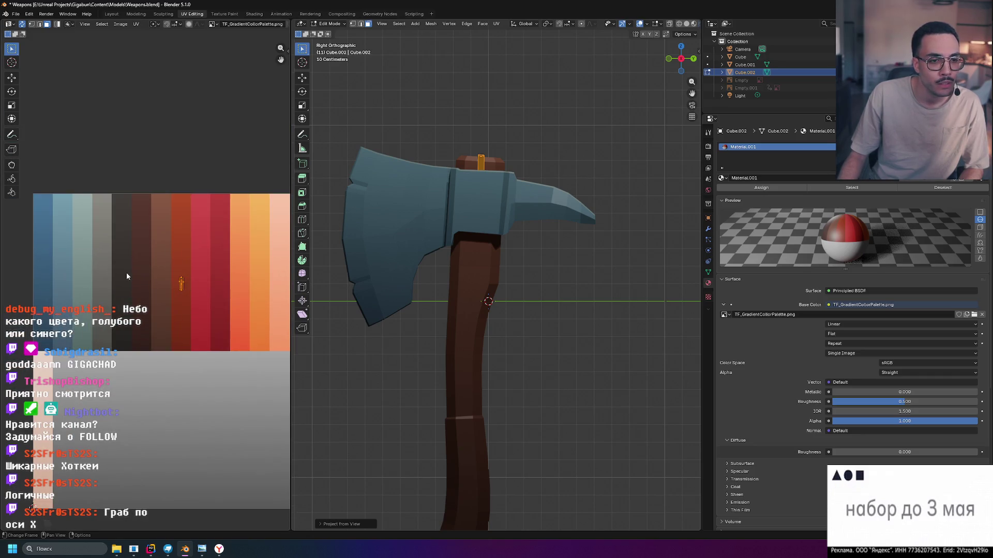
Move the pin's UV island onto a blue palette stripe and check it in Object Mode.
key("g")
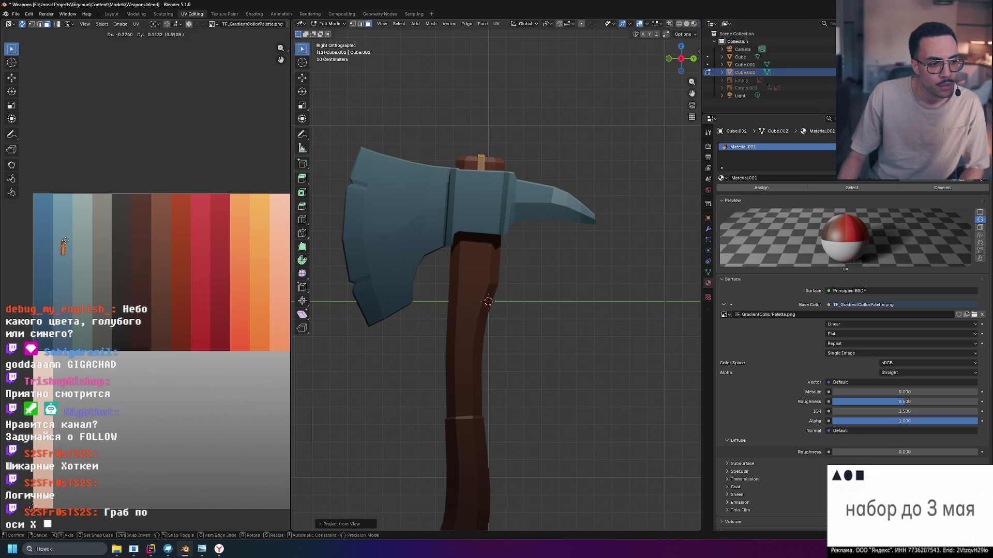
left_click(65, 246)
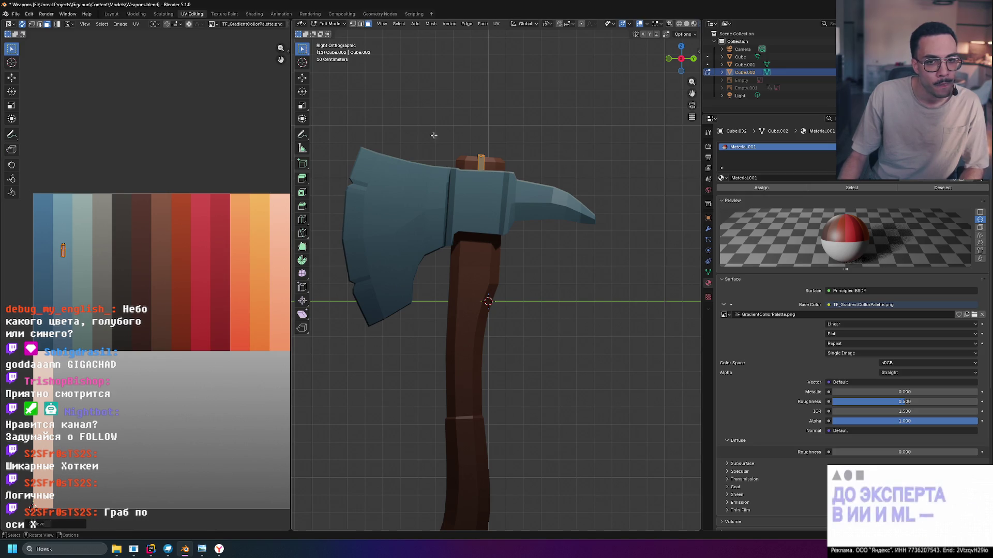
key("Tab")
mouse_move(464, 126)
middle_mouse_down()
mouse_move(501, 102)
mouse_move(566, 111)
mouse_move(572, 123)
mouse_move(517, 110)
mouse_move(532, 120)
mouse_move(587, 119)
mouse_move(554, 123)
middle_mouse_up()
left_click(572, 123)
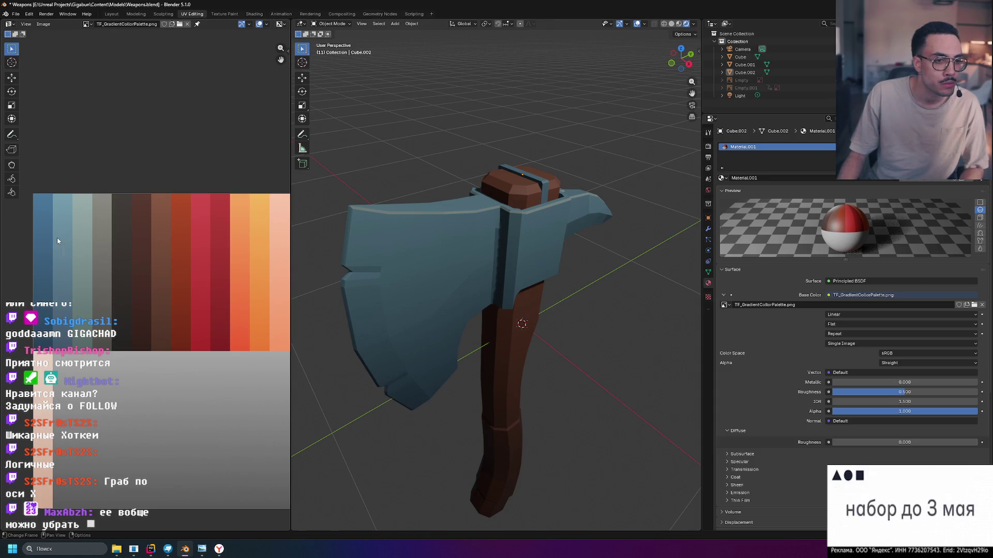
Move the wedge pin's UV island higher on the palette and return to Object Mode.
key("Tab")
key("g")
left_click(57, 192)
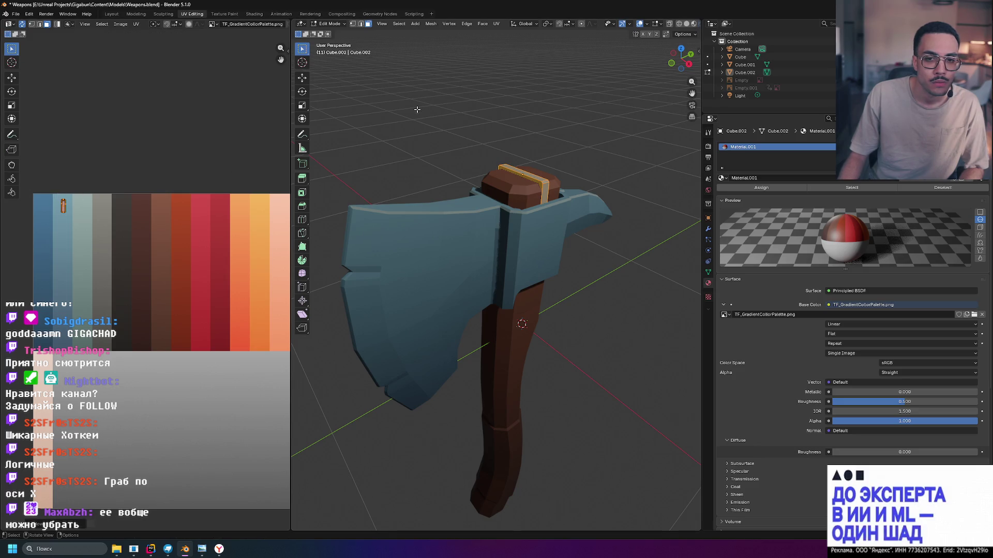
mouse_move(537, 155)
middle_mouse_down()
mouse_move(514, 144)
mouse_move(498, 119)
mouse_move(534, 132)
mouse_move(633, 122)
mouse_move(463, 114)
mouse_move(510, 116)
mouse_move(512, 127)
mouse_move(542, 132)
mouse_move(542, 159)
middle_mouse_up()
key("Tab")
Zoom and orbit around the finished axe, then select the handle.
scroll(540, 134, "down", 3)
scroll(563, 166, "up", 3)
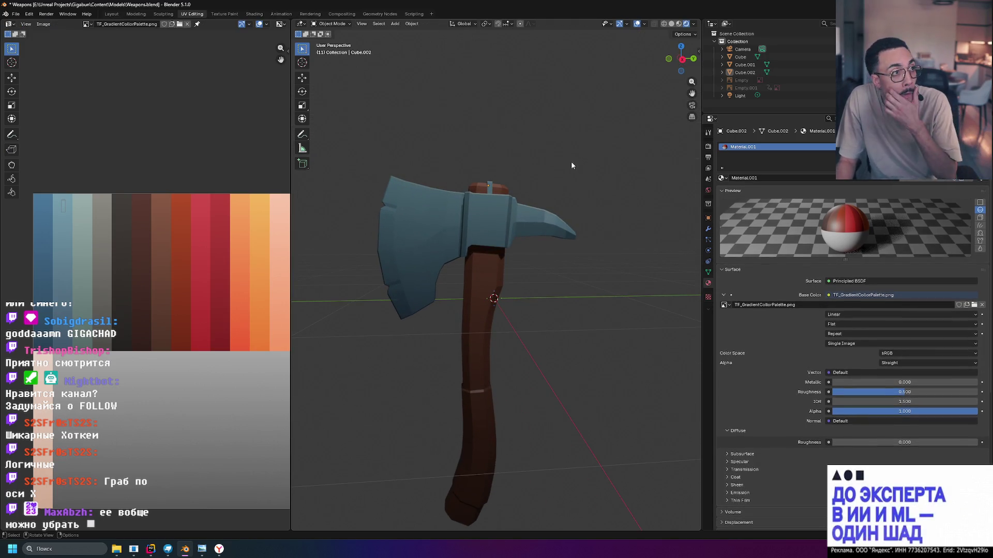
mouse_move(573, 199)
middle_mouse_down()
mouse_move(576, 113)
mouse_move(525, 241)
mouse_move(476, 246)
mouse_move(566, 224)
mouse_move(536, 226)
mouse_move(479, 311)
middle_mouse_up()
left_click(463, 313)
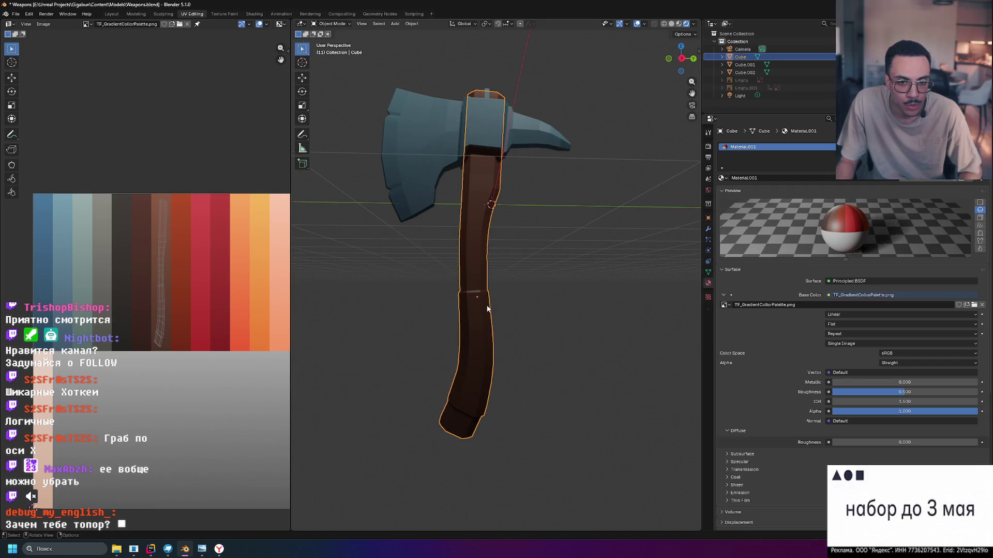
Unhide the reference image empties with Alt+H from the side view.
middle_click_drag(533, 381, 547, 329, "shift")
key("KP_3")
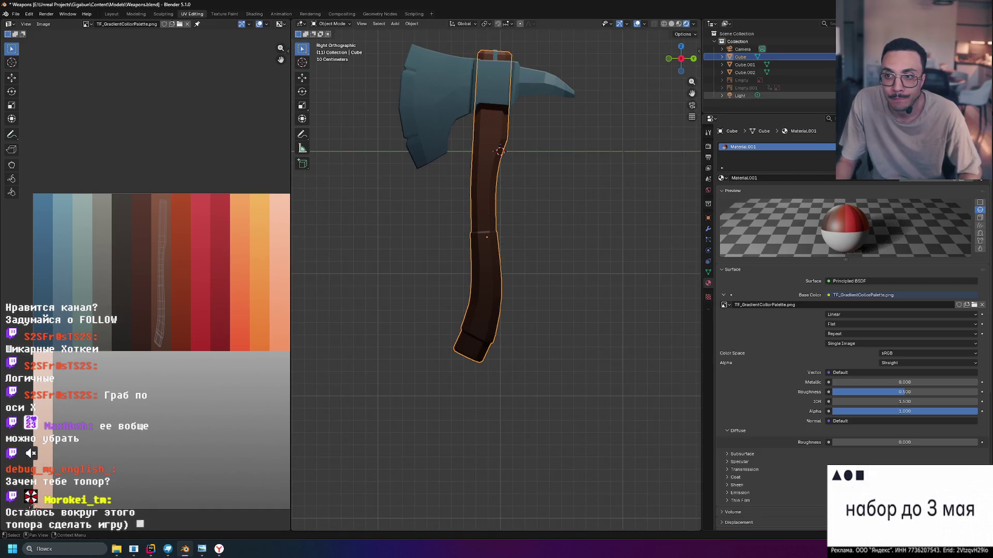
key("alt+h")
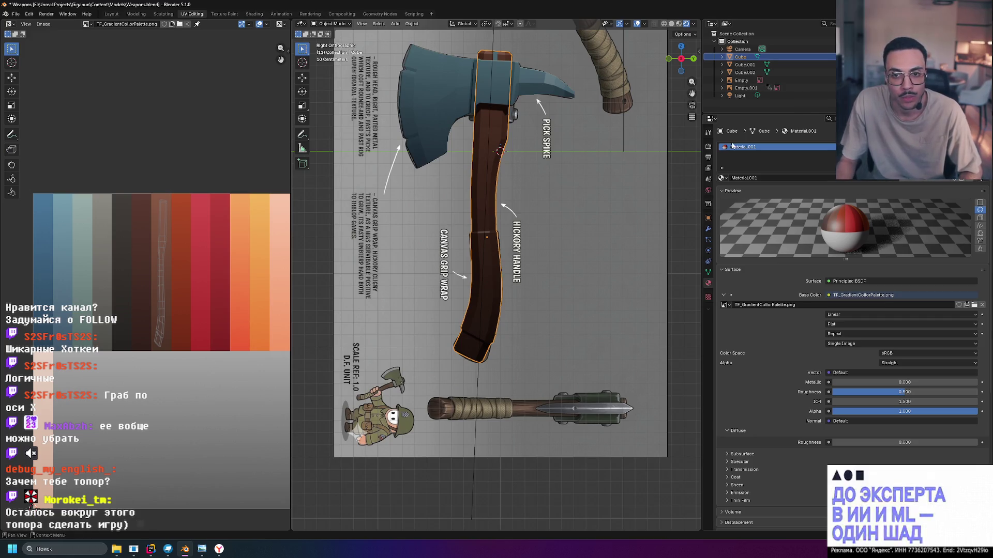
left_click(675, 179)
Switch to front view and zoom and pan onto the reference sheet's grip wrap.
key("KP_1")
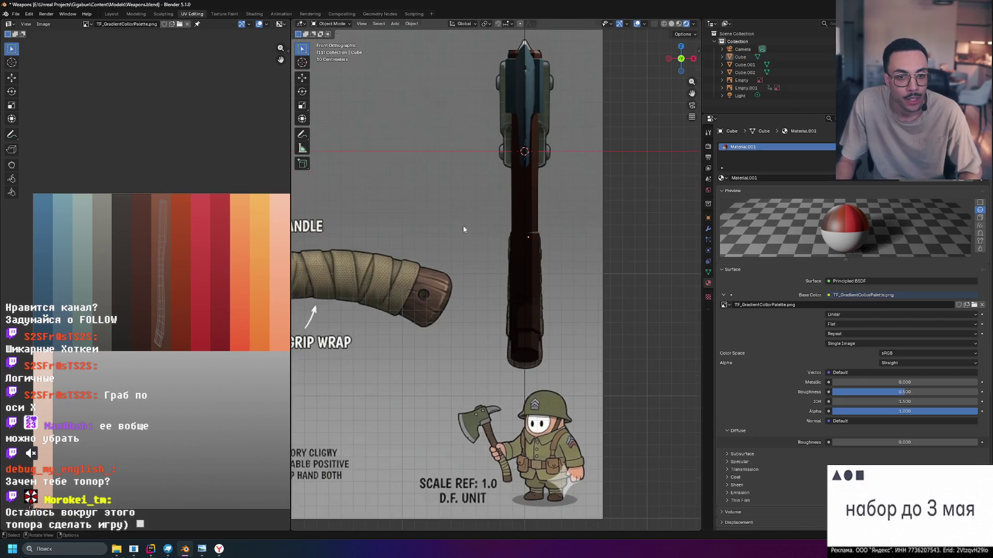
scroll(463, 225, "down", 3)
scroll(538, 286, "up", 5)
scroll(539, 287, "up", 3)
middle_click_drag(594, 275, 475, 276, "shift")
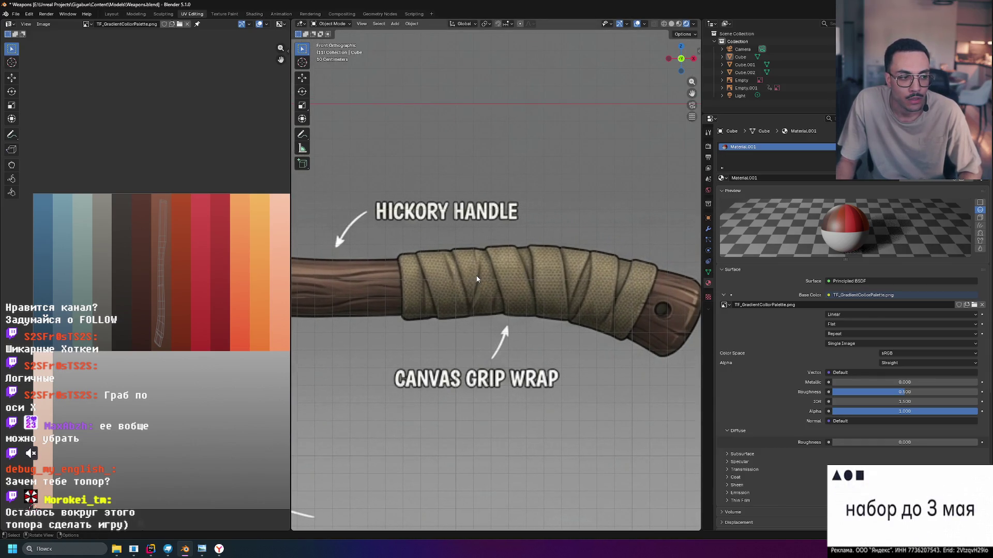
scroll(477, 279, "down", 2)
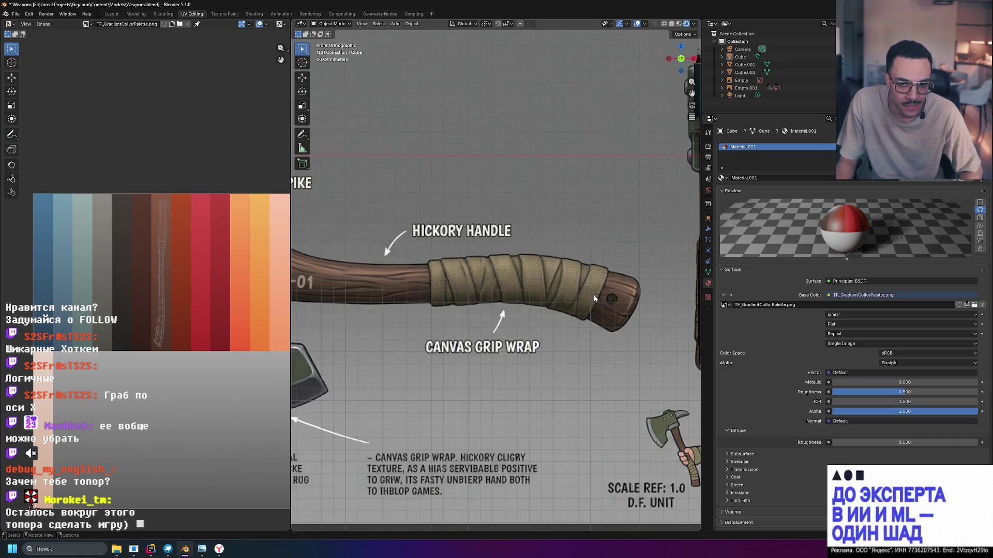
scroll(579, 296, "down", 2)
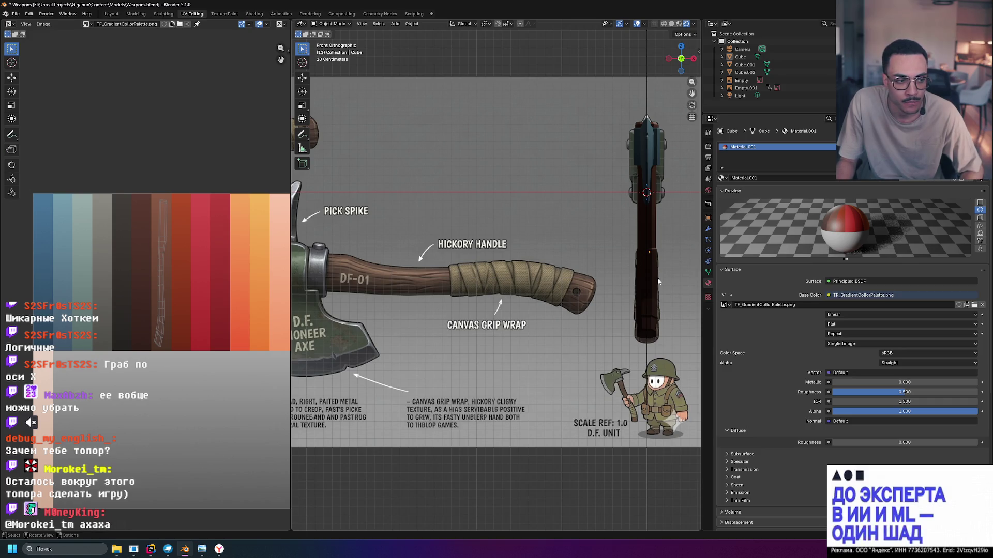
middle_click_drag(657, 277, 598, 274)
scroll(598, 274, "up", 3)
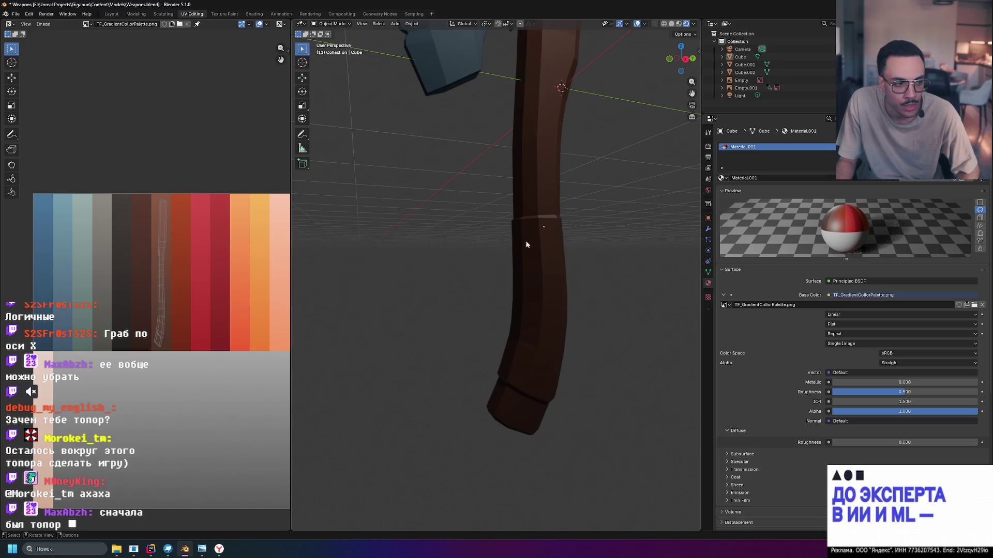
left_click(536, 341)
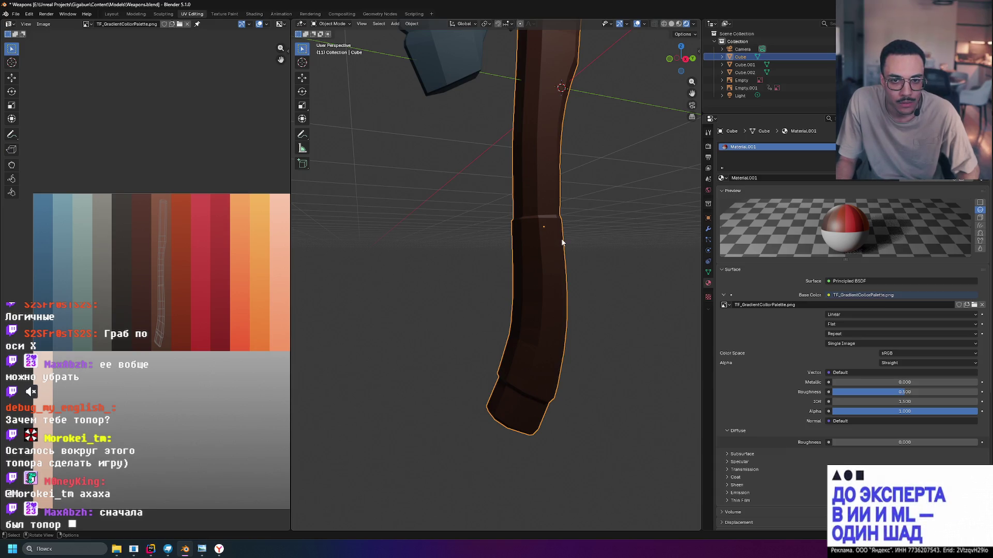
scroll(533, 203, "up", 2)
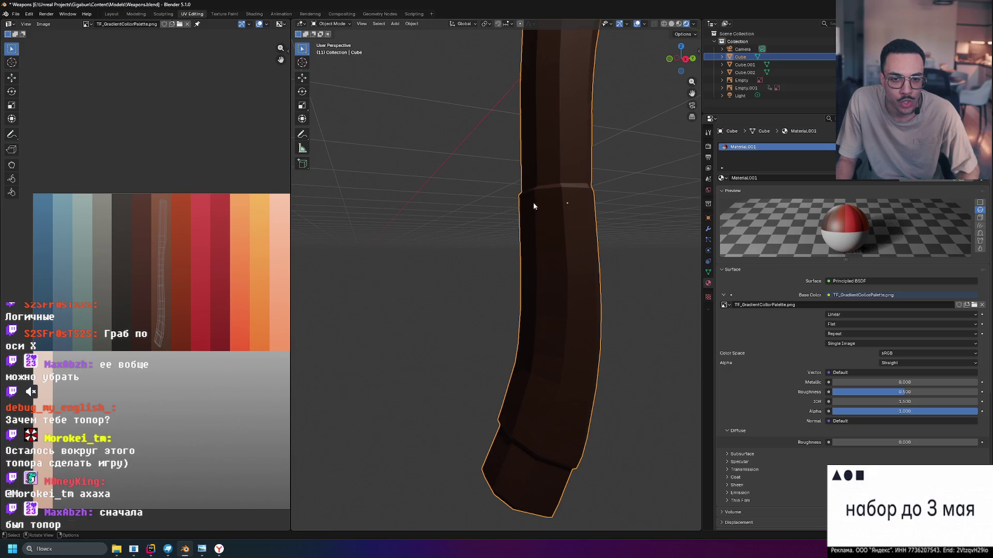
scroll(590, 246, "down", 3)
middle_click_drag(590, 245, 568, 251)
scroll(445, 266, "up", 3)
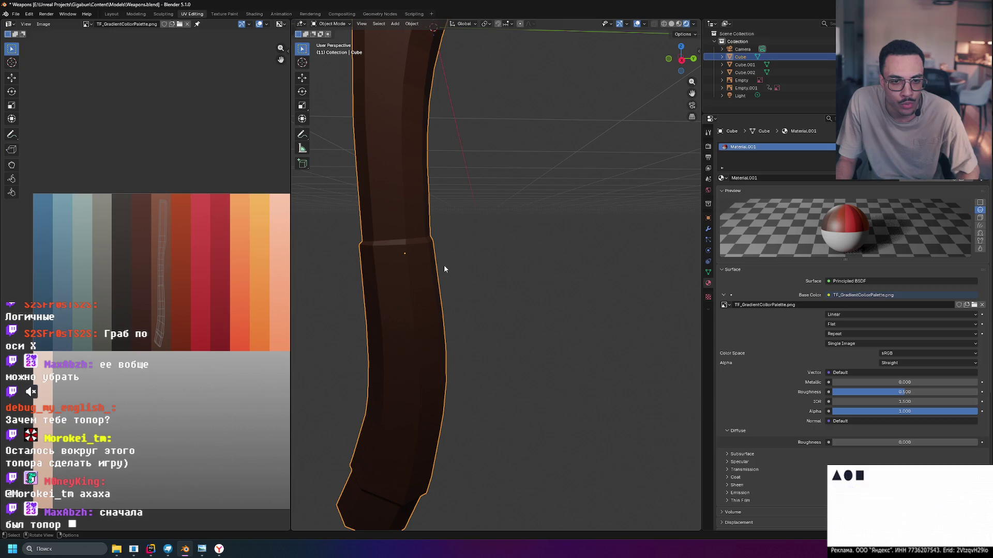
scroll(397, 437, "down", 3)
mouse_move(423, 416)
middle_mouse_down()
mouse_move(452, 383)
mouse_move(519, 224)
mouse_move(540, 273)
mouse_move(561, 277)
mouse_move(496, 223)
middle_mouse_up()
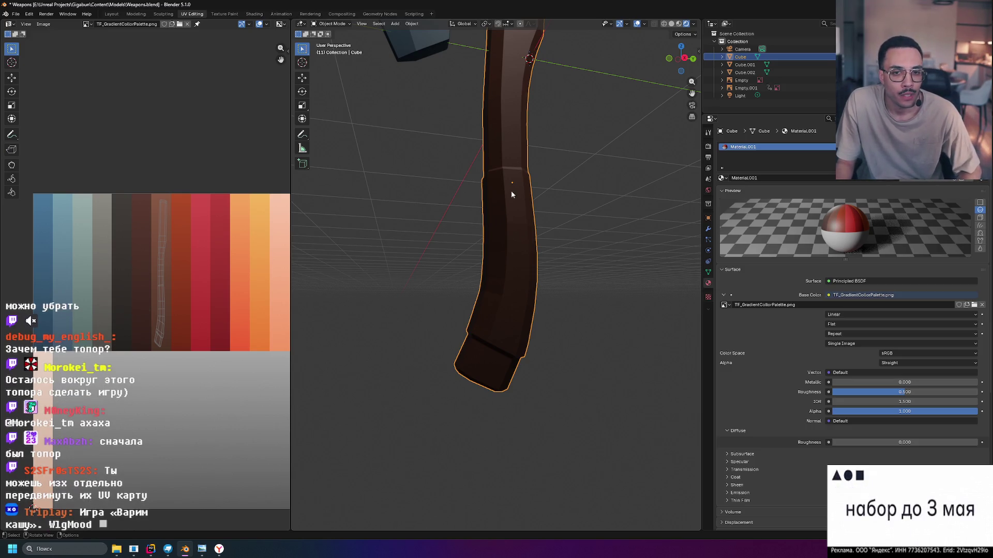
middle_click_drag(570, 200, 571, 206)
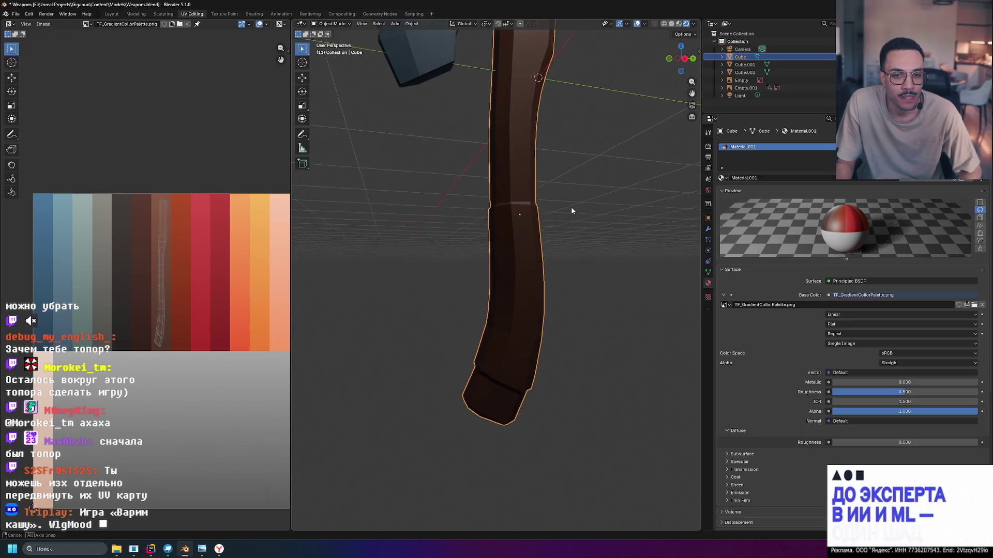
scroll(465, 264, "up", 2)
scroll(461, 269, "up", 2)
scroll(461, 269, "up", 1)
scroll(494, 255, "down", 1)
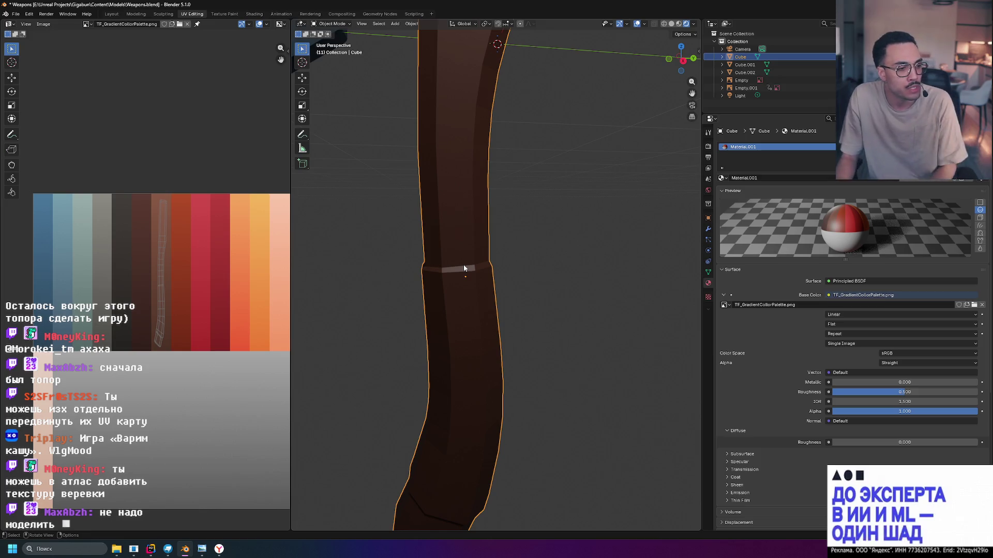
scroll(392, 288, "down", 6)
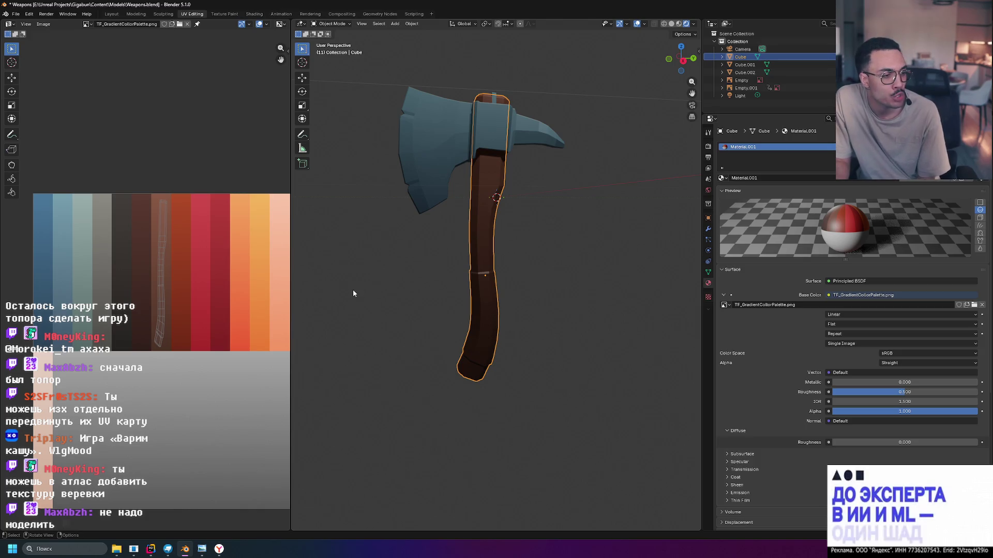
left_click(537, 239)
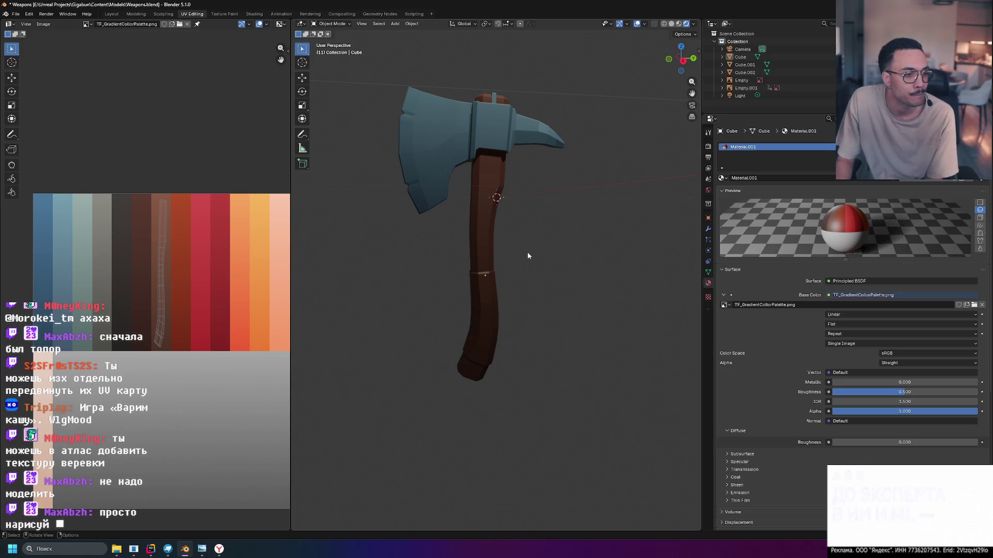
scroll(496, 276, "up", 5)
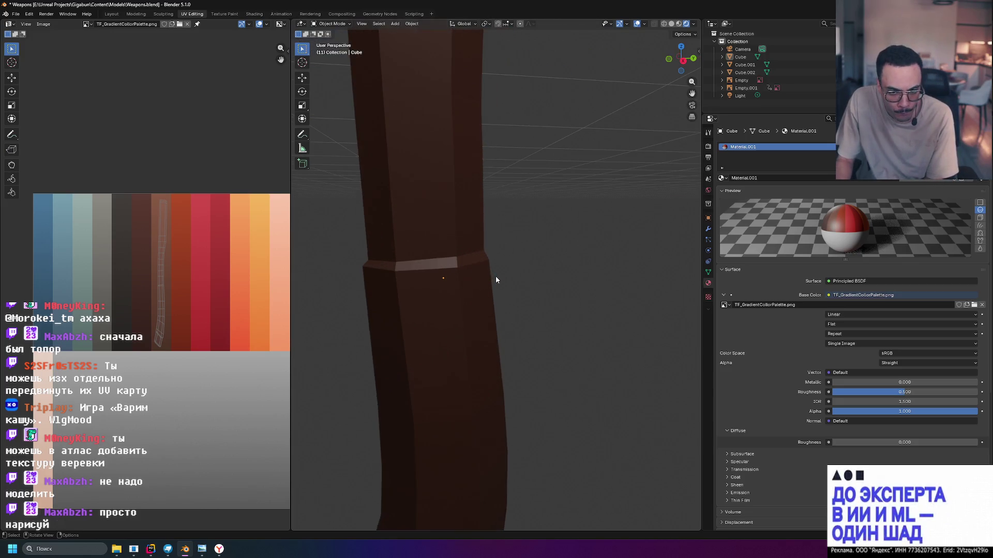
scroll(414, 277, "down", 5)
mouse_move(494, 296)
middle_mouse_down()
mouse_move(558, 258)
mouse_move(545, 268)
mouse_move(408, 181)
middle_mouse_up()
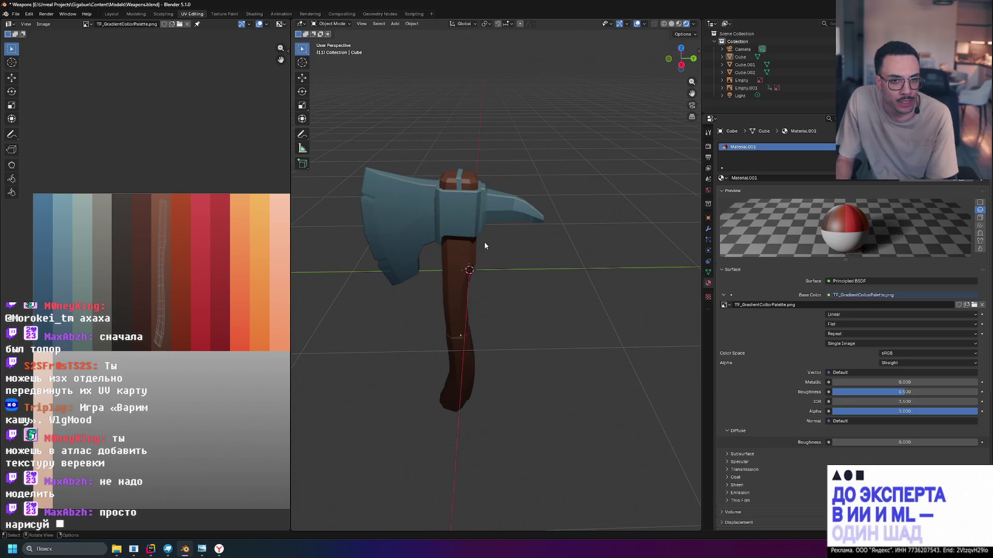
middle_click_drag(485, 246, 498, 232)
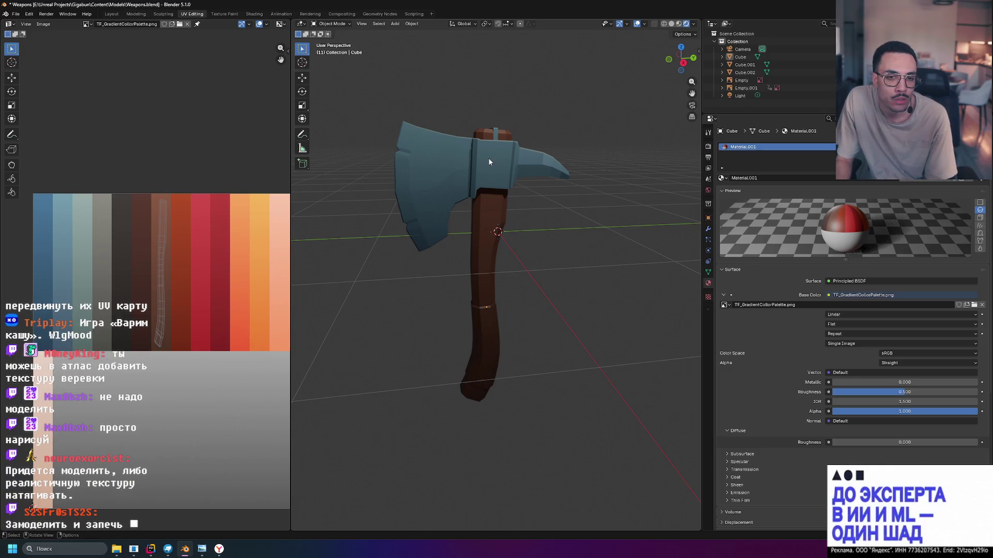
middle_click_drag(529, 281, 526, 268)
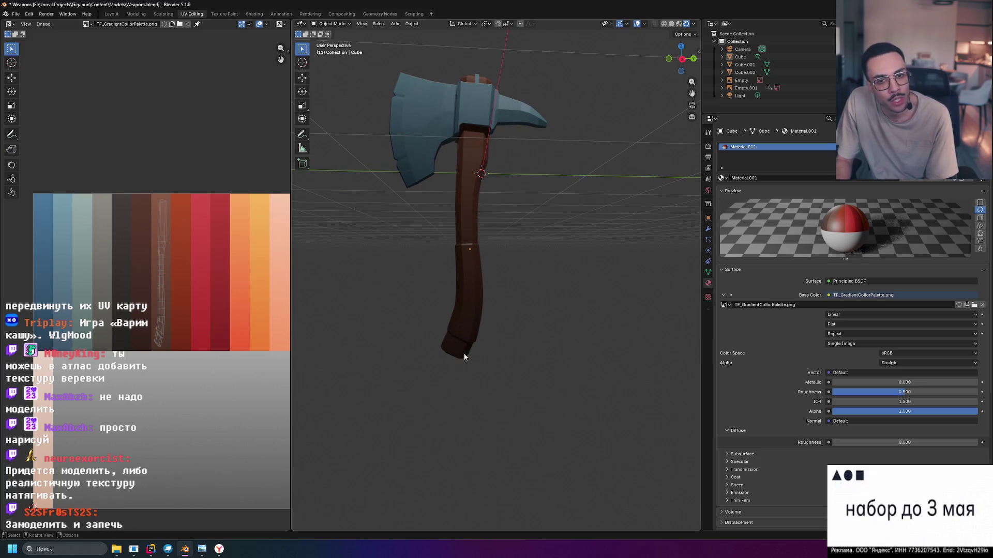
scroll(466, 256, "down", 2)
scroll(491, 253, "up", 5)
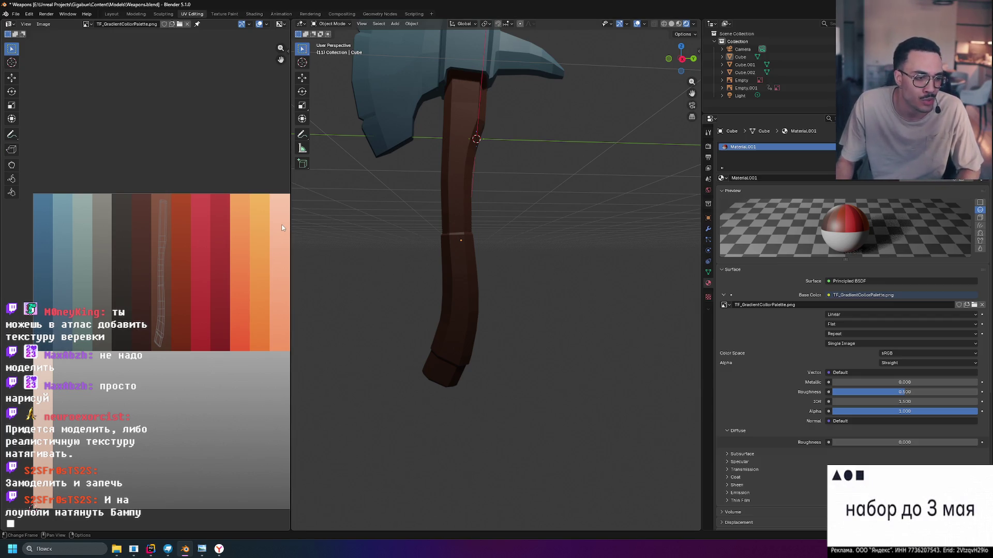
scroll(449, 256, "up", 5)
left_click(410, 244)
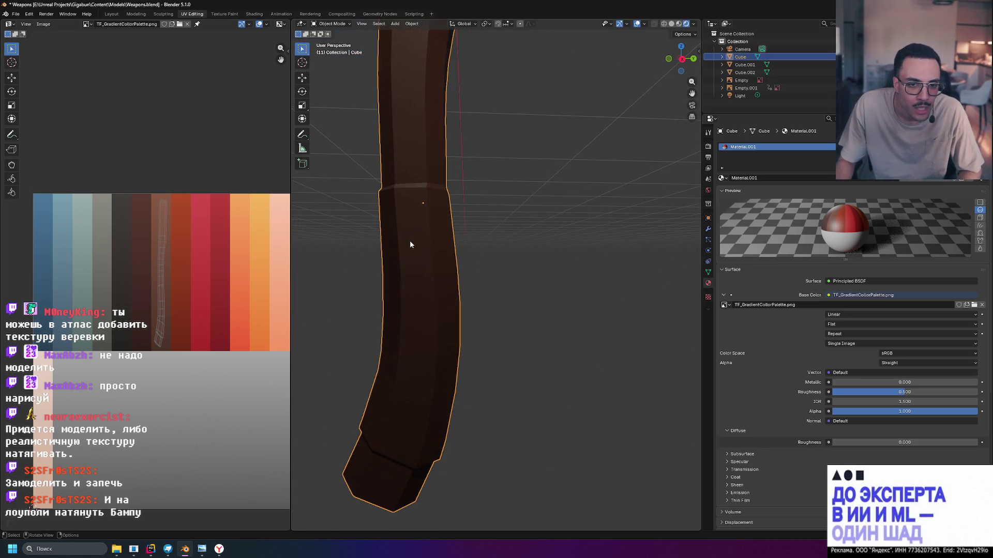
Put the handle in Edit Mode, close up in Right Orthographic view, and hide the reference empties.
key("Tab")
scroll(409, 233, "down", 5)
scroll(425, 238, "up", 2)
middle_click_drag(426, 239, 538, 257)
scroll(538, 257, "up", 1)
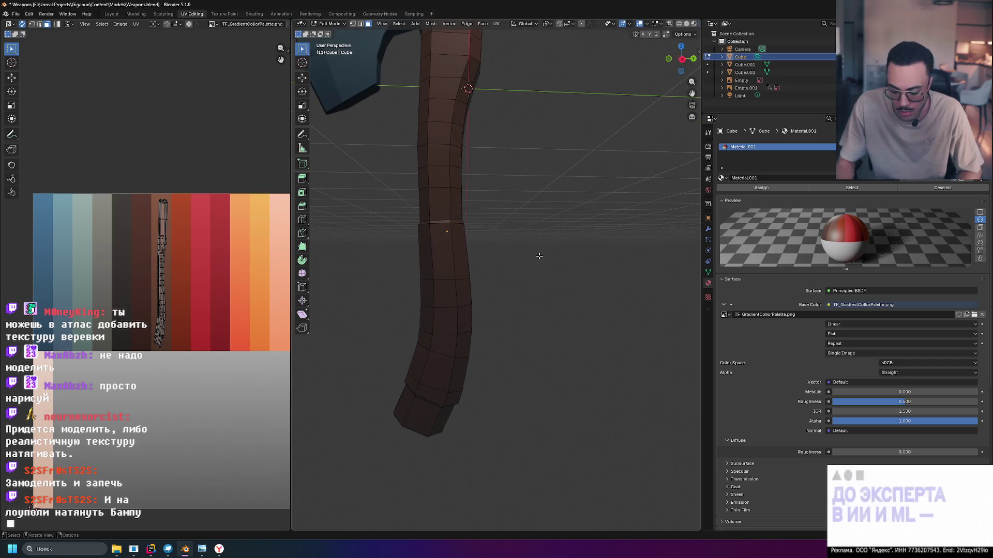
key("KP_3")
scroll(539, 255, "up", 4)
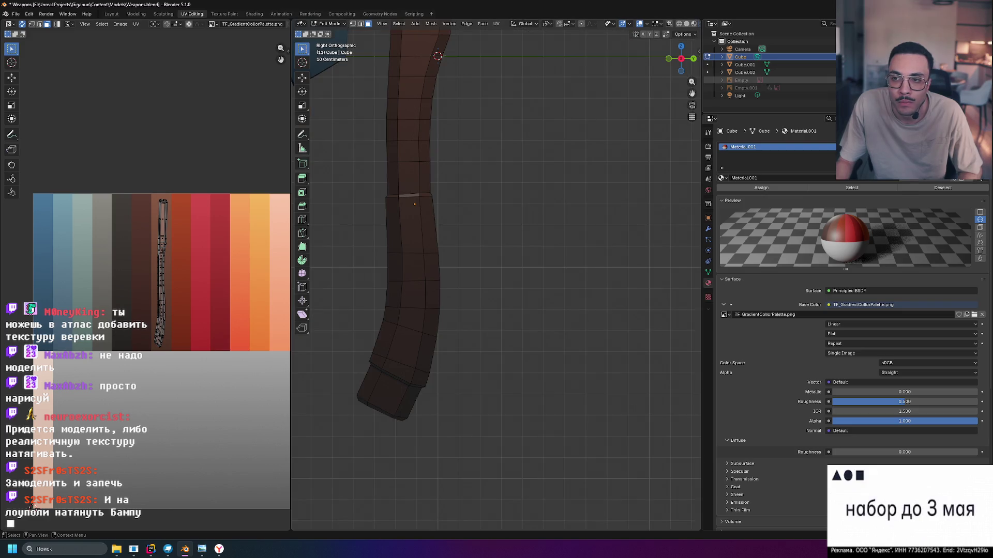
left_click_drag(842, 80, 843, 88)
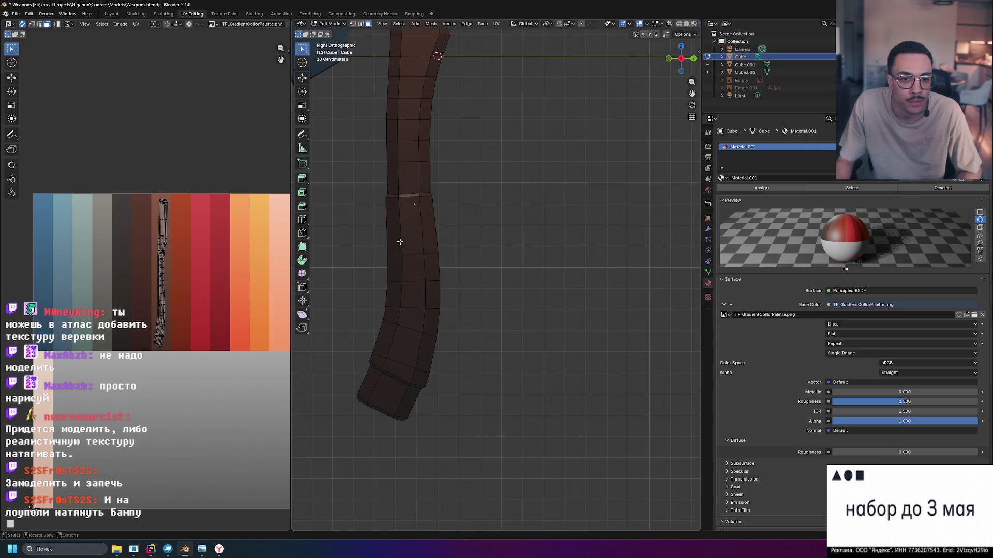
Box-select the lower grip faces of the handle, checking from front, left and back views.
mouse_move(347, 212)
left_mouse_down()
mouse_move(501, 412)
mouse_move(501, 350)
left_mouse_up()
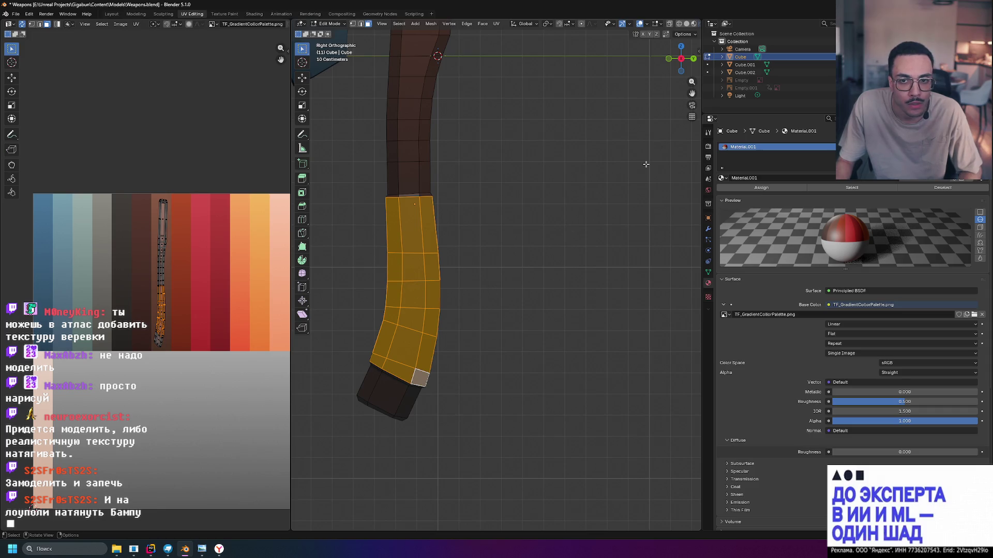
left_click(669, 59)
mouse_move(572, 231)
middle_mouse_down("shift")
mouse_move(638, 282)
mouse_move(602, 287)
middle_mouse_up("shift")
scroll(602, 287, "up", 3)
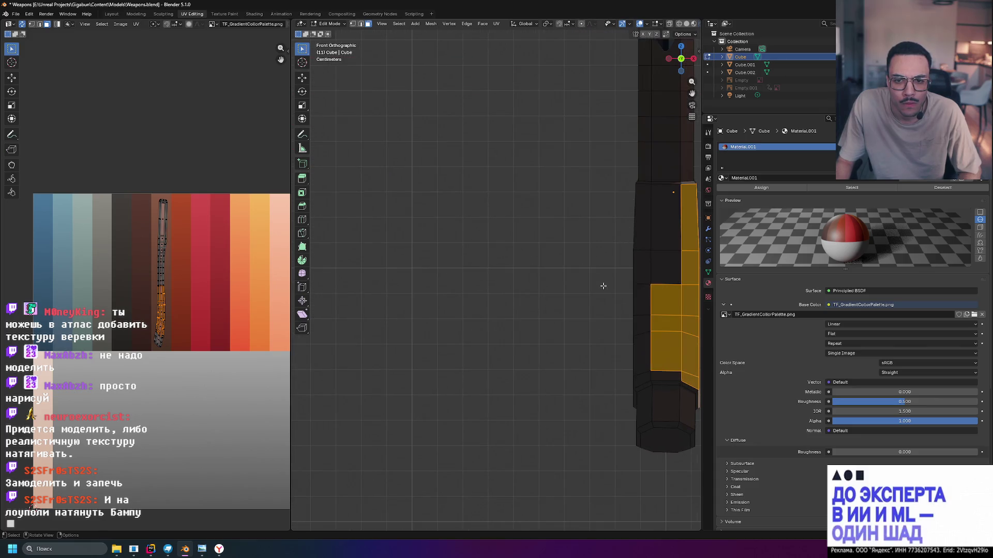
left_click_drag(486, 198, 659, 369)
left_click(668, 58)
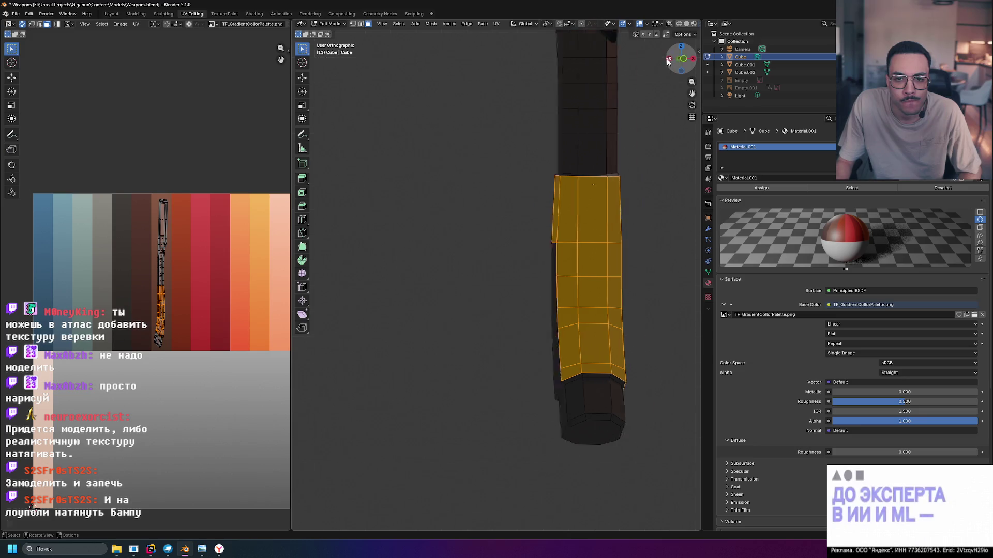
mouse_move(537, 197)
left_mouse_down()
mouse_move(658, 334)
mouse_move(657, 369)
mouse_move(642, 374)
left_mouse_up()
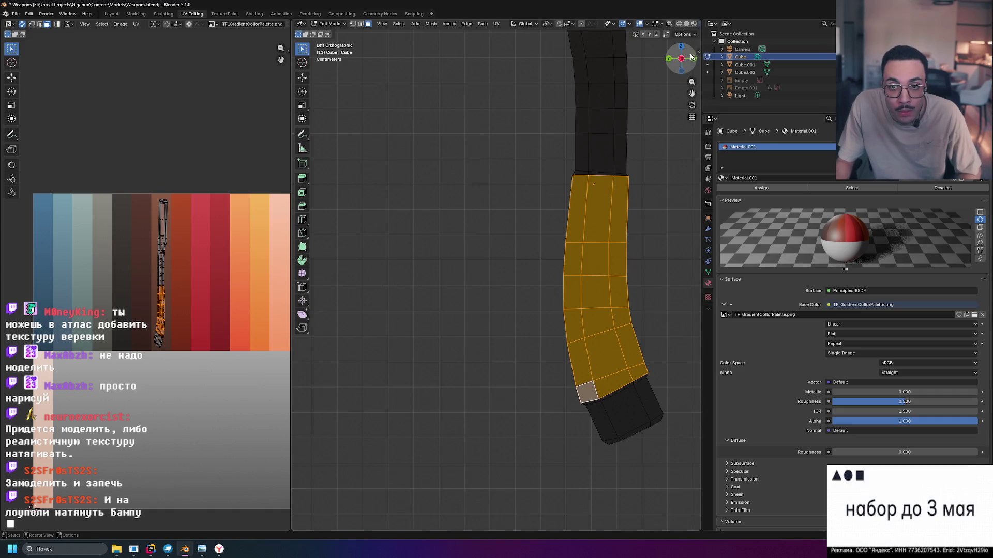
left_click(691, 57)
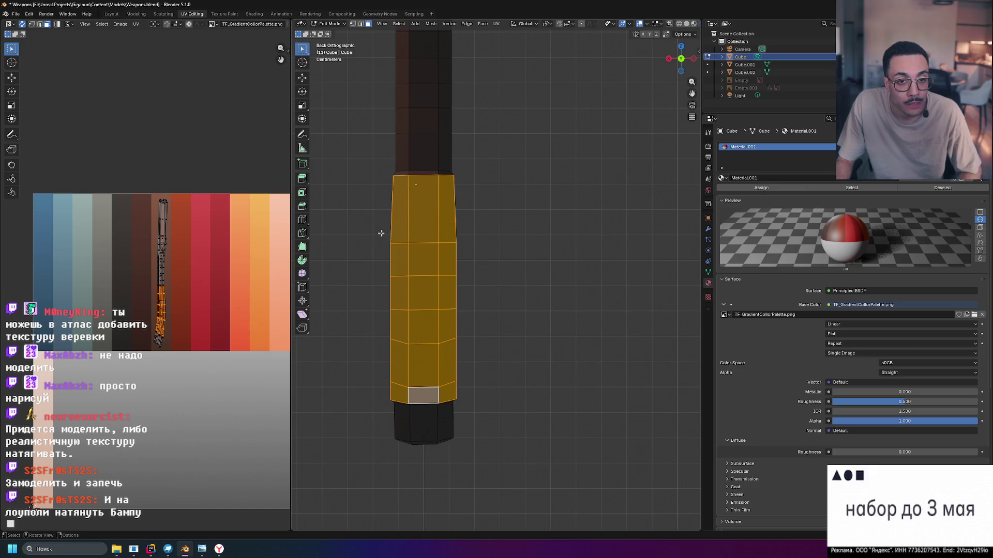
left_click(668, 59)
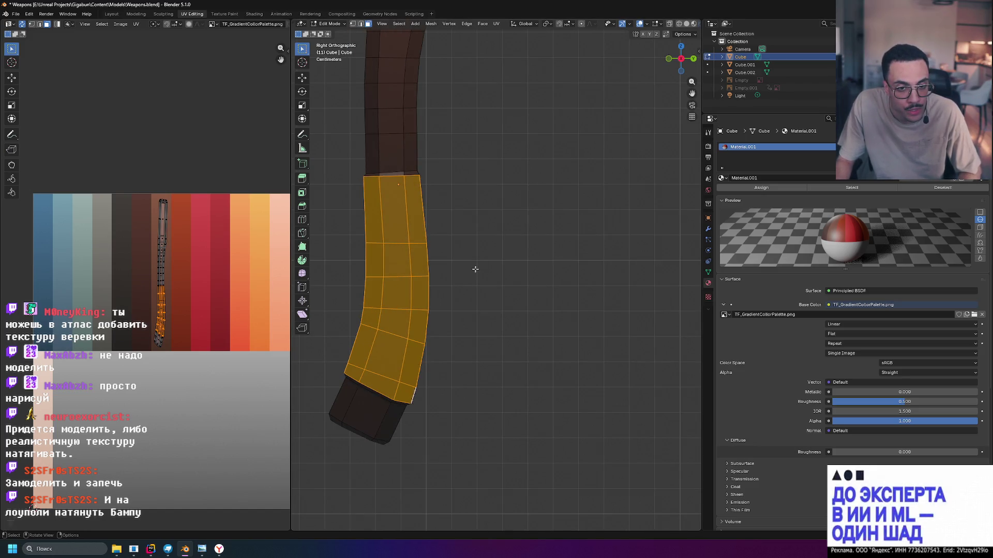
Scale the selected grip faces down to about 0.93, then deselect them.
key("s")
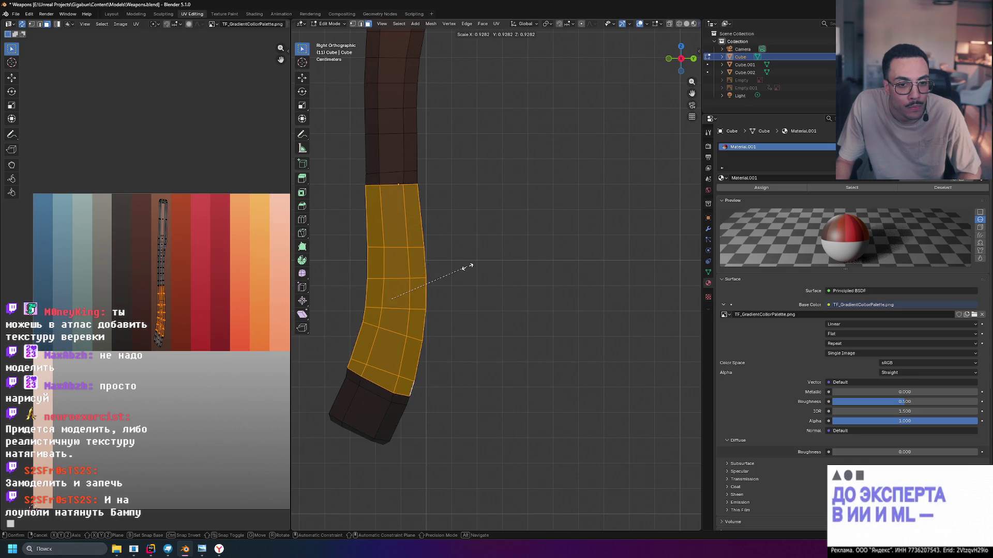
left_click(467, 267)
left_click(491, 286)
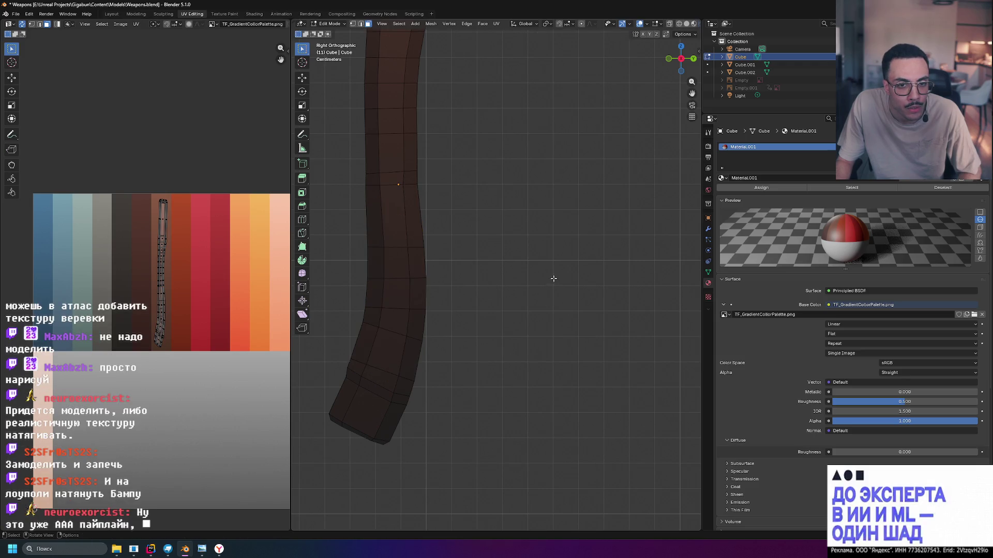
mouse_move(467, 235)
middle_mouse_down()
mouse_move(489, 254)
mouse_move(455, 250)
middle_mouse_up()
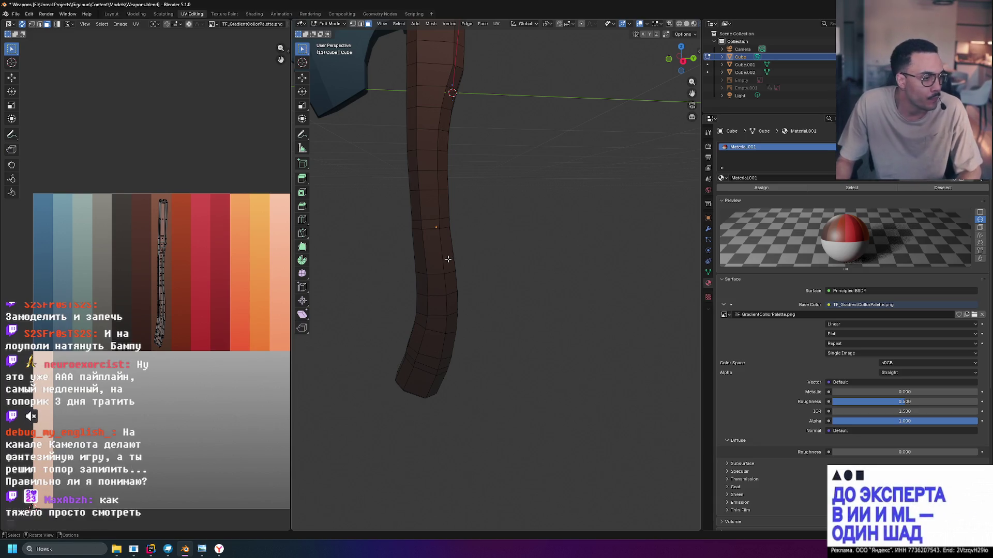
scroll(393, 346, "up", 4)
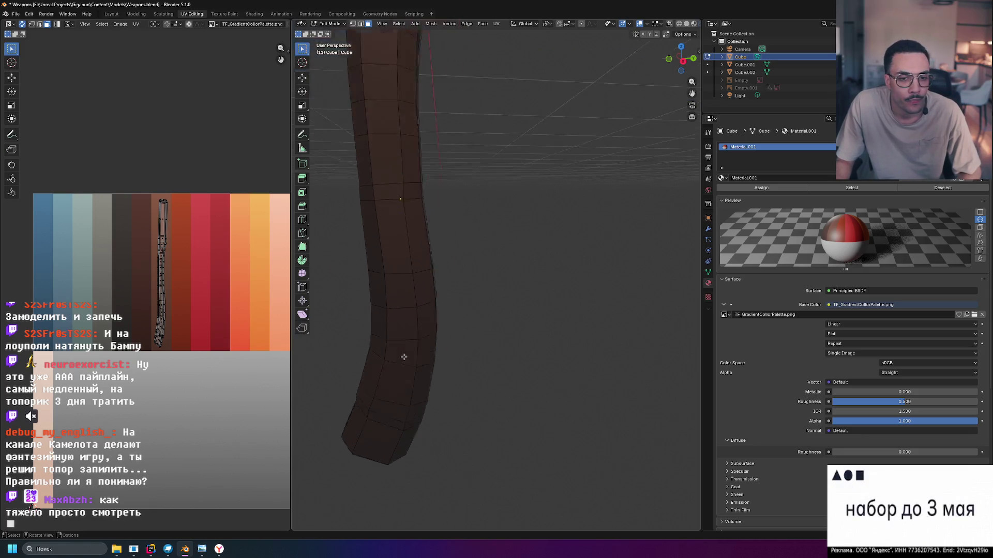
mouse_move(484, 346)
middle_mouse_down()
mouse_move(495, 317)
mouse_move(430, 321)
mouse_move(482, 328)
middle_mouse_up()
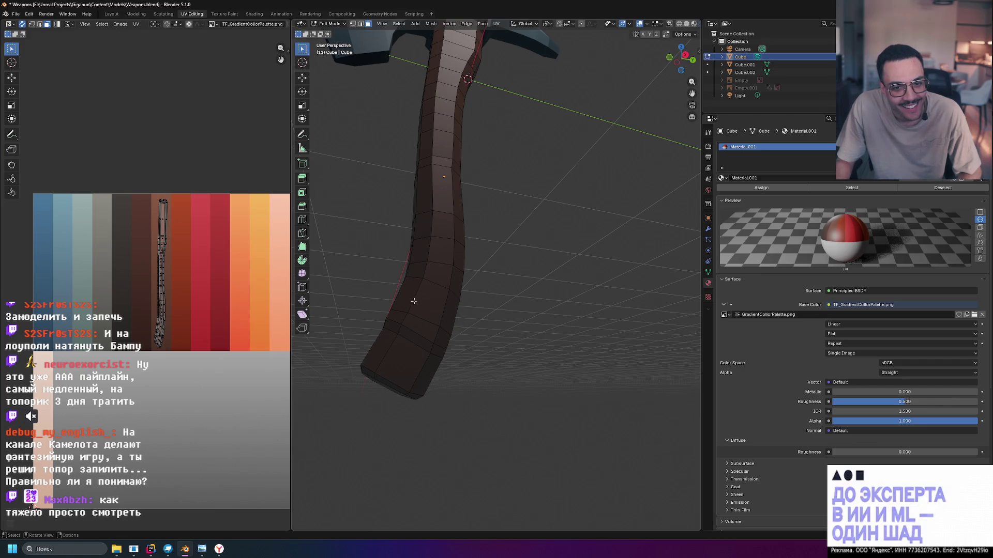
middle_click_drag(472, 292, 488, 296)
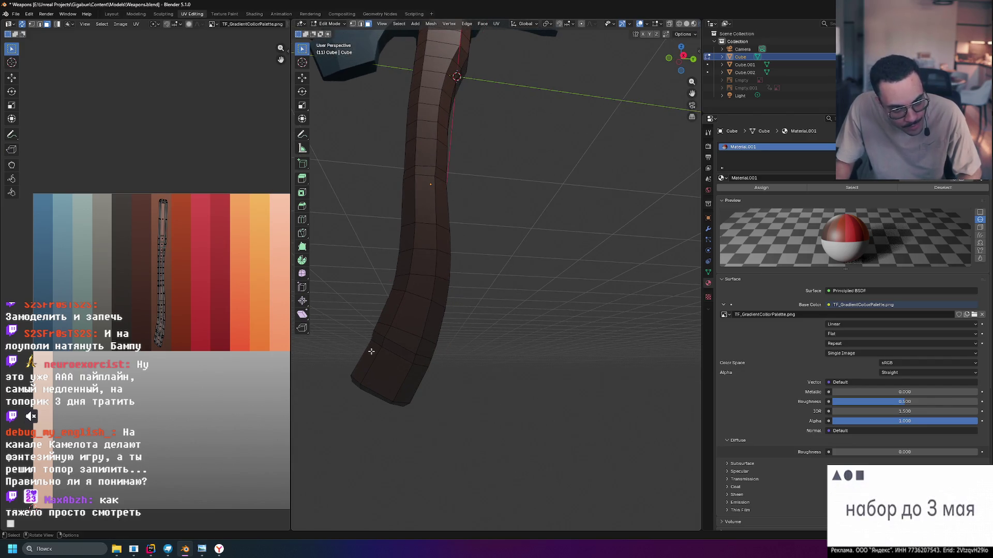
middle_click_drag(371, 351, 374, 341)
middle_click_drag(467, 343, 481, 343)
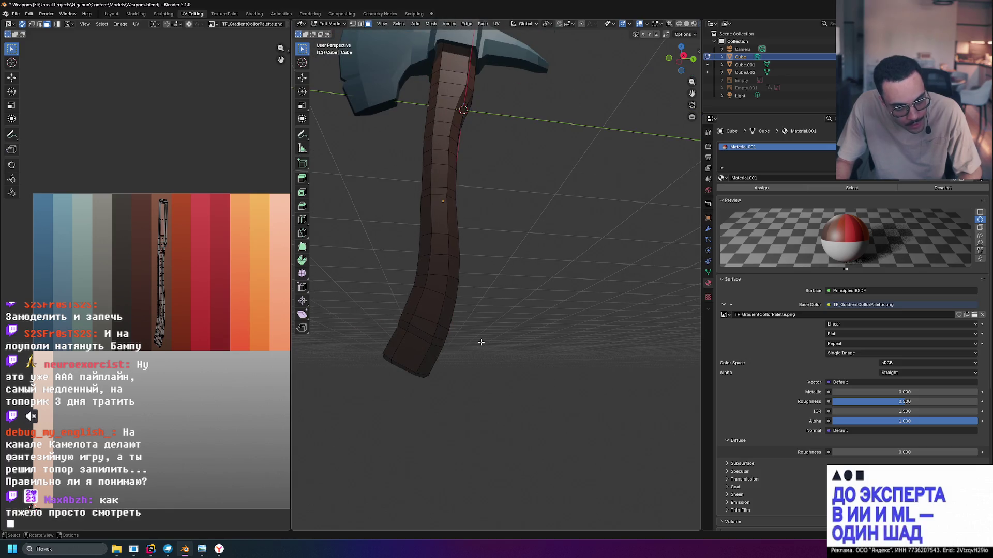
mouse_move(366, 352)
middle_mouse_down()
mouse_move(486, 349)
mouse_move(481, 367)
middle_mouse_up()
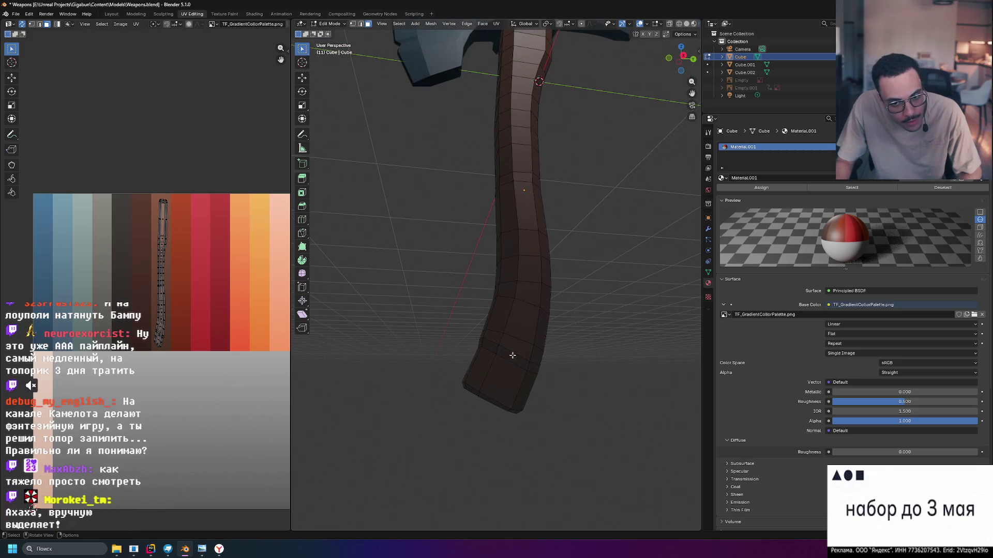
middle_click_drag(508, 394, 555, 384)
middle_click_drag(529, 385, 486, 364)
Select the handle's bottom ring faces together with its octagonal end cap.
left_click(480, 360)
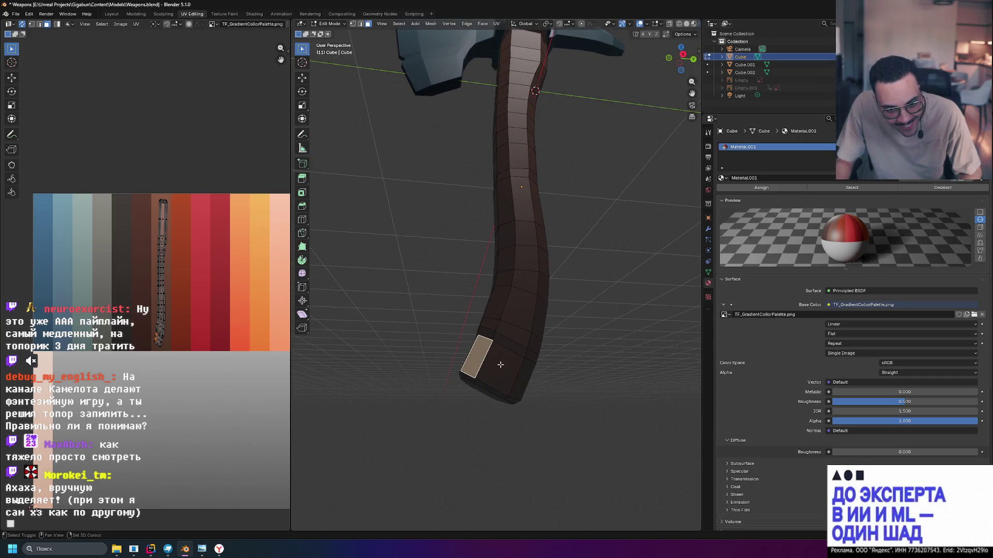
left_click(500, 365, "shift")
mouse_move(501, 365)
middle_mouse_down()
mouse_move(476, 373)
mouse_move(496, 385)
mouse_move(472, 398)
mouse_move(555, 369)
mouse_move(519, 302)
middle_mouse_up()
left_click(419, 378, "shift")
left_click(429, 378, "shift")
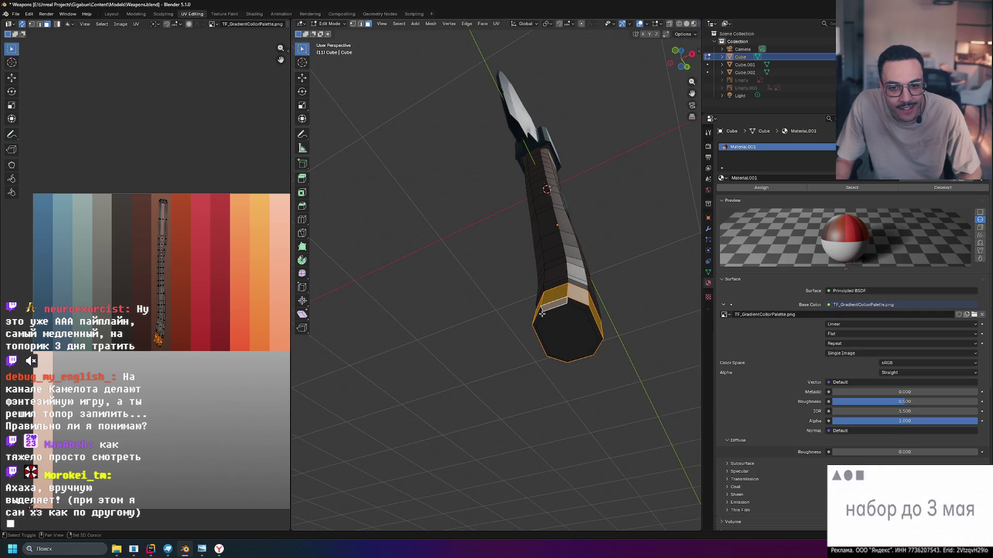
left_click(569, 333, "shift")
left_click(596, 326, "shift")
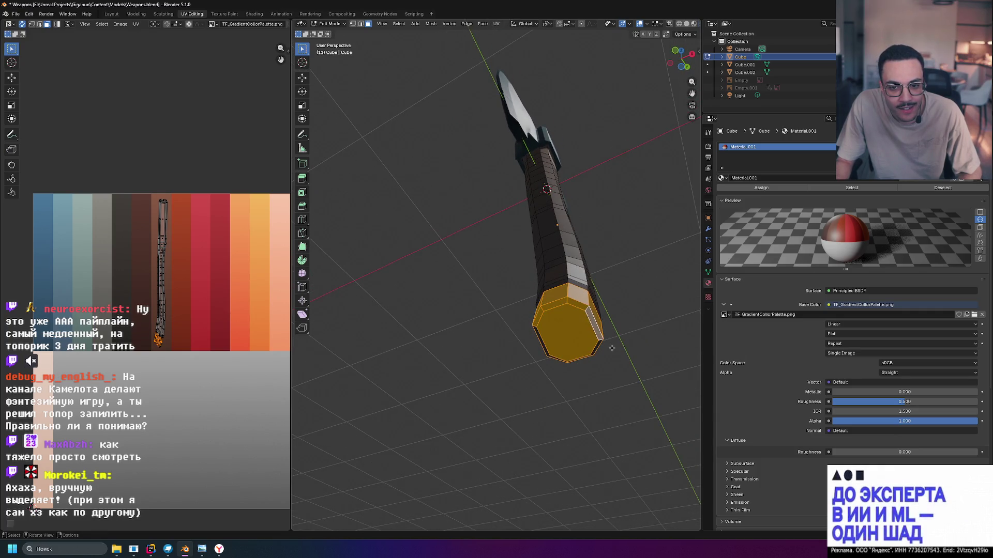
middle_click_drag(611, 348, 551, 290)
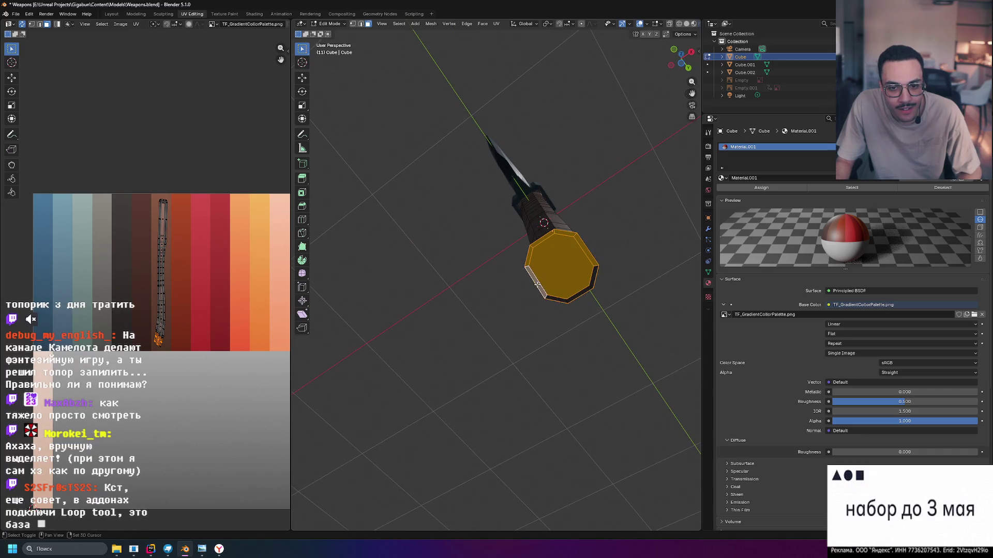
left_click(595, 278, "ctrl")
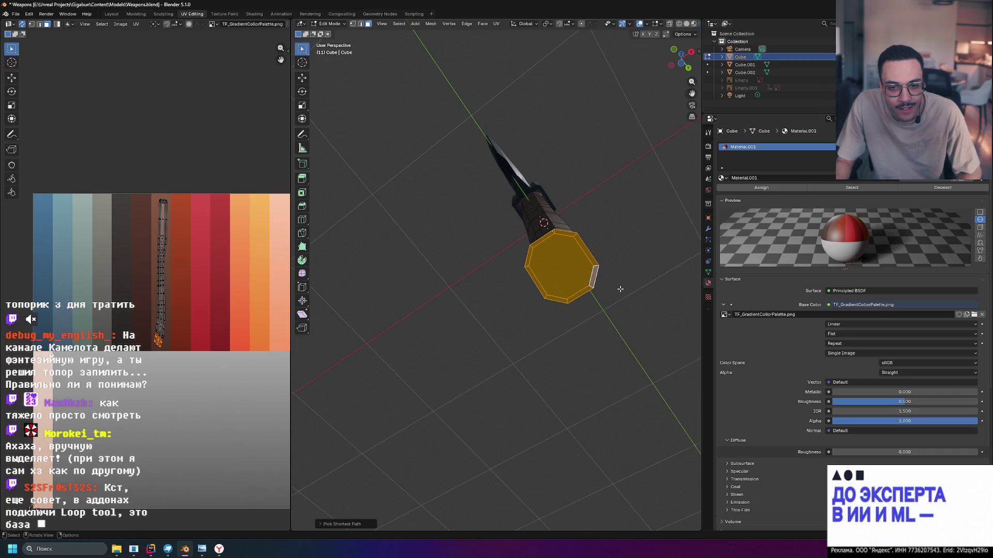
mouse_move(618, 286)
middle_mouse_down()
mouse_move(553, 339)
mouse_move(534, 342)
mouse_move(585, 341)
mouse_move(577, 343)
middle_mouse_up()
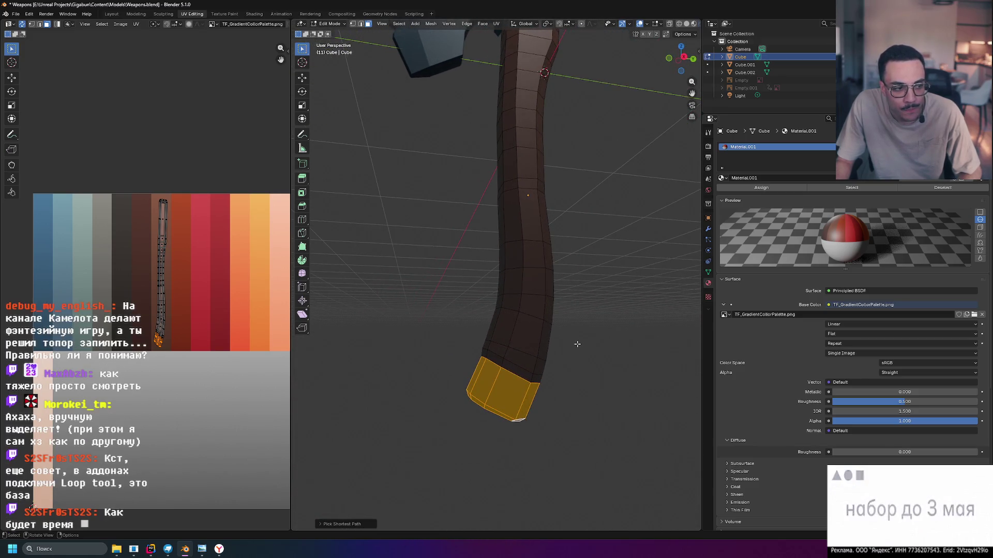
Scale the handle's bottom end up to about 1.06 so it flares, then deselect.
key("s")
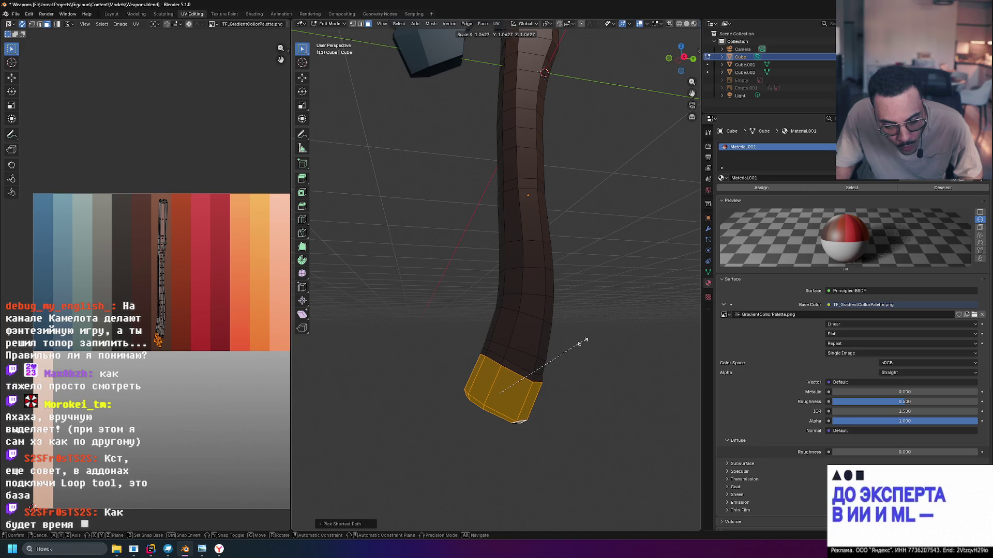
left_click(583, 342)
mouse_move(583, 342)
middle_mouse_down()
mouse_move(656, 350)
mouse_move(561, 337)
mouse_move(571, 337)
mouse_move(594, 381)
mouse_move(621, 383)
middle_mouse_up()
left_click(594, 381)
scroll(585, 375, "down", 1)
scroll(584, 374, "up", 2)
scroll(584, 375, "down", 4)
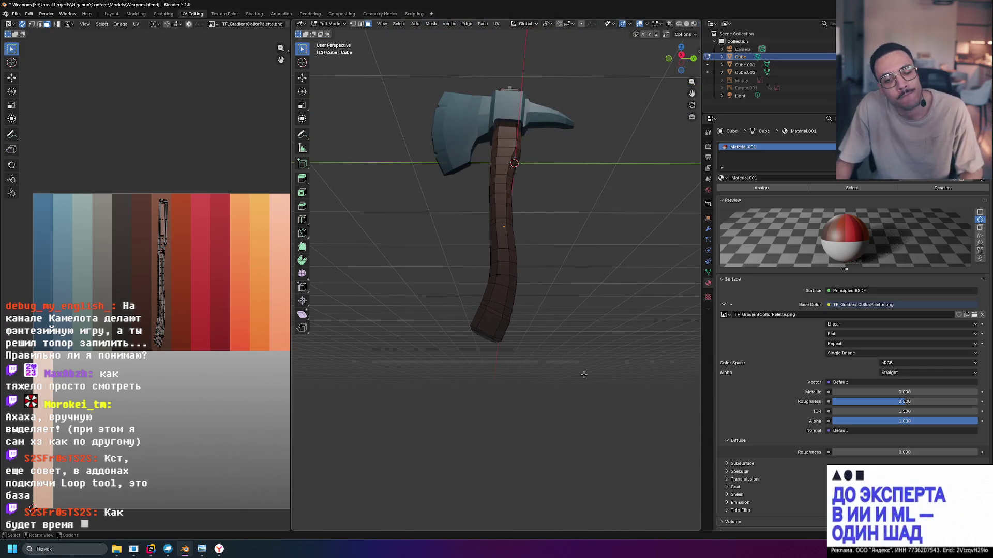
View the handle from the right side with X-ray wireframe showing.
scroll(583, 374, "up", 5)
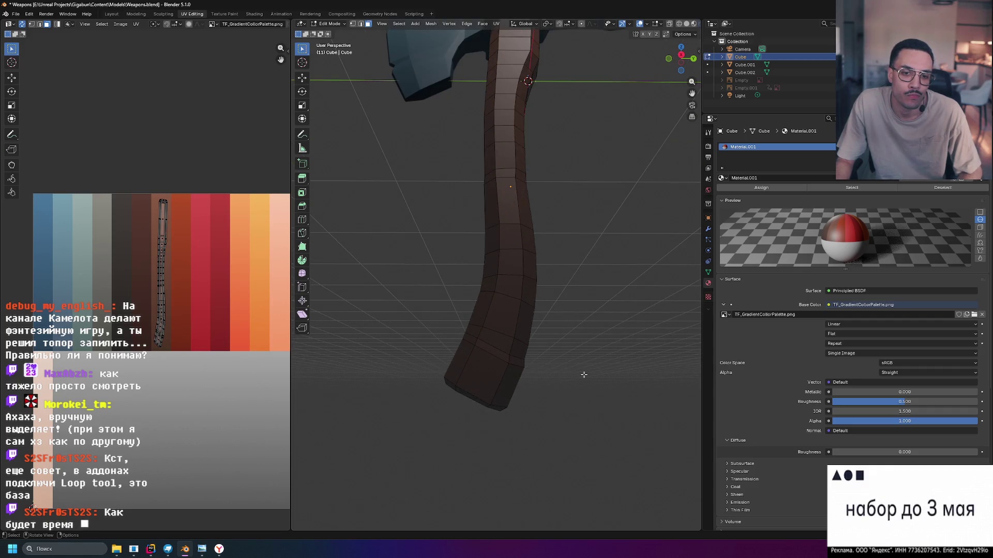
scroll(584, 374, "down", 4)
scroll(584, 375, "up", 2)
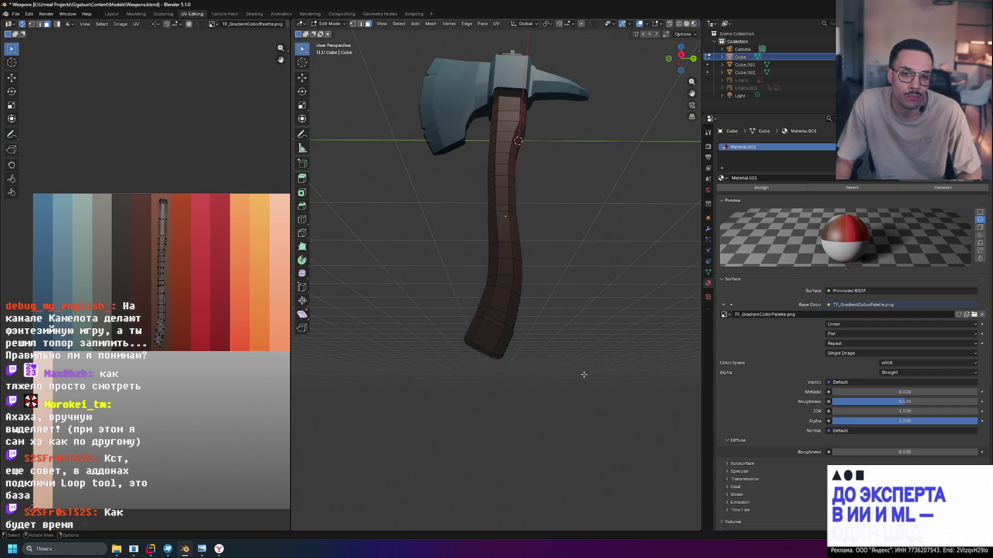
scroll(569, 388, "up", 4)
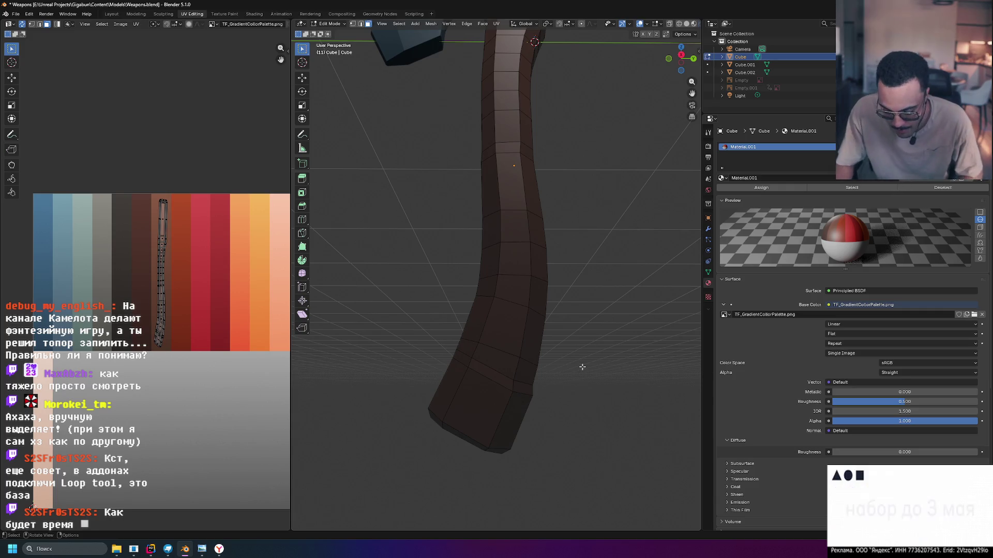
key("KP_3")
scroll(582, 366, "up", 2)
left_click(686, 24)
left_click(679, 24)
left_click(679, 25)
scroll(556, 482, "up", 4)
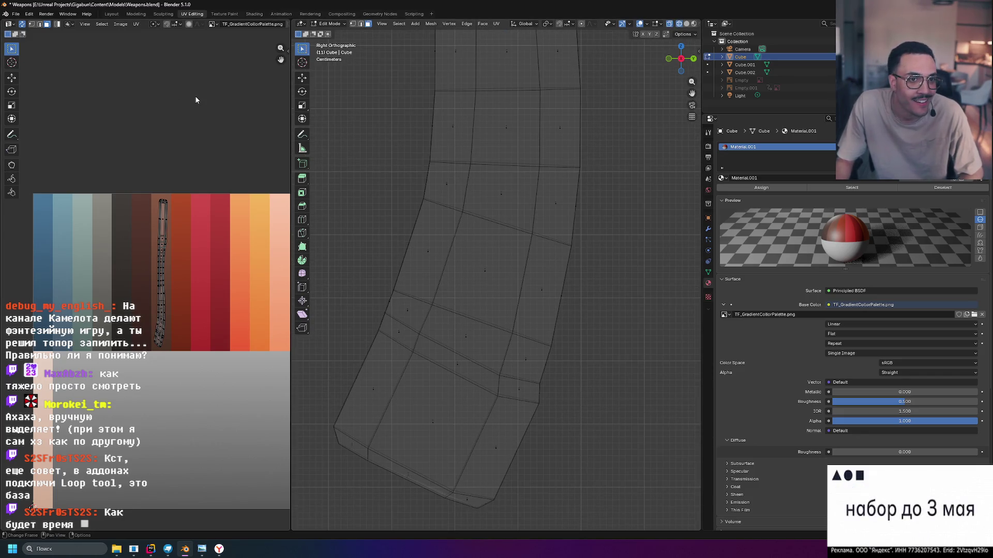
In vertex mode, move two vertices on the handle's lower loop, then clear the selection.
left_click(353, 24)
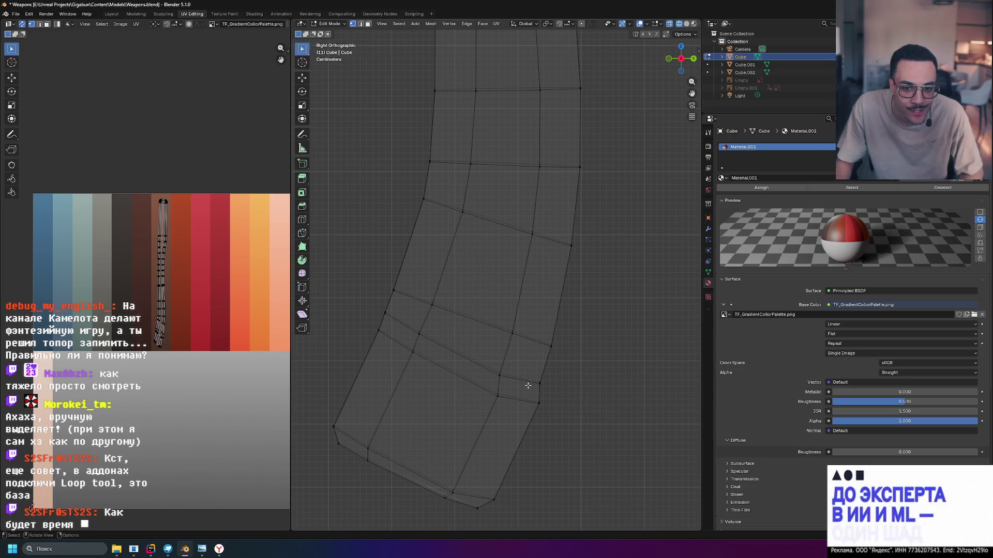
left_click_drag(536, 399, 548, 410)
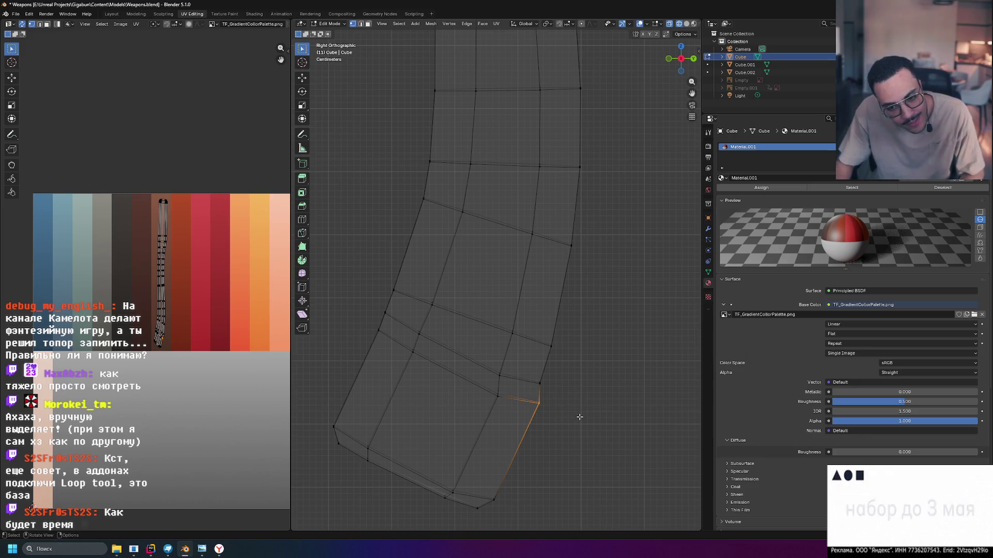
key("g")
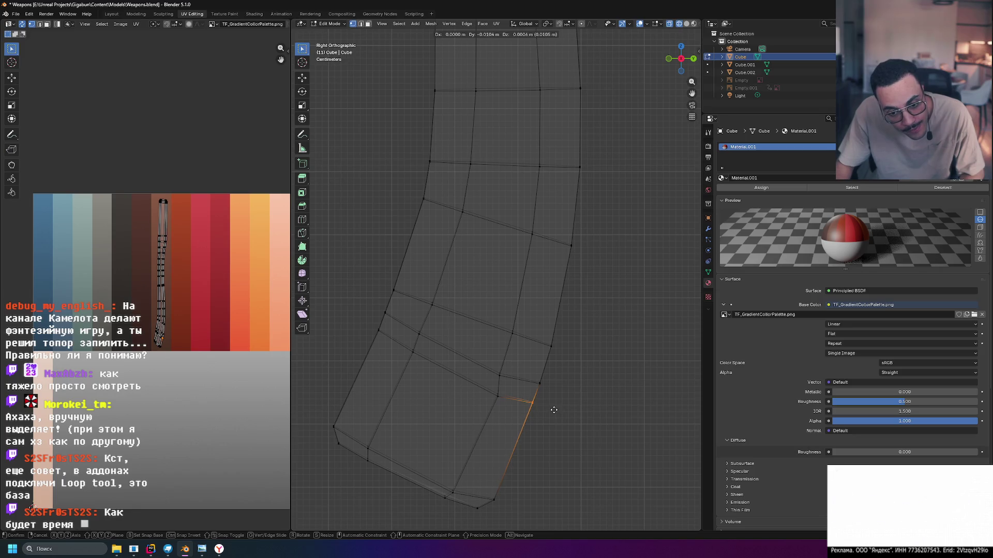
left_click(553, 410)
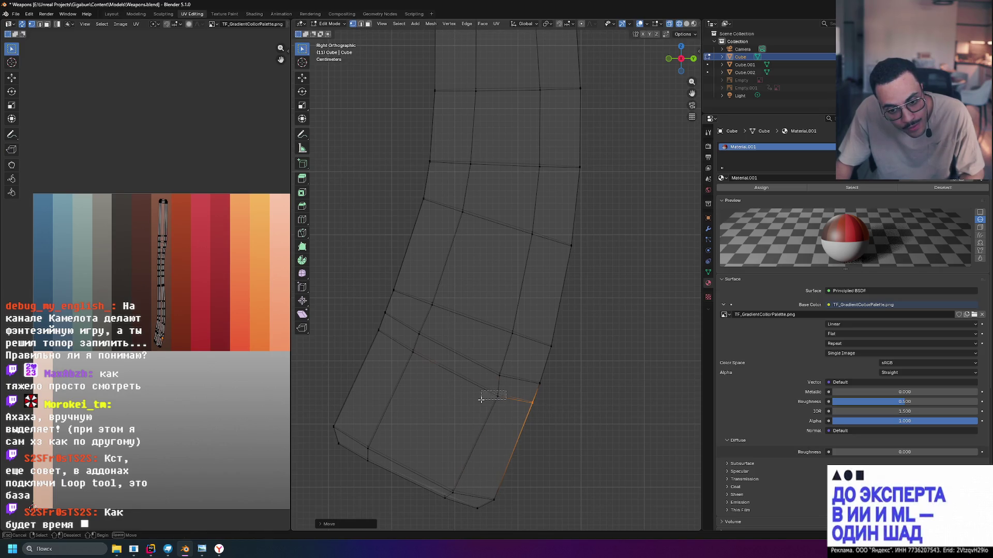
left_click_drag(480, 399, 480, 399)
key("g")
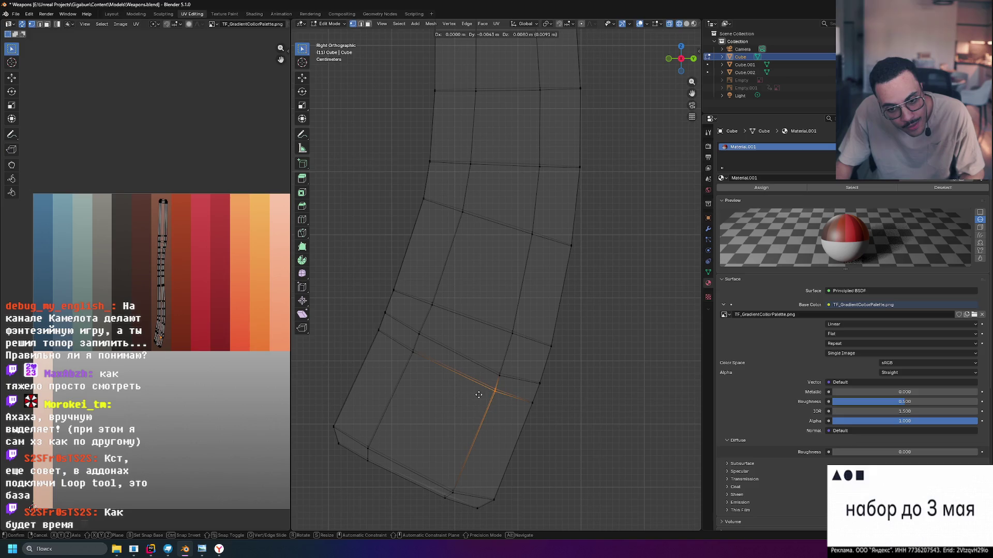
left_click(505, 379)
left_click(615, 433)
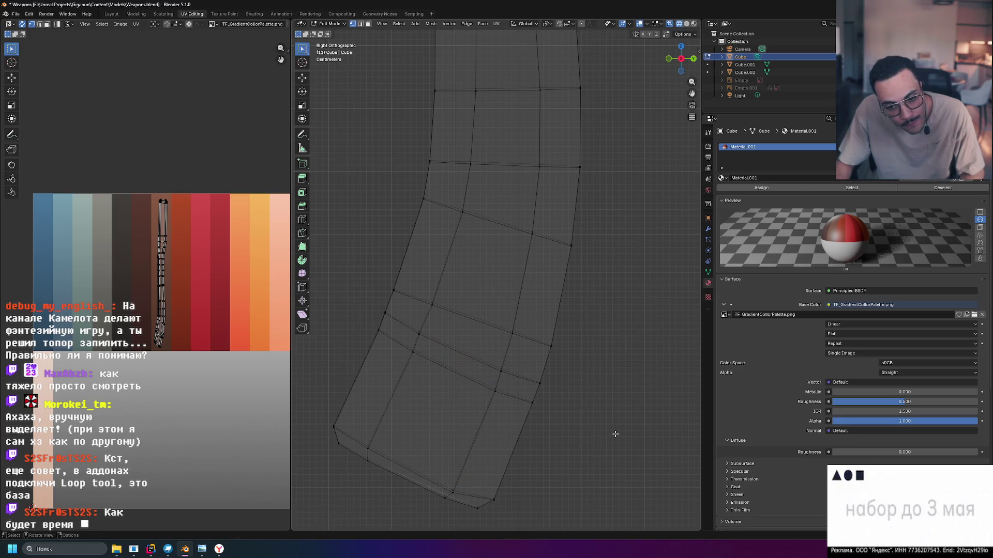
Save Weapons.blend and switch over to the browser.
key("ctrl+s")
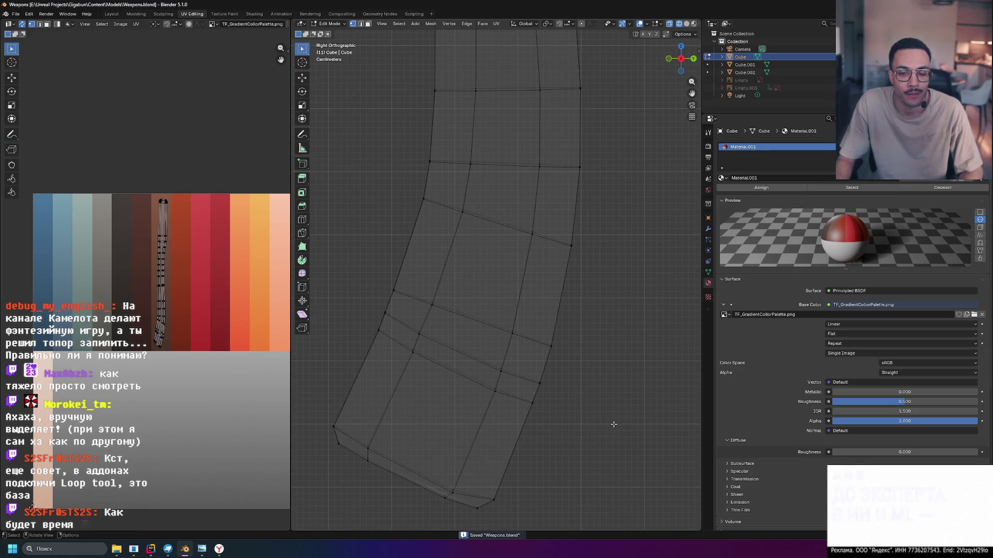
scroll(600, 388, "down", 5)
scroll(586, 310, "down", 2)
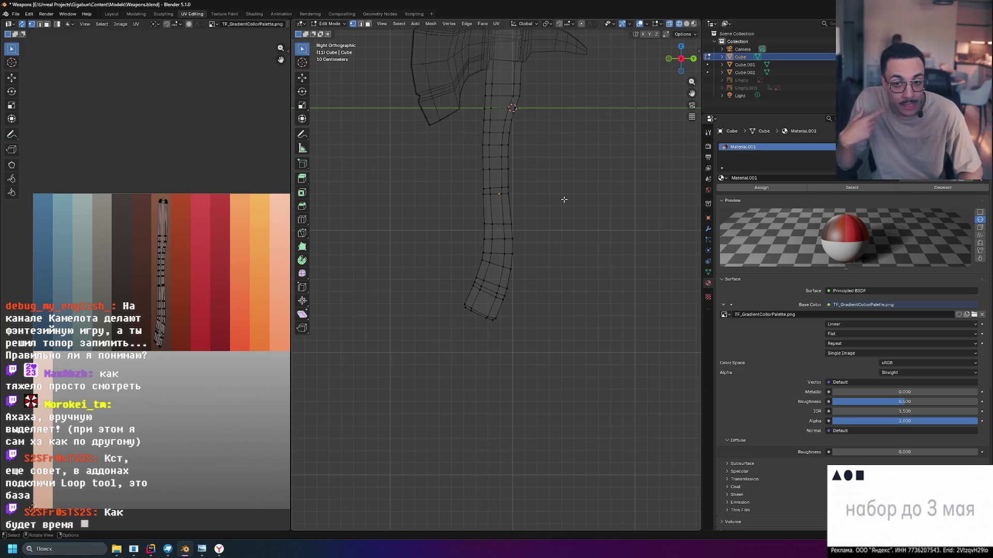
left_click(220, 550)
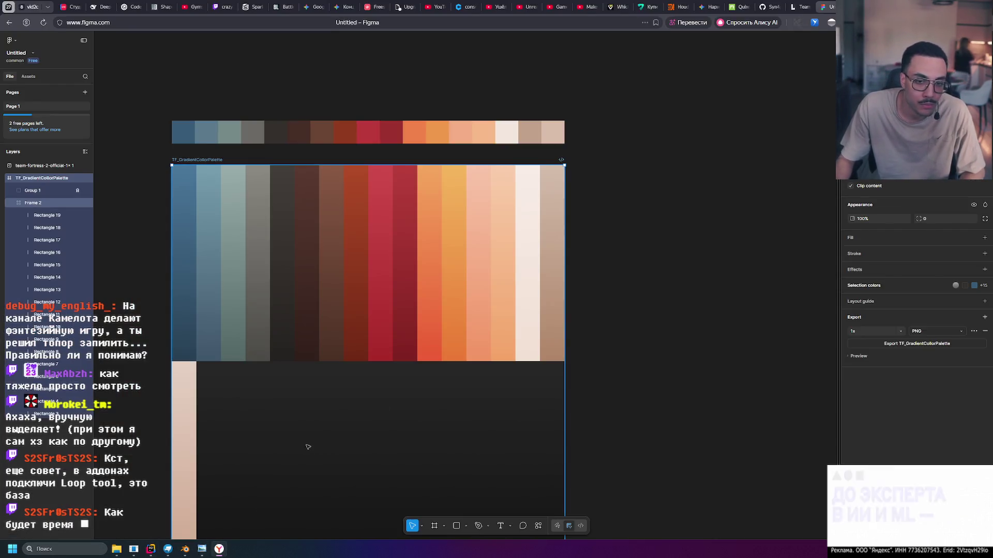
Bring up the YouTube tab with the Unreal Engine Part 6 Weapons tutorial.
left_click(522, 4)
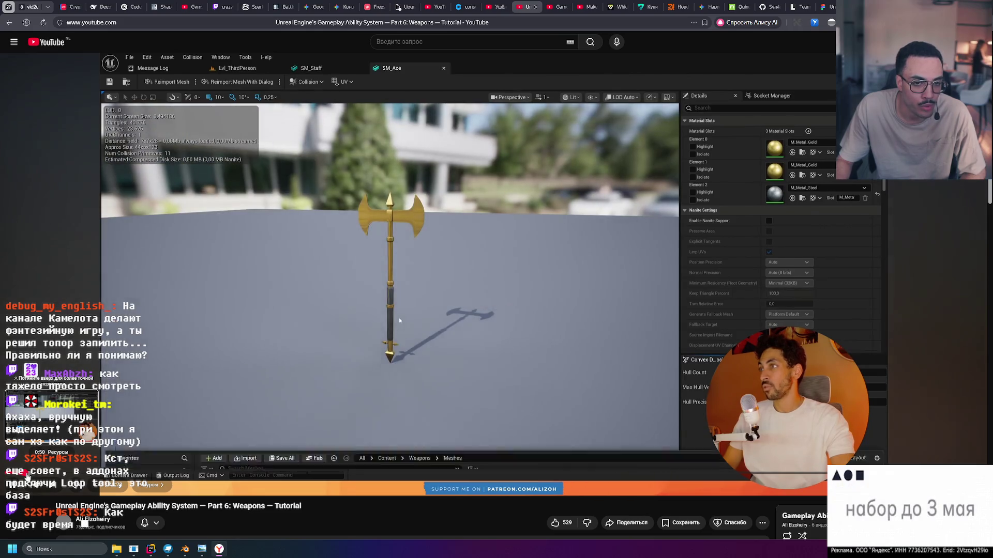
Pause the tutorial on the golden double-headed axe, then return to Blender.
left_click(364, 378)
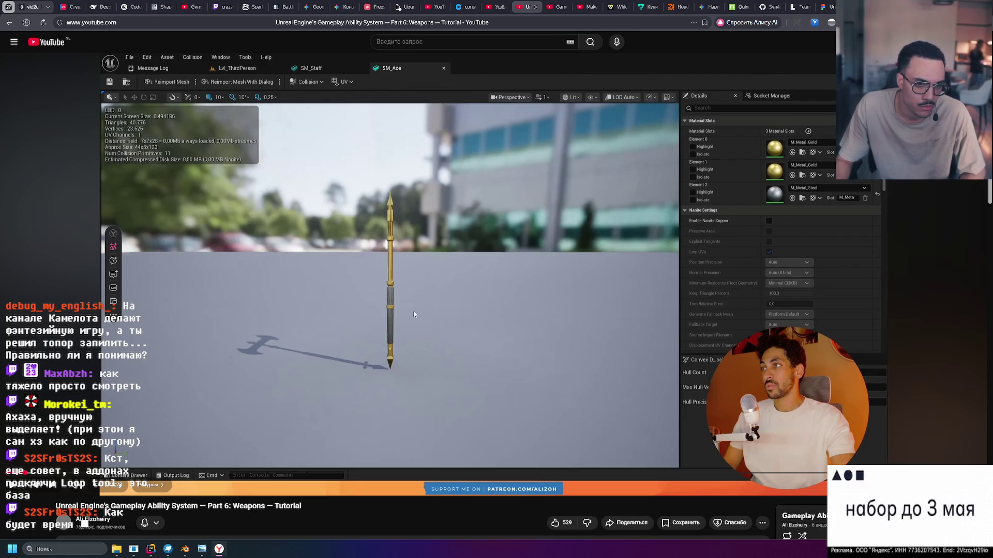
left_click(397, 211)
left_click(444, 245)
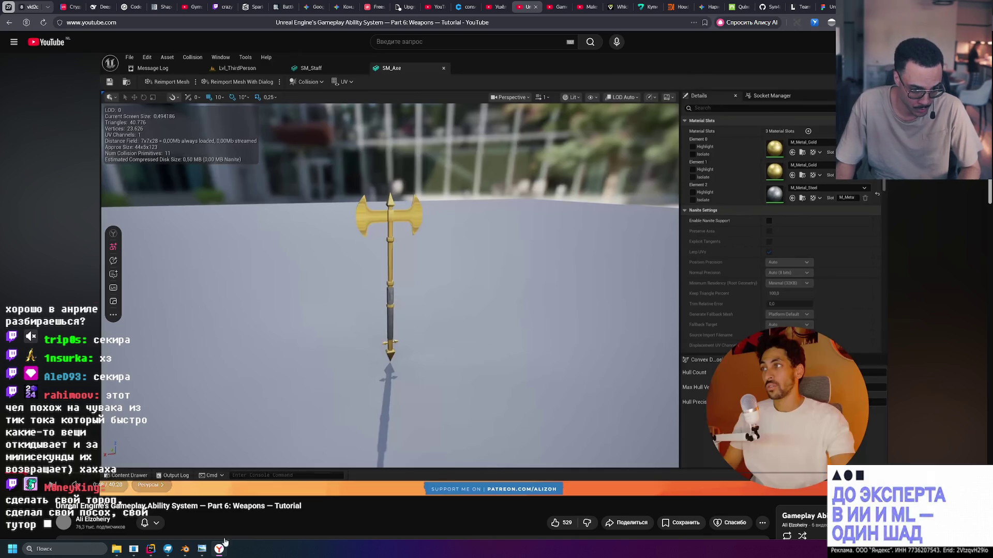
key("alt+Tab")
Leave Edit Mode, view the axe in Material Preview then Rendered shading, and return to the tutorial.
scroll(570, 257, "up", 5, "shift")
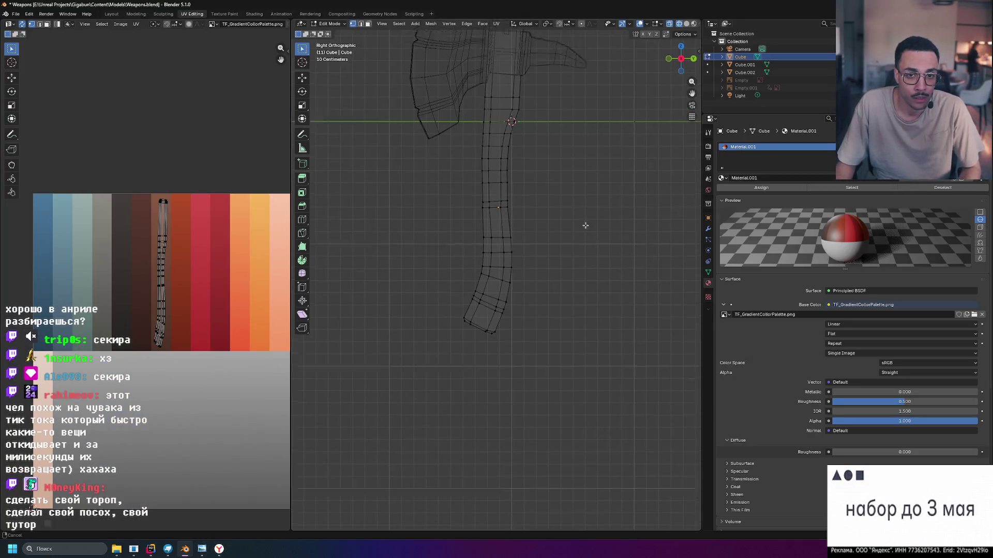
key("Tab")
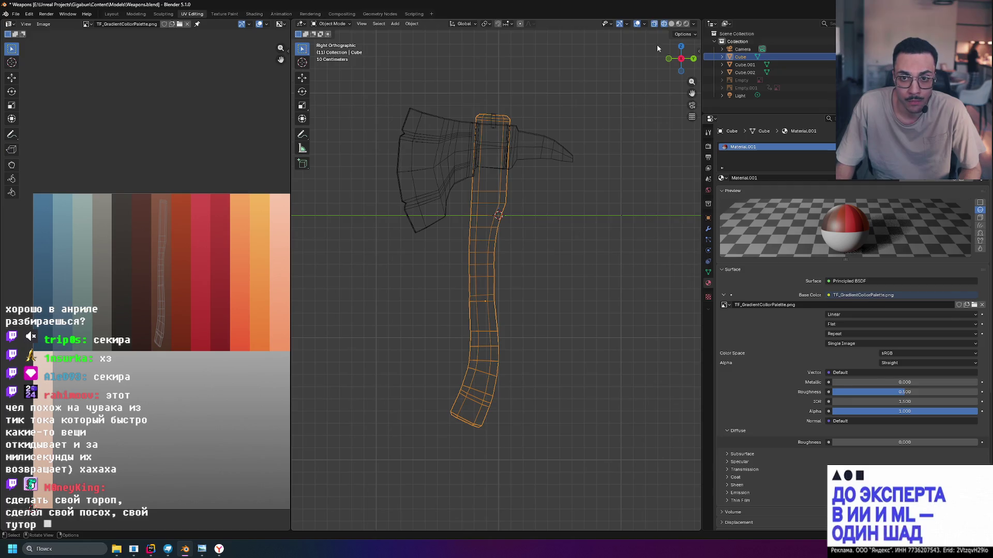
key("Tab")
left_click(693, 25)
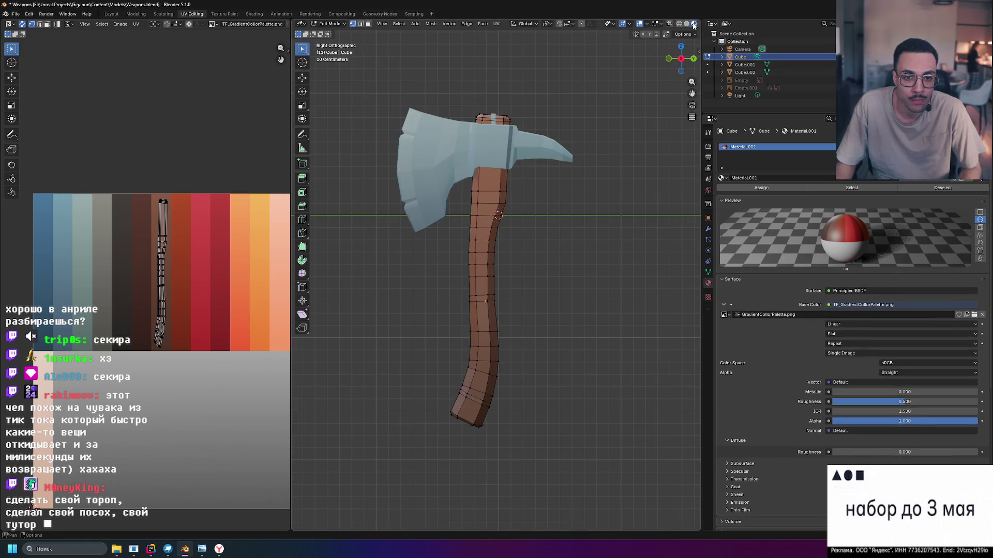
key("Tab")
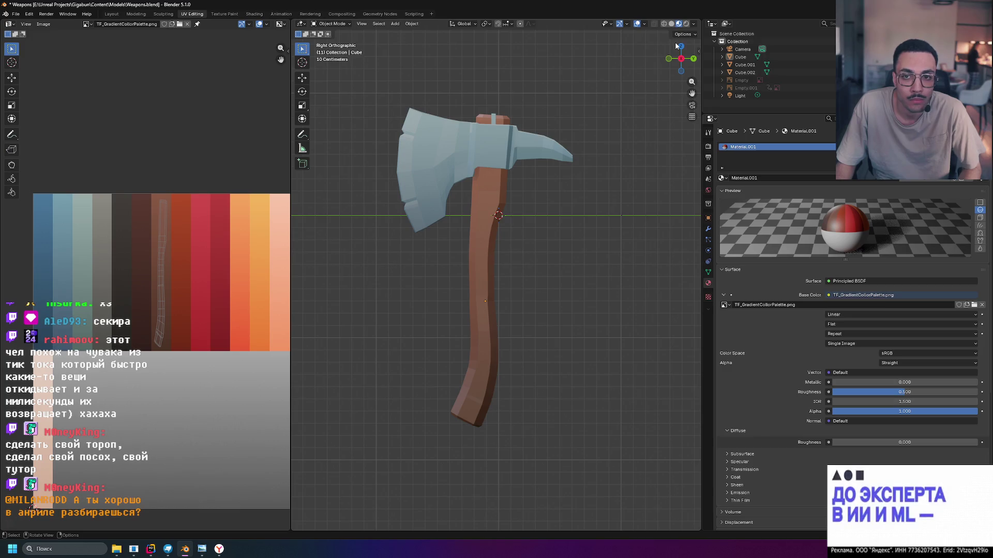
left_click(687, 24)
mouse_move(597, 102)
middle_mouse_down()
mouse_move(579, 147)
mouse_move(609, 129)
mouse_move(567, 160)
mouse_move(528, 169)
middle_mouse_up()
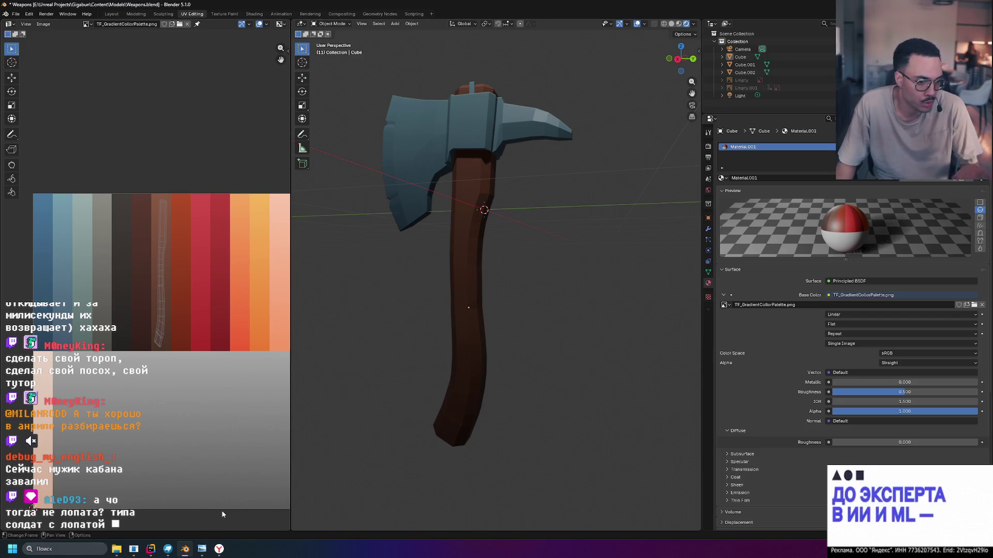
left_click(219, 549)
left_click_drag(187, 507, 234, 508)
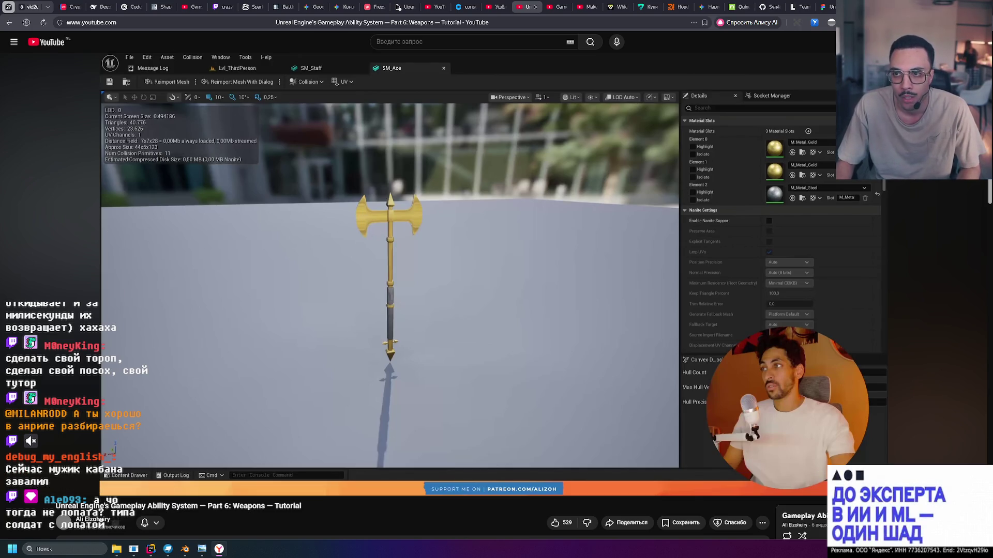
Orbit the axe from above, check the GAS course playlist tab, then return to Blender.
key("alt+Tab")
mouse_move(510, 295)
middle_mouse_down()
mouse_move(516, 284)
mouse_move(534, 287)
mouse_move(533, 246)
mouse_move(532, 261)
middle_mouse_up()
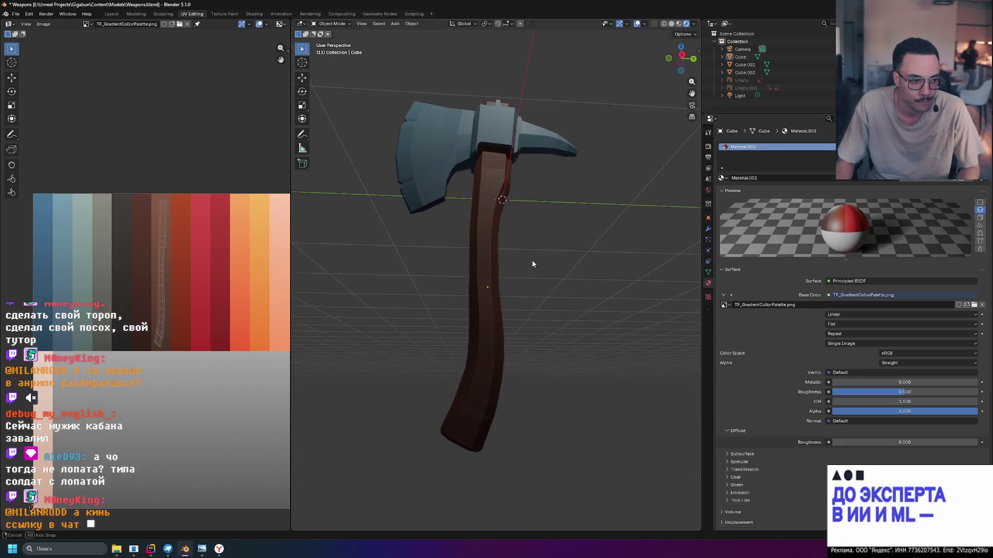
key("alt+Tab")
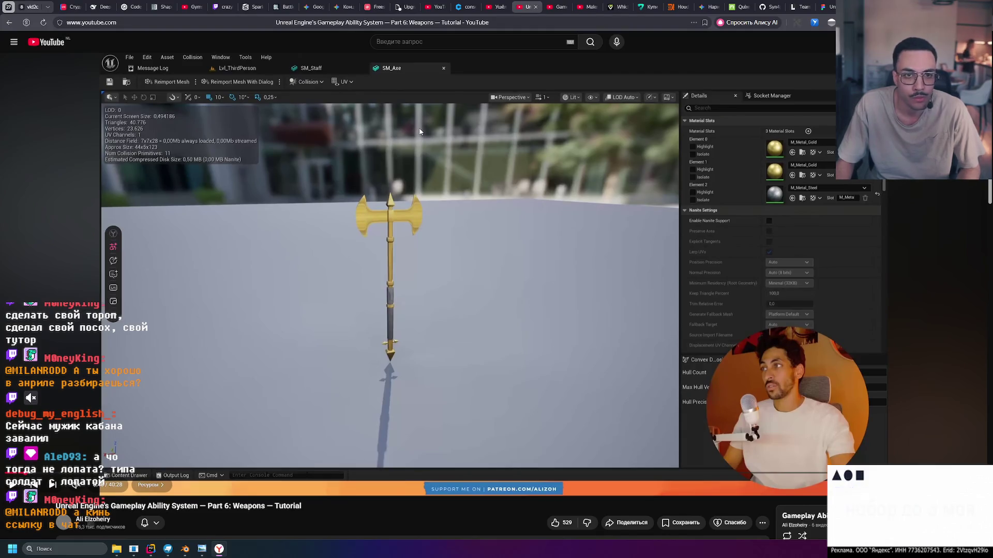
key("ctrl+Tab")
left_click(446, 19)
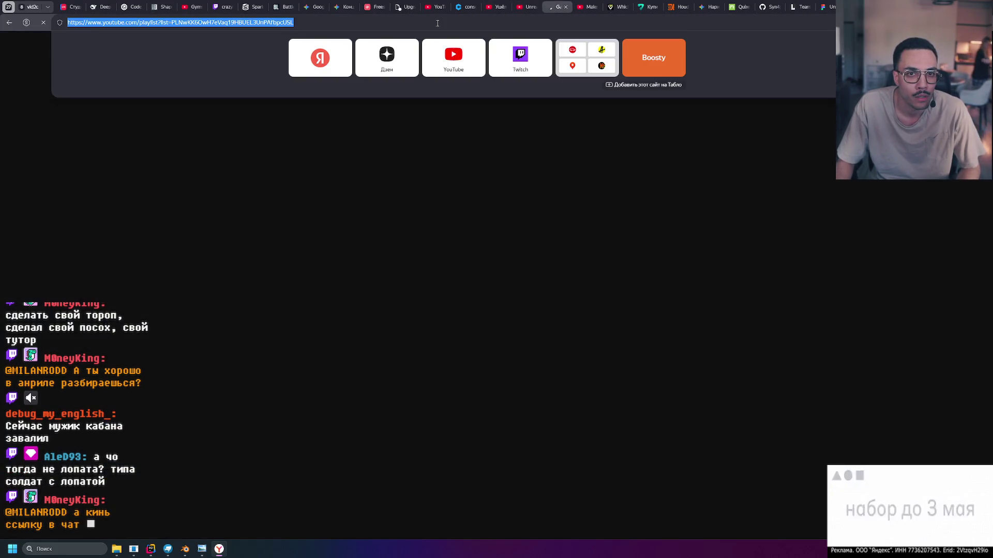
key("Escape")
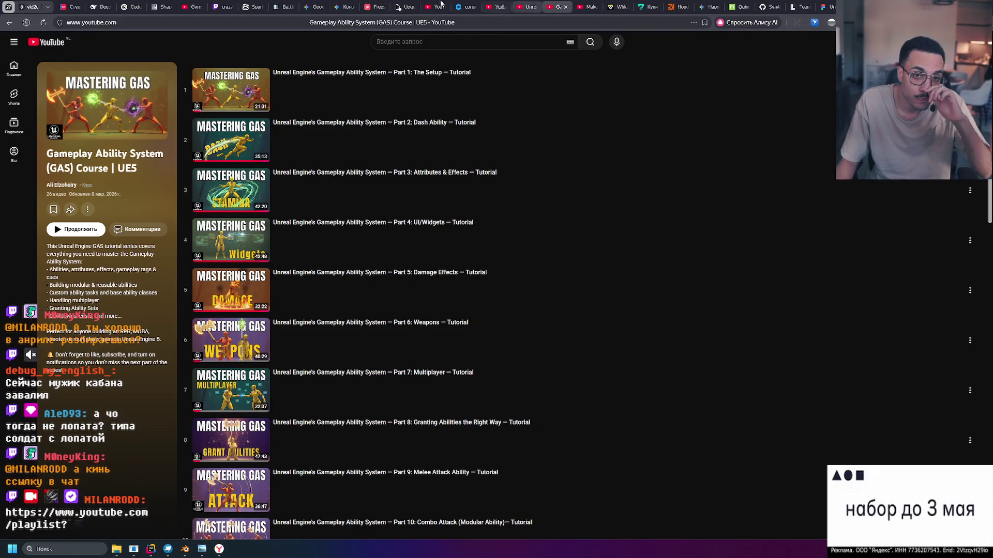
left_click(529, 6)
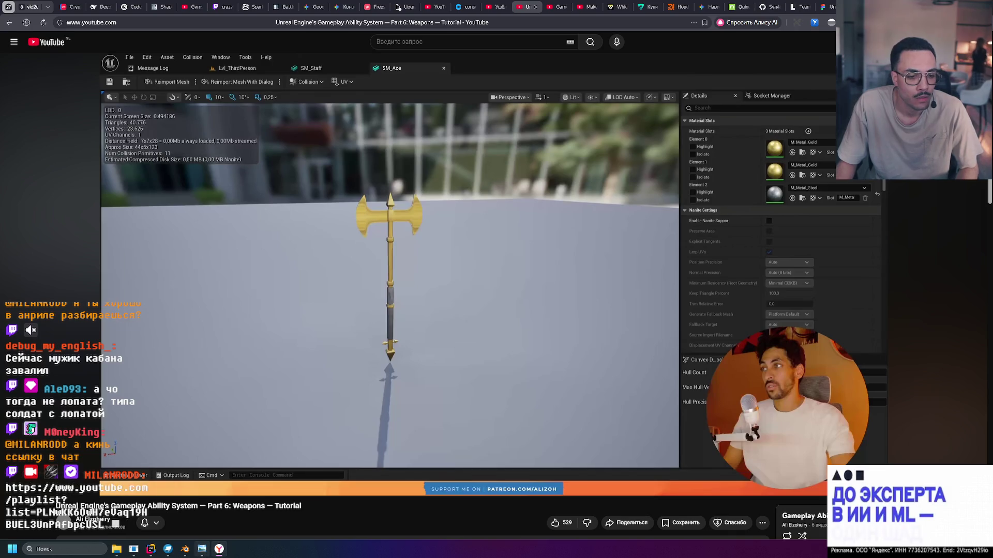
key("alt+Tab")
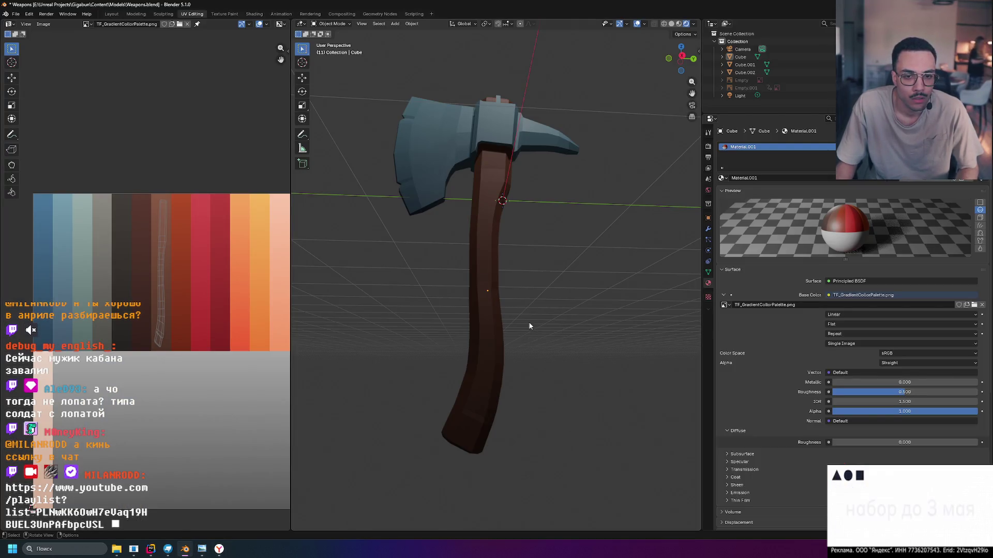
In Right Ortho, unhide the reference sheet, toggle X-ray, and frame the handle's canvas grip wrap.
key("KP_3")
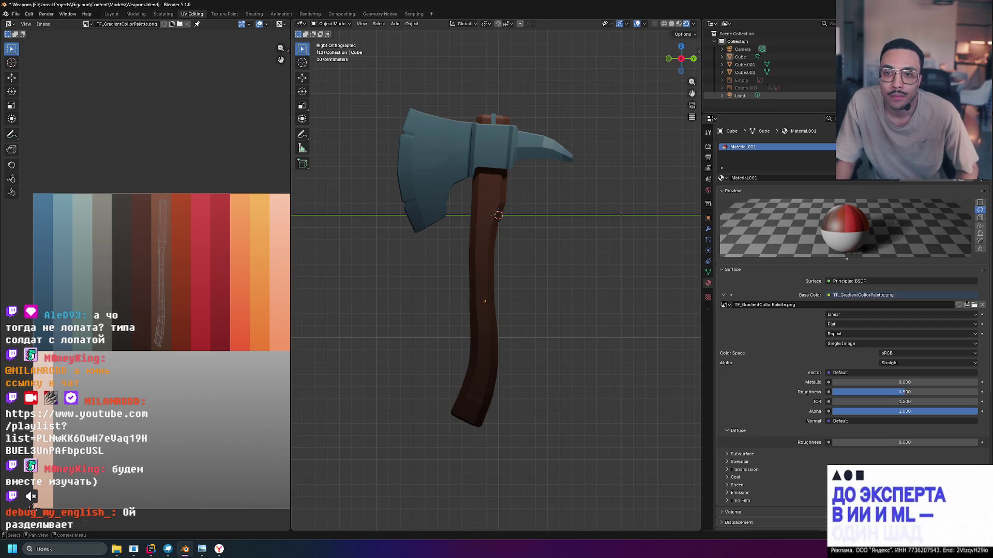
key("alt+h")
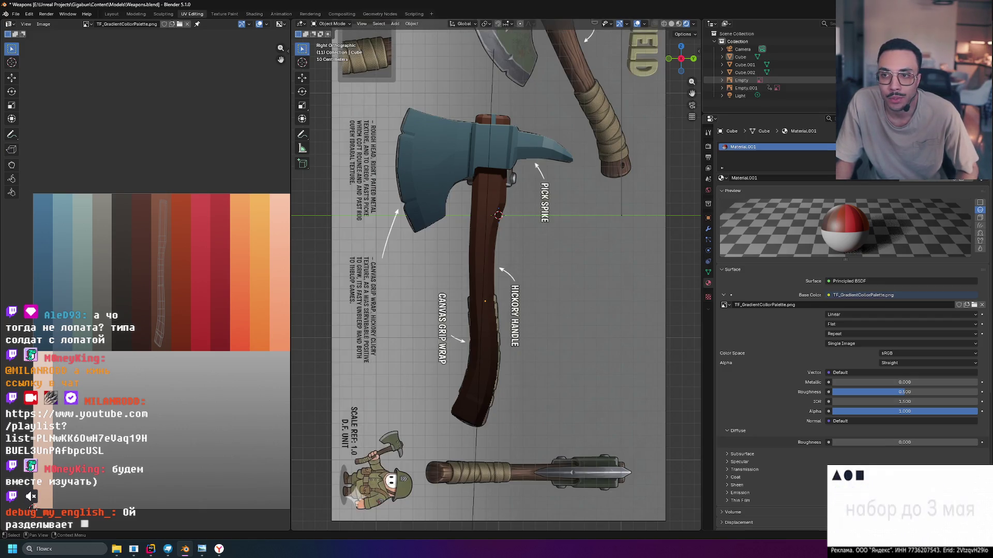
scroll(491, 329, "up", 4)
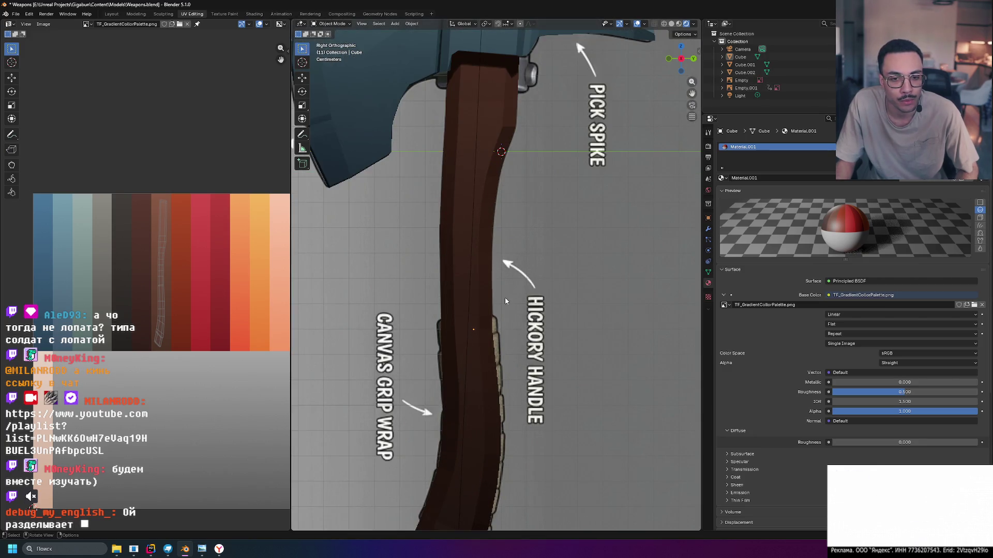
scroll(506, 301, "down", 5)
scroll(531, 260, "up", 3)
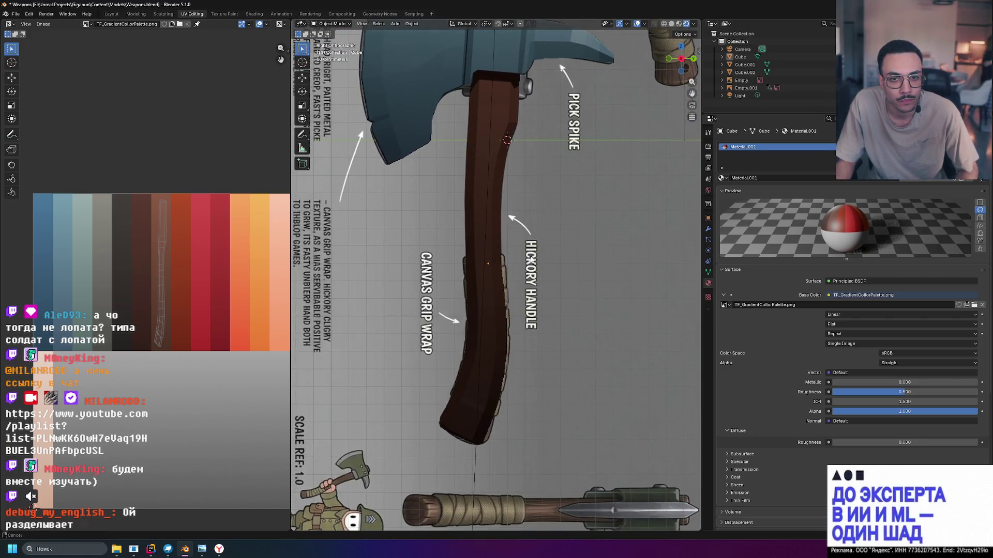
key("Tab")
key("Tab")
key("Tab")
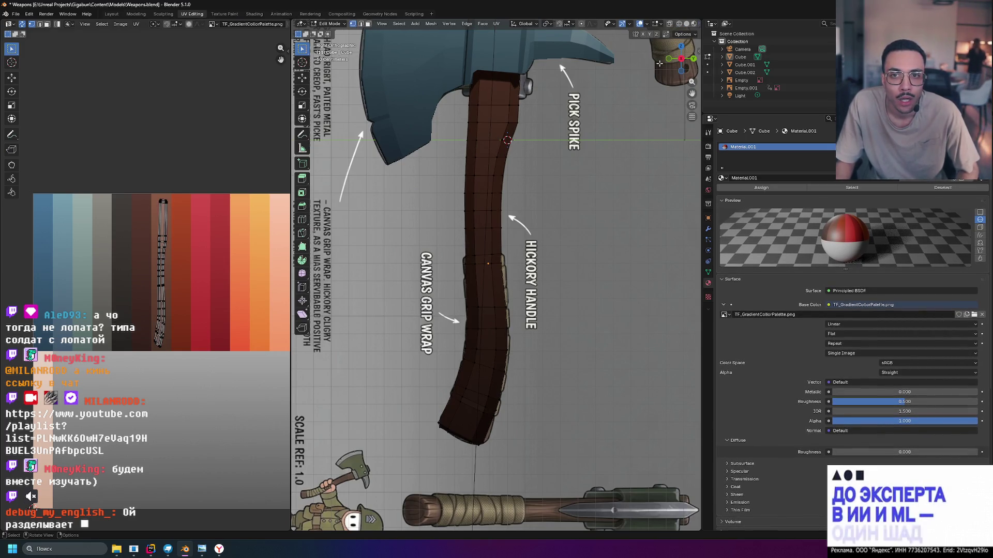
key("alt+z")
scroll(515, 308, "up", 4)
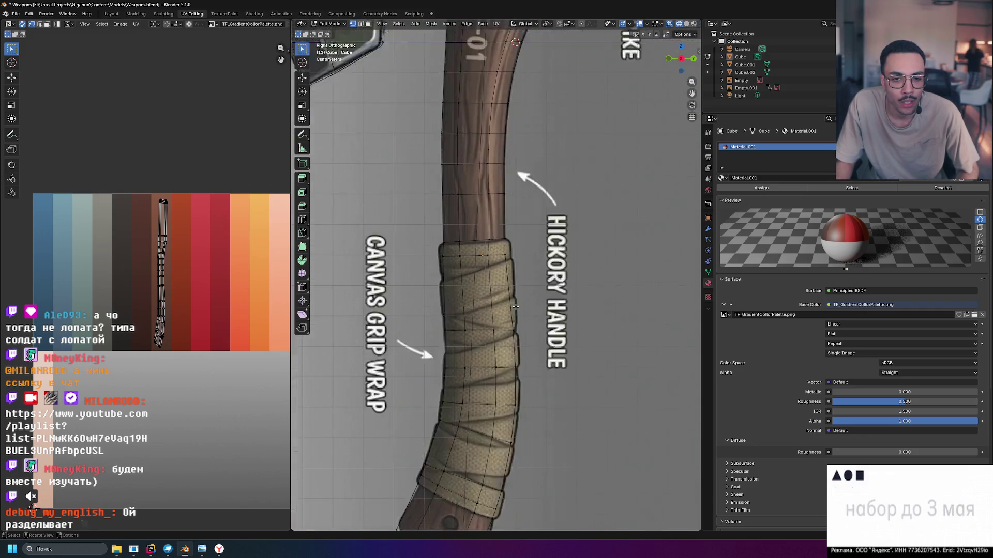
key("Tab")
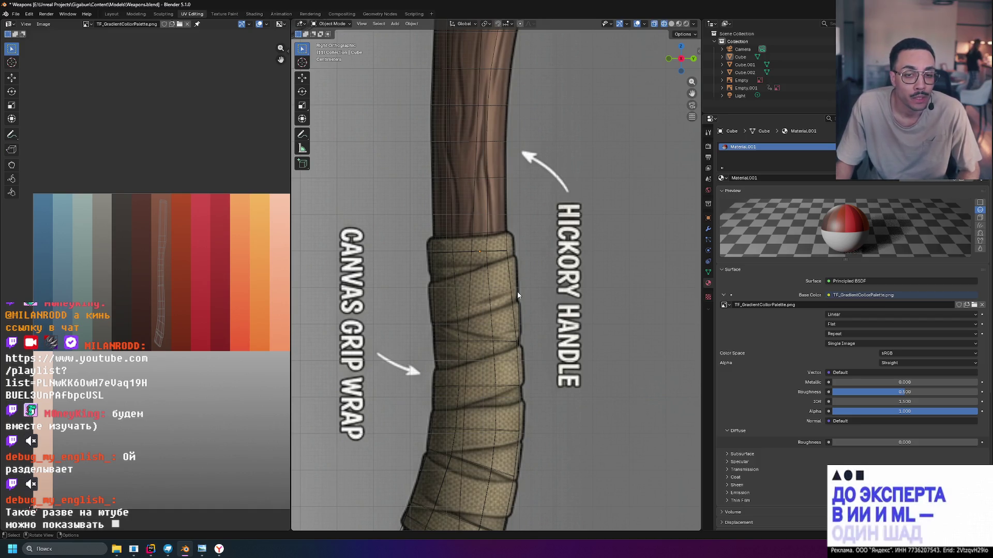
middle_click_drag(604, 311, 616, 231, "shift")
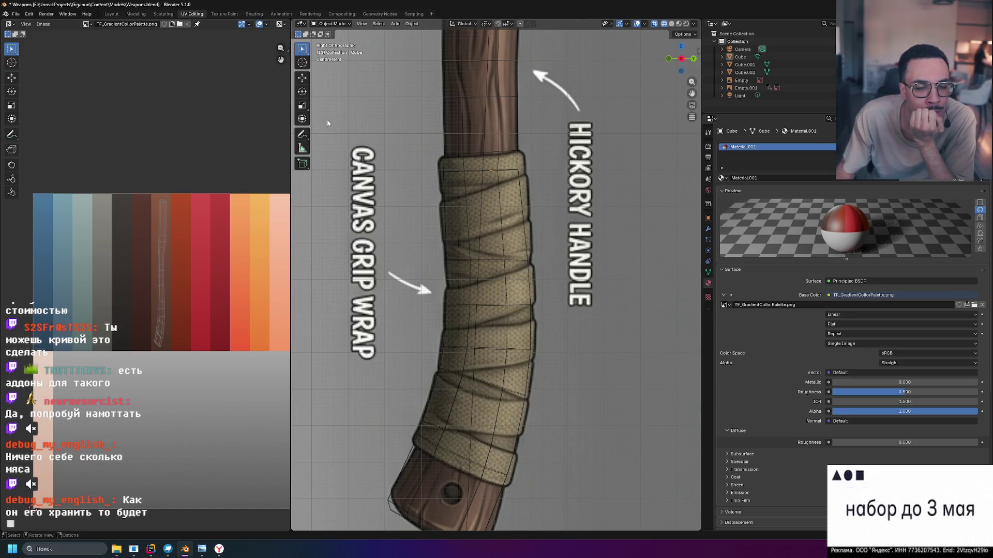
left_click(330, 120)
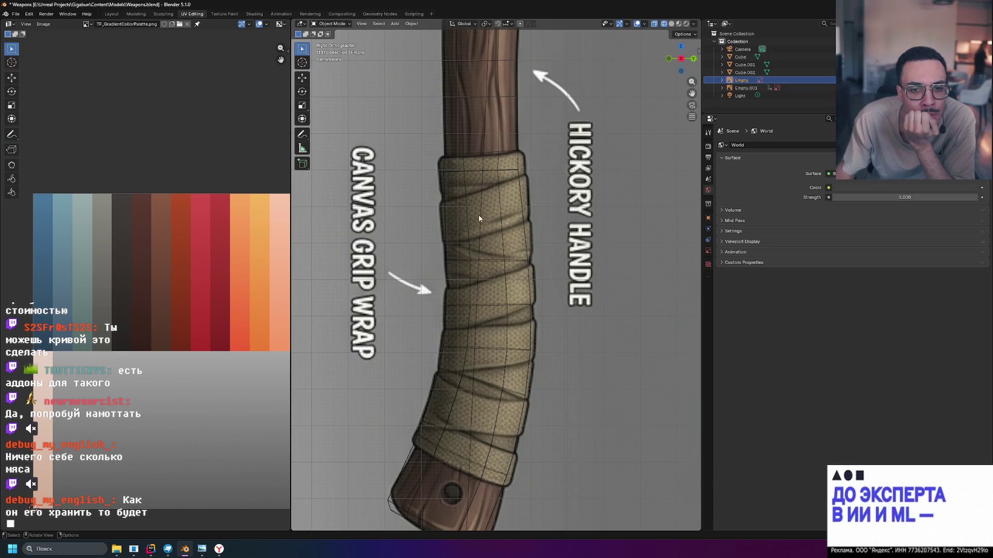
Look at the Add Cube tool's options, then go back to the Select tool.
left_click(303, 165)
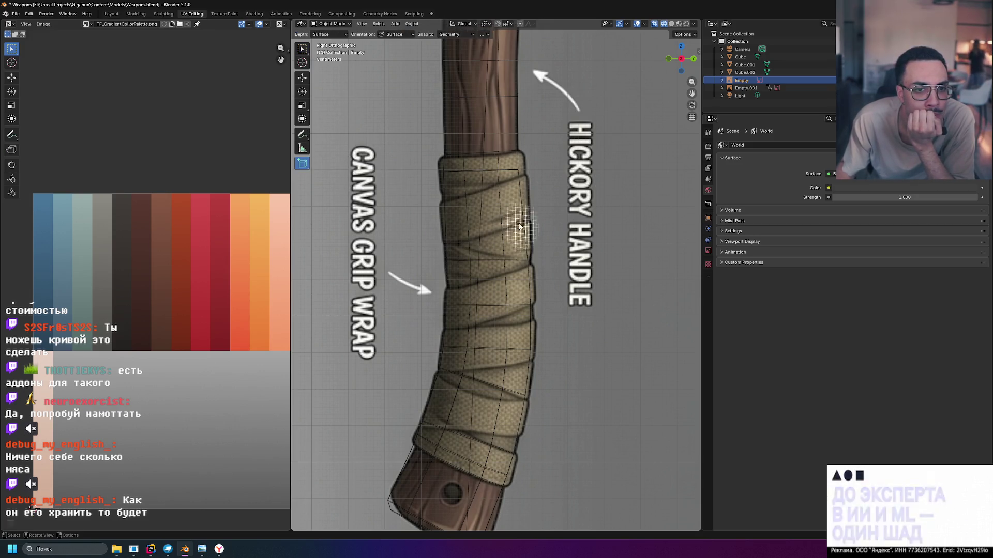
right_click(302, 167)
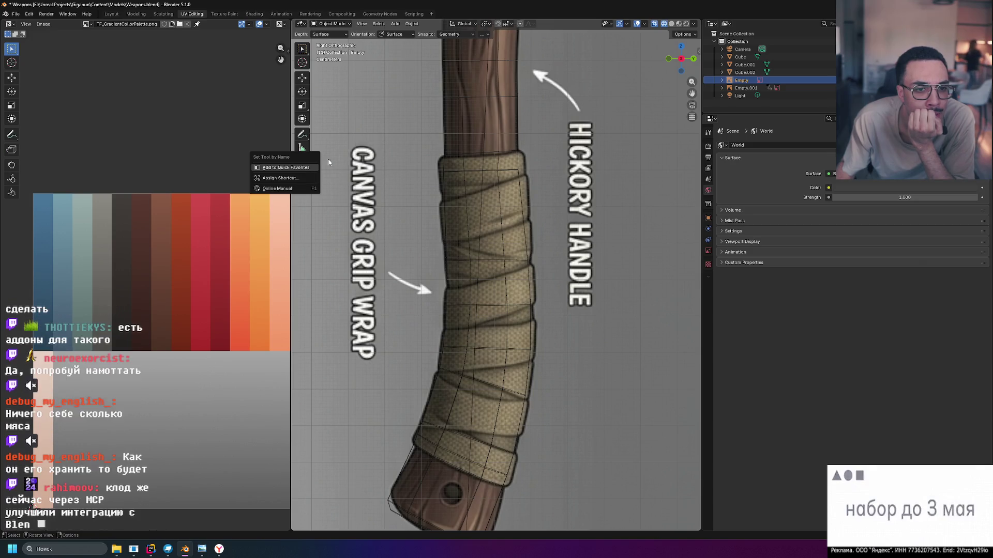
left_click(307, 169)
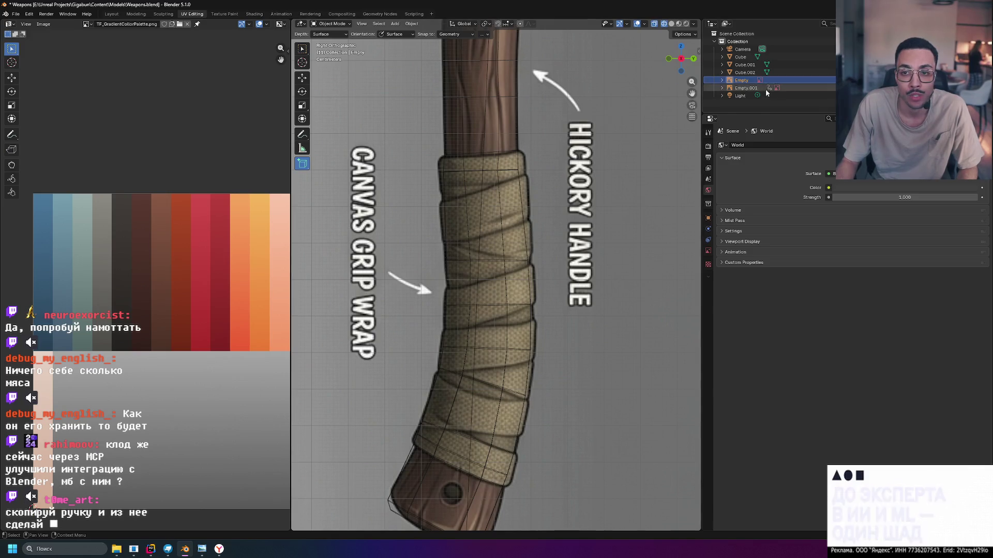
left_click(302, 49)
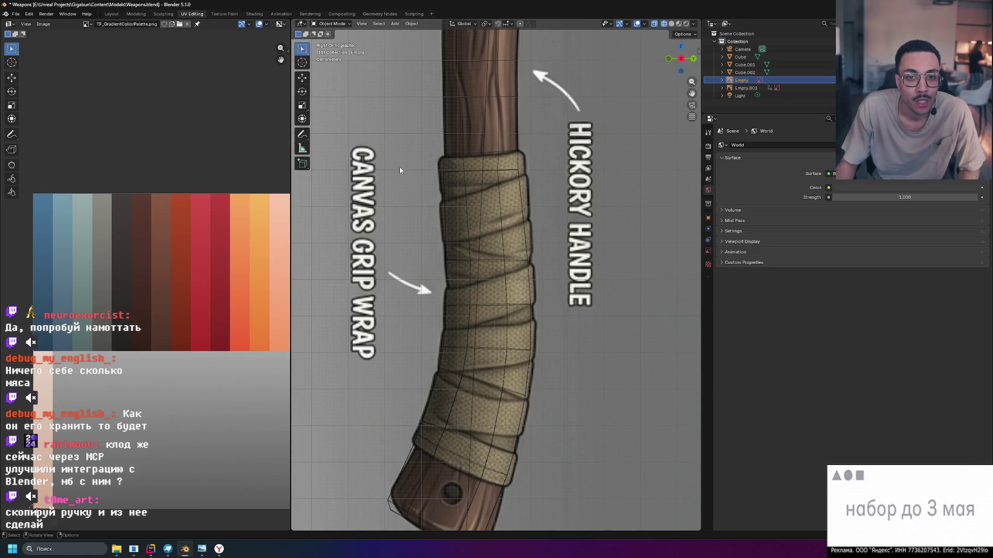
Select Empty.001, Empty, then Cube in the Outliner to identify the handle mesh.
left_click(482, 173)
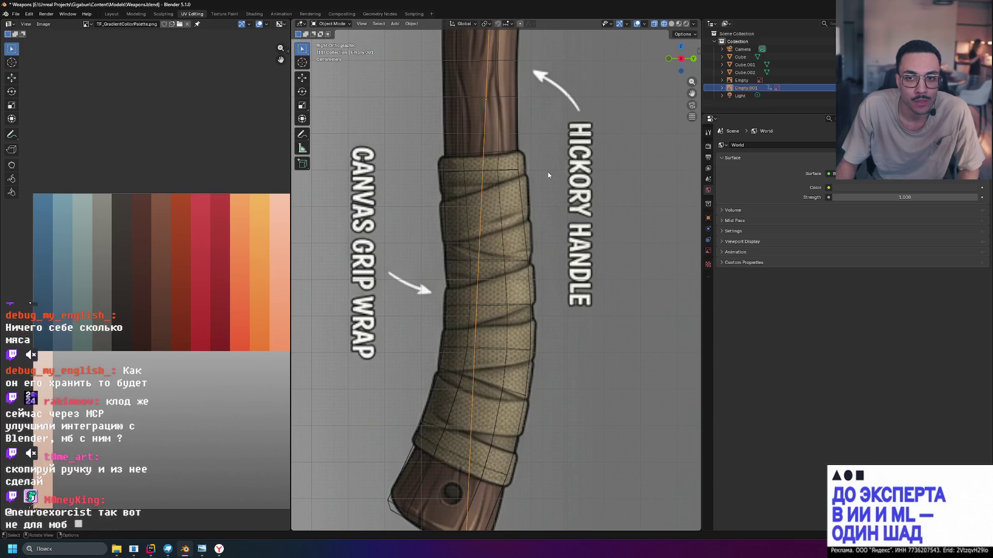
left_click(741, 80)
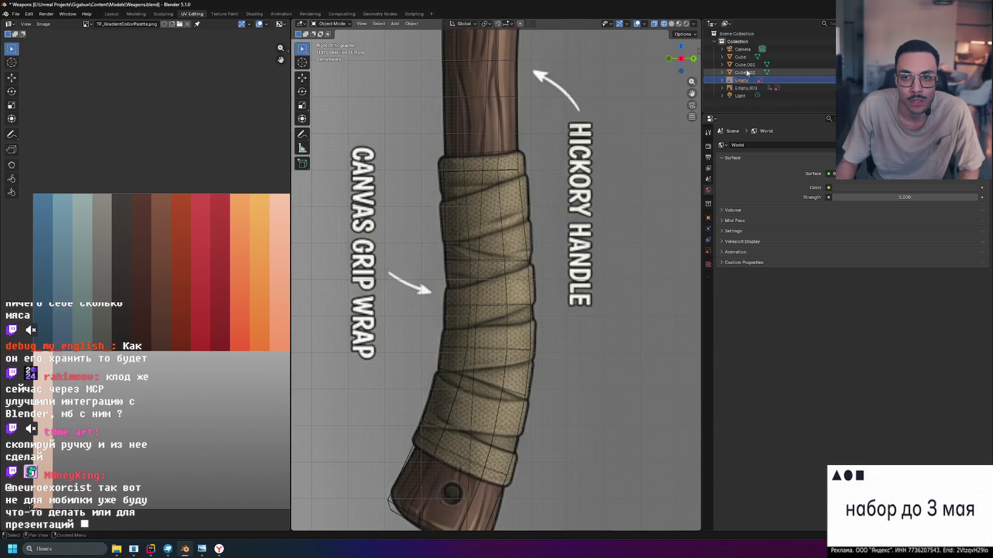
left_click(745, 73)
key("Up")
key("Up")
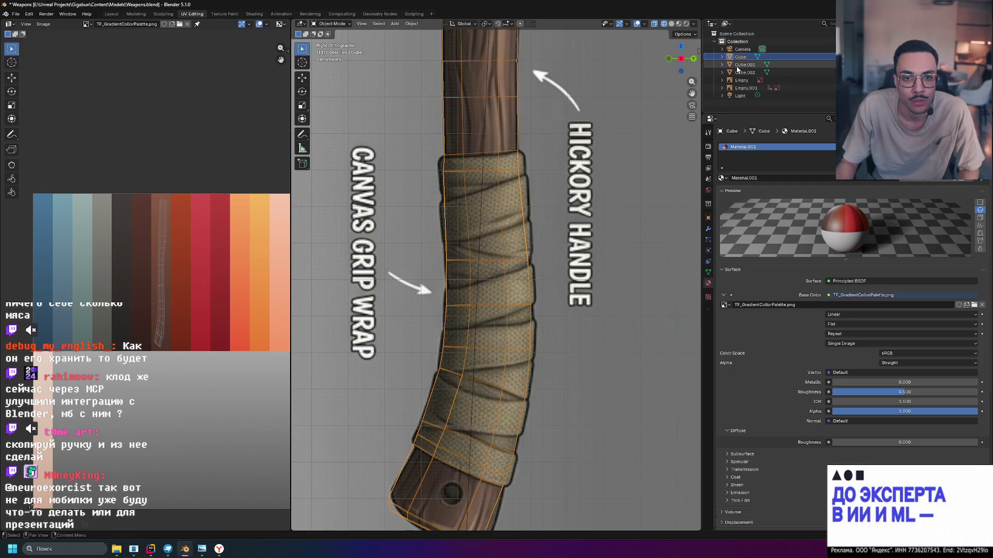
Rename the Cube object to 'Handle' in the Outliner.
double_click(740, 57)
type("Handle")
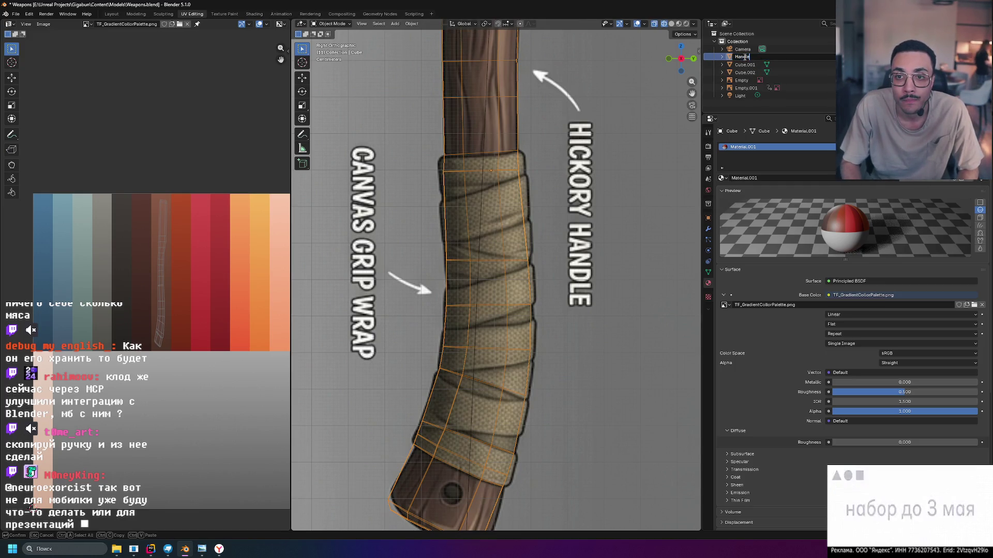
key("Return")
scroll(573, 85, "down", 5)
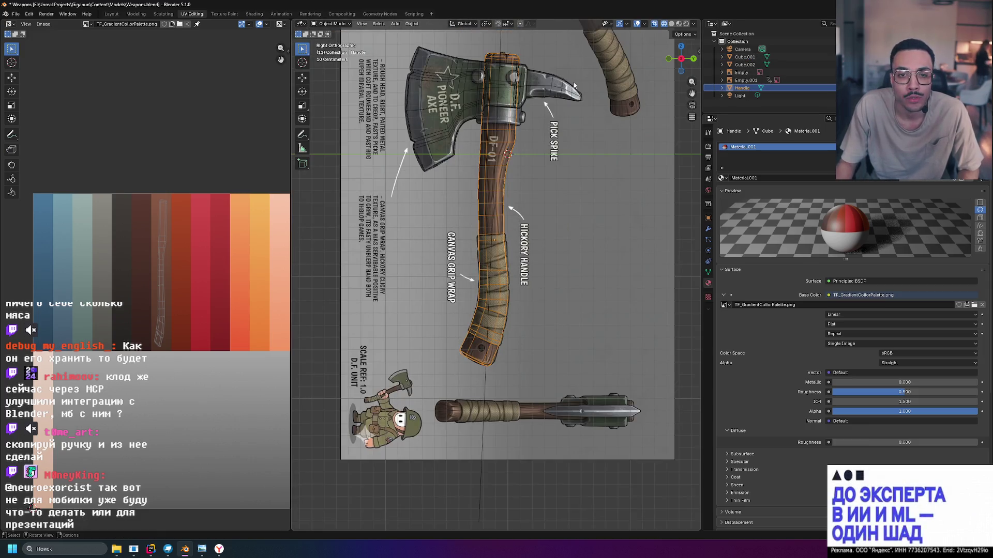
scroll(556, 184, "up", 5)
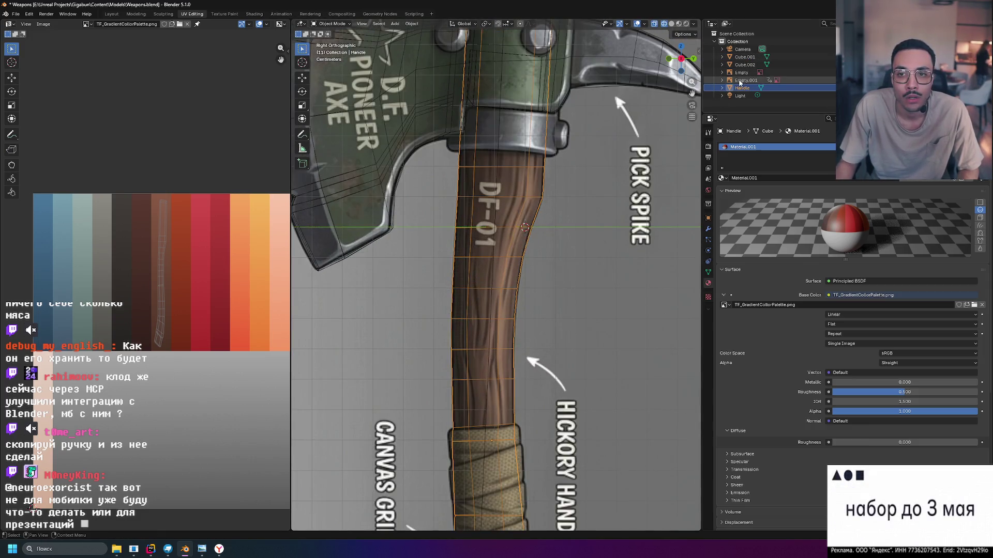
Select the Cube.002 object and pan the view down slightly.
left_click(742, 64)
left_click(707, 218)
scroll(528, 145, "down", 5)
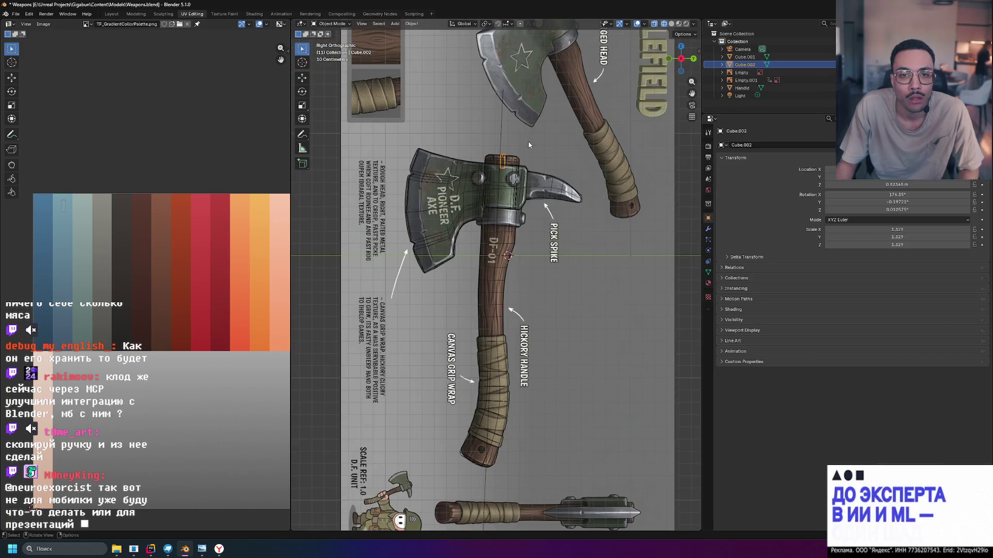
middle_click_drag(511, 132, 509, 166, "shift")
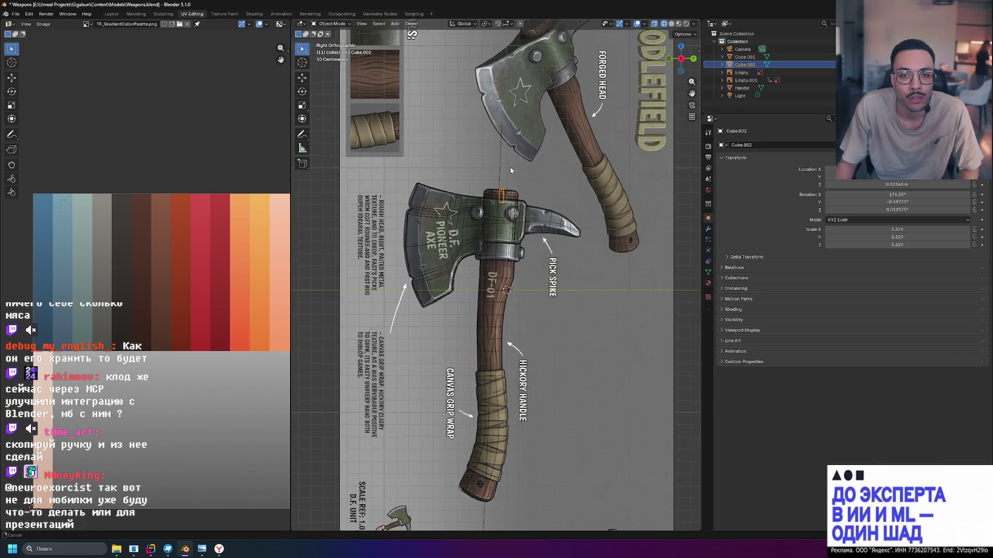
Put the Cube.002 entry in the Outliner into rename mode.
double_click(740, 65)
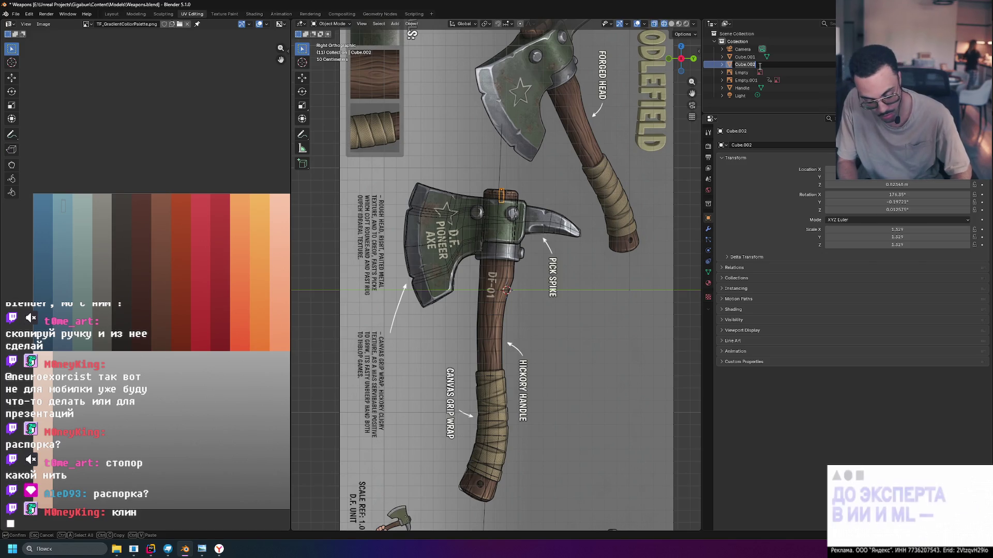
Name the Cube.002 wedge piece 'Shim', replacing the partly typed 'wed'.
type("wedg")
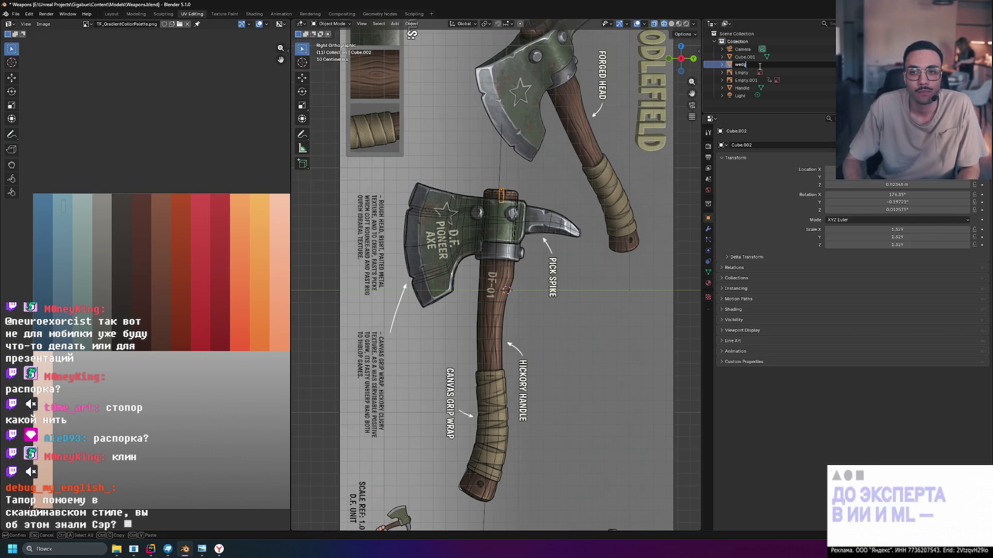
key("BackSpace")
key("BackSpace")
key("BackSpace")
type("shim")
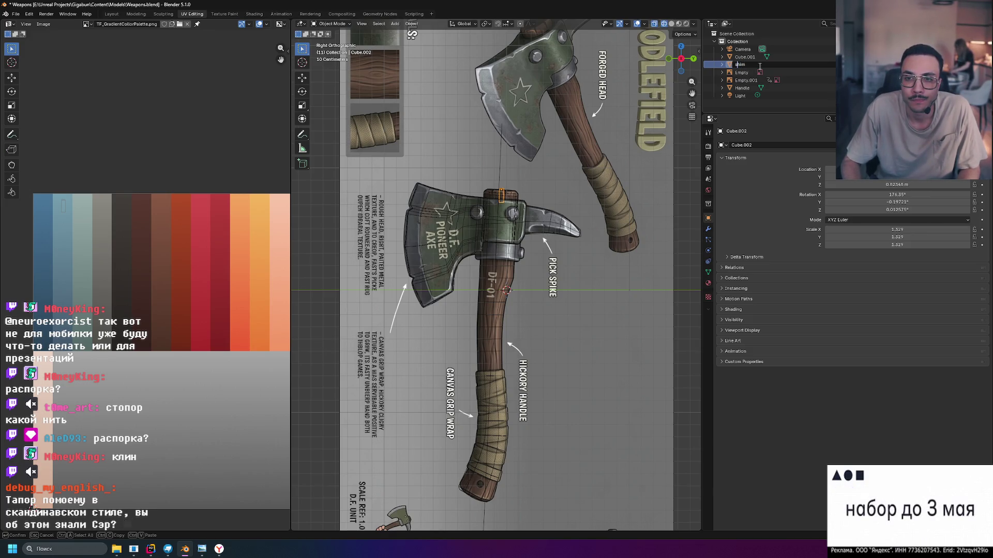
key("Return")
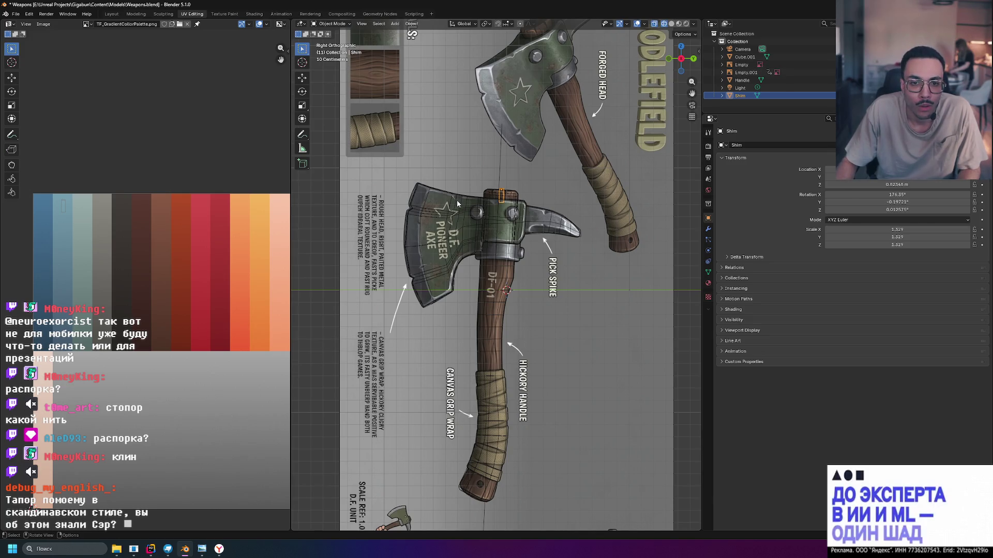
left_click(457, 204)
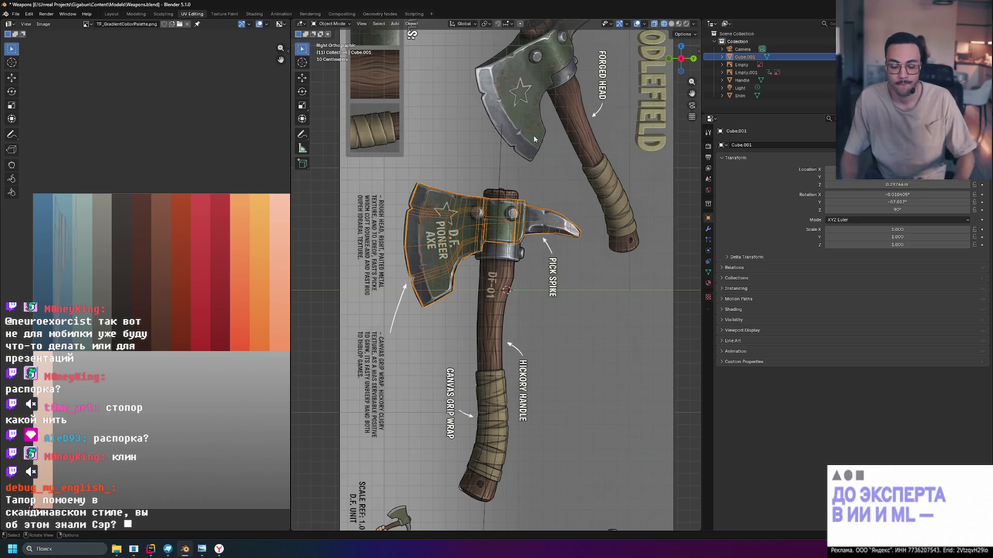
Rename Cube.001 to 'Head' in the Outliner.
double_click(745, 57)
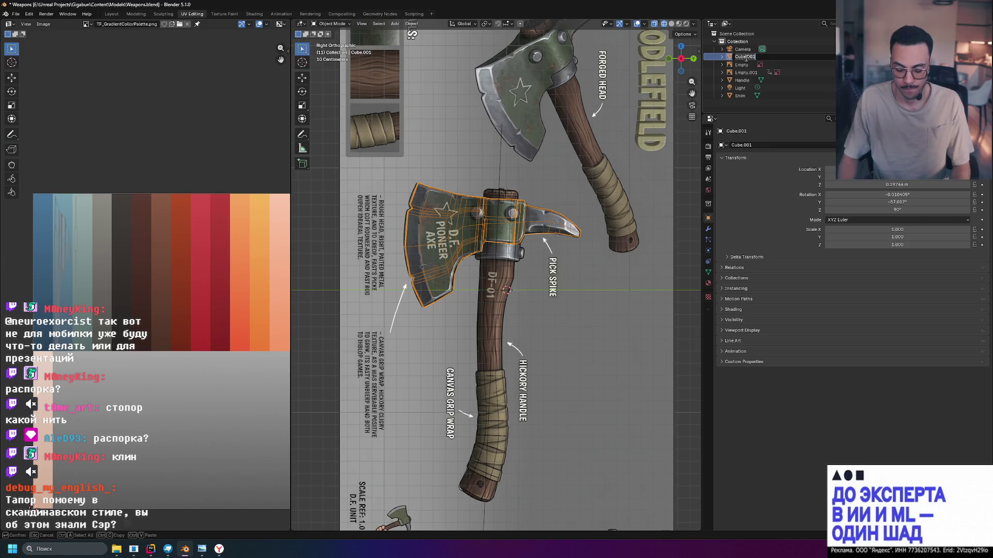
type("Head")
key("Return")
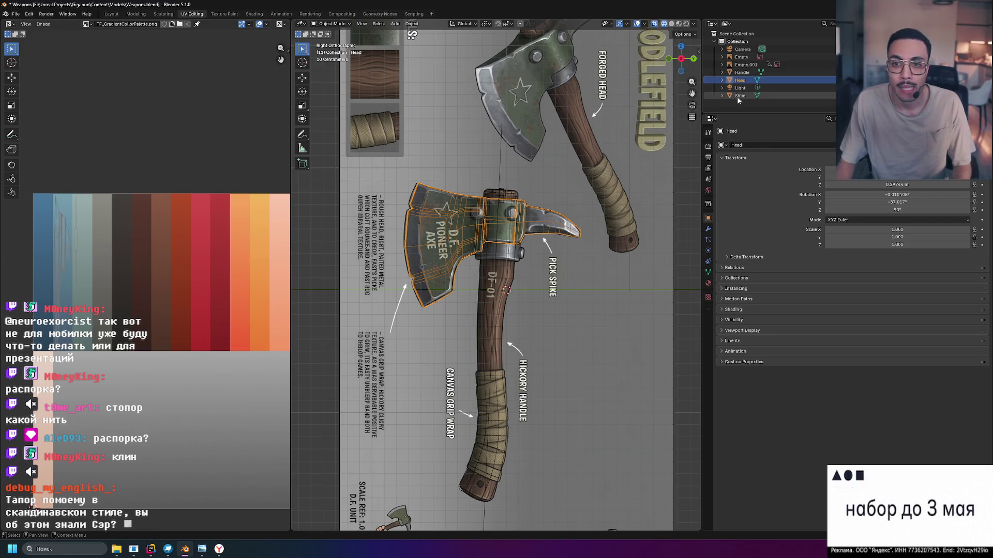
Check the renamed parts, then select the Light and delete it.
left_click(743, 72)
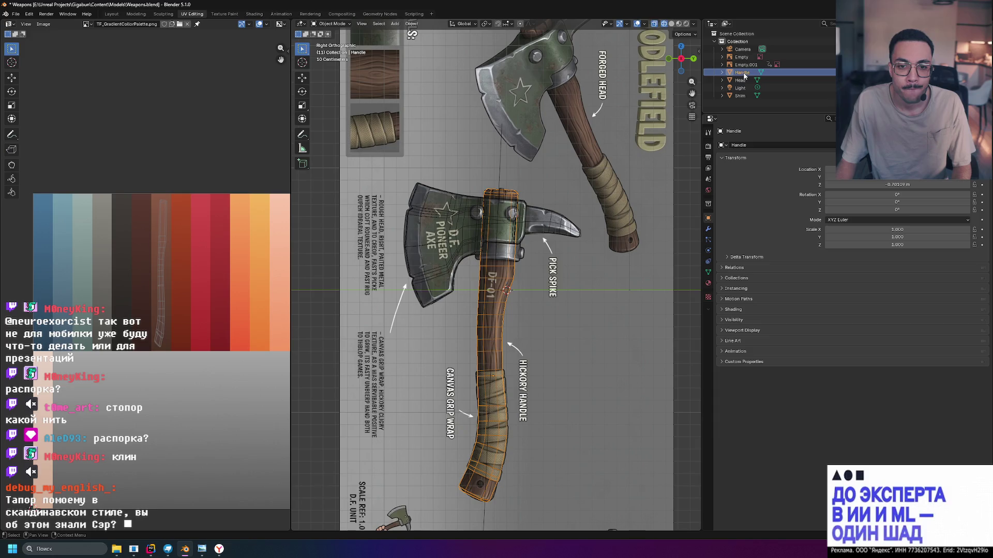
left_click(741, 80)
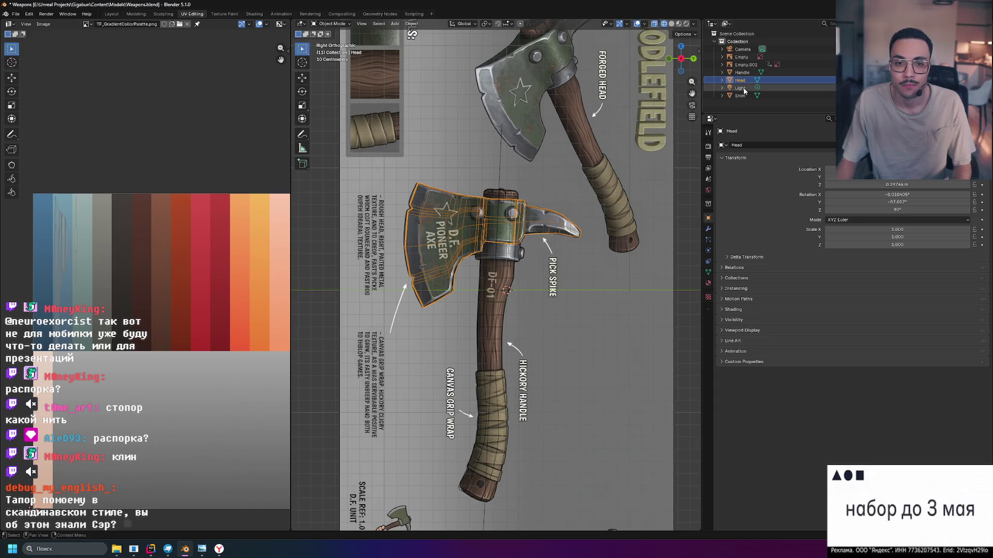
left_click(745, 88)
left_click(743, 96)
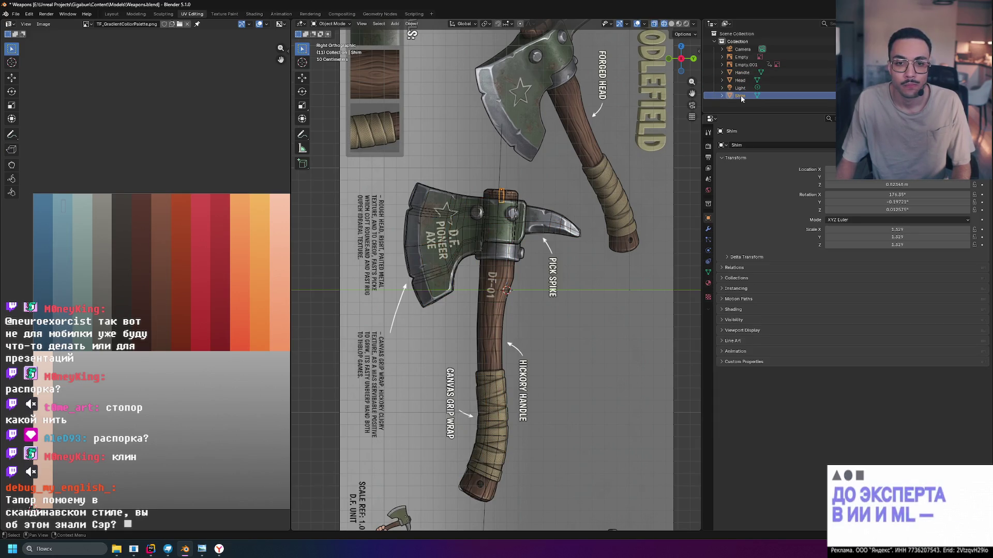
left_click(742, 88)
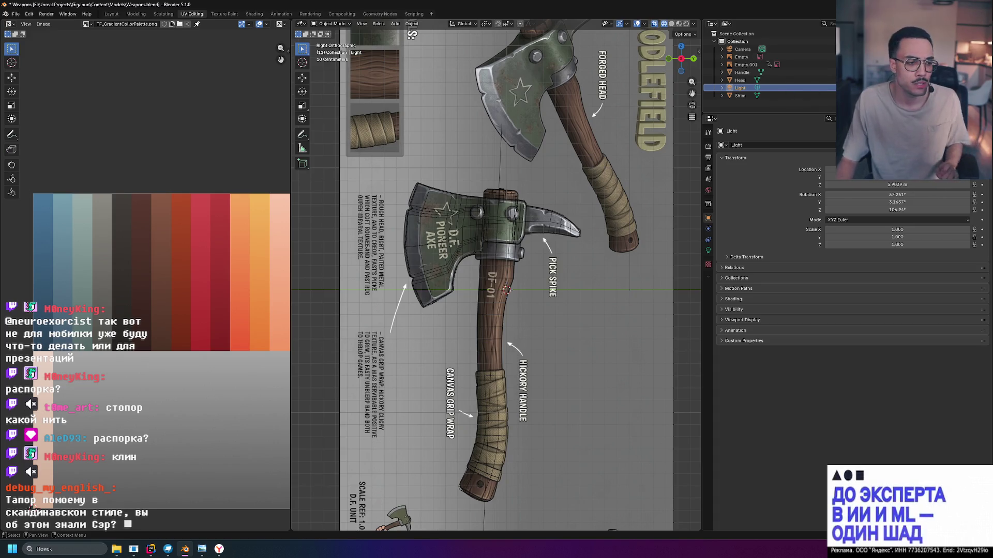
key("Delete")
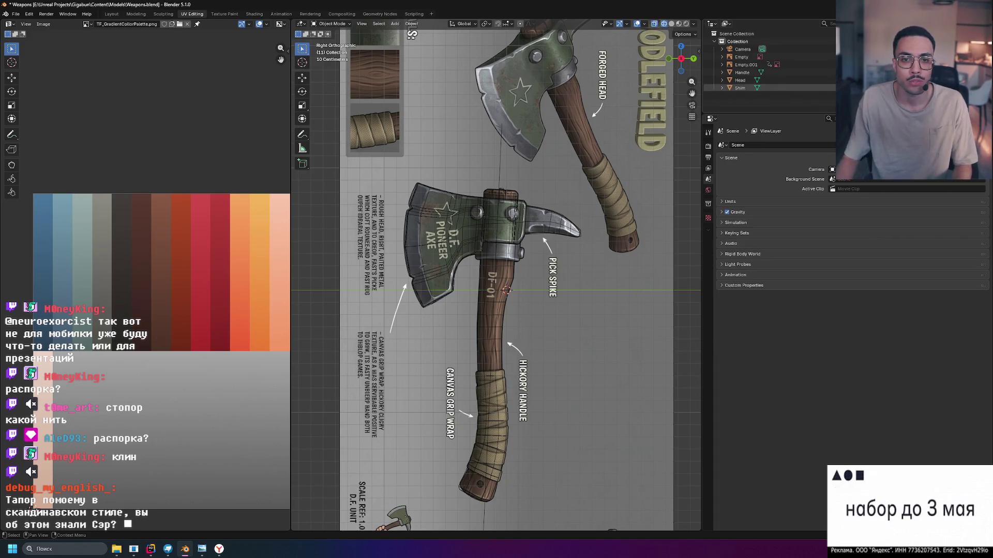
Show the axe in Material Preview shading and restore the deleted Light.
left_click(686, 24)
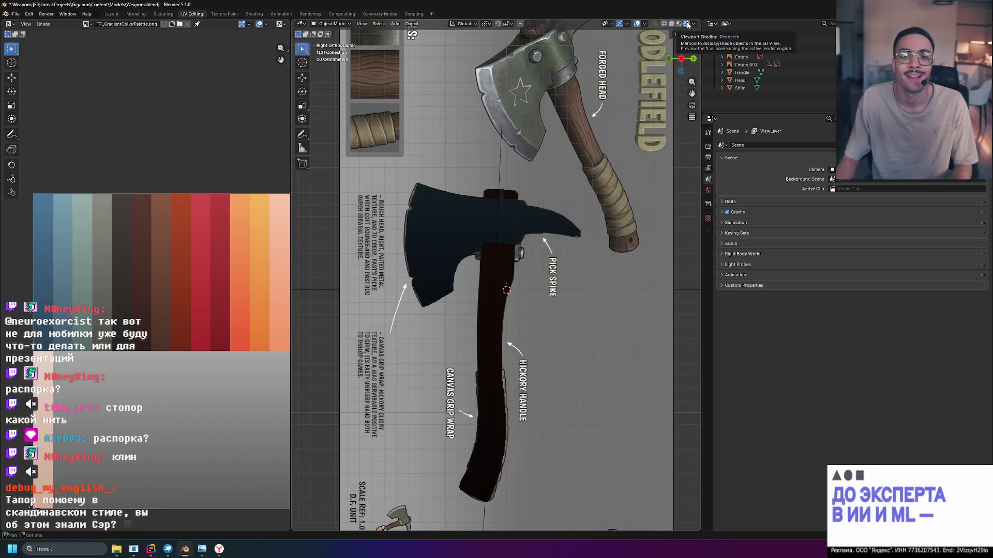
left_click(671, 23)
left_click(679, 24)
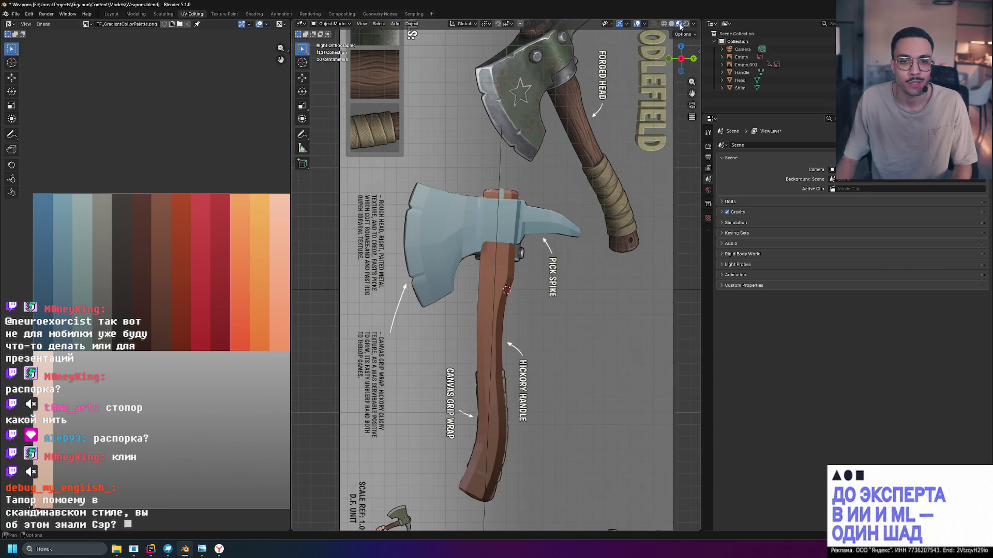
key("ctrl+z")
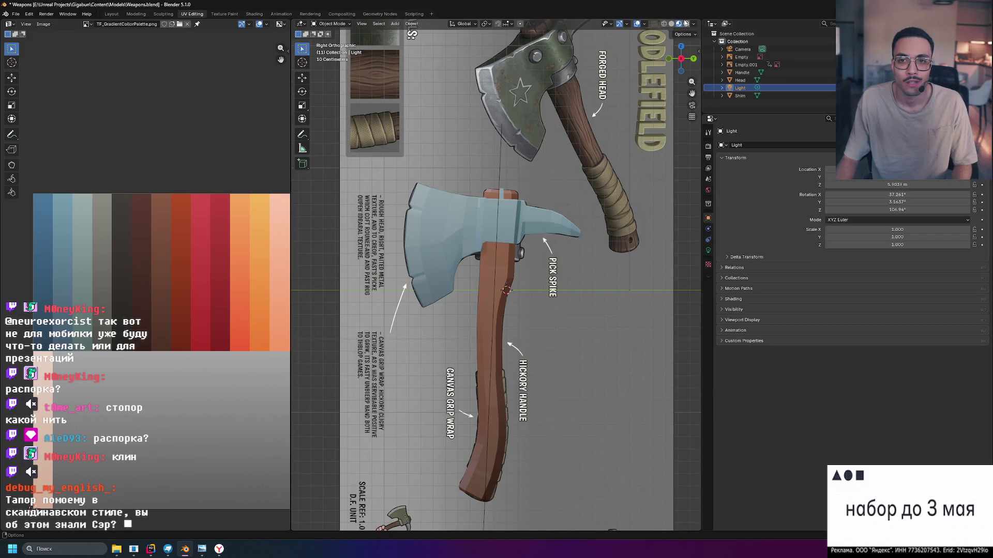
Delete the Camera and save Weapons.blend.
middle_click_drag(579, 206, 608, 203)
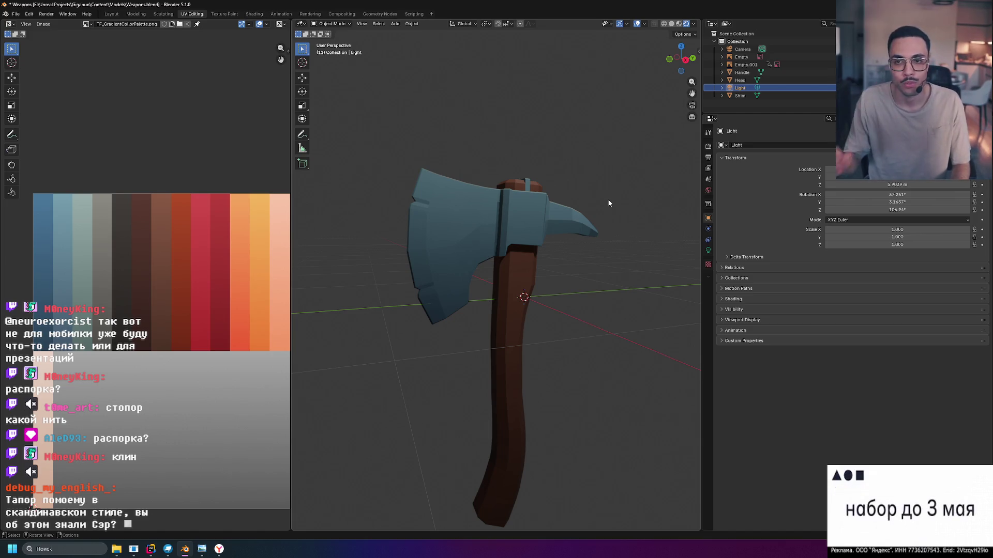
left_click(745, 49)
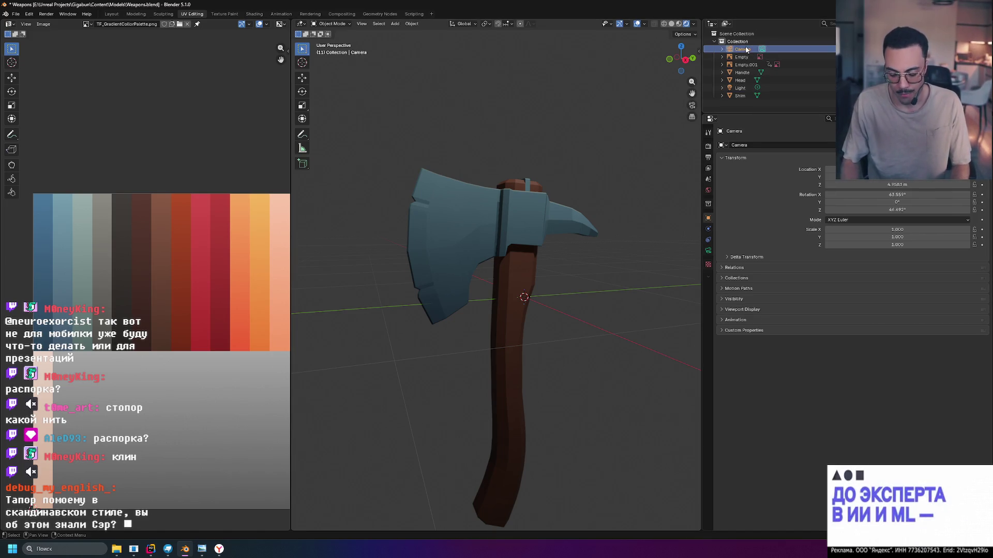
key("x")
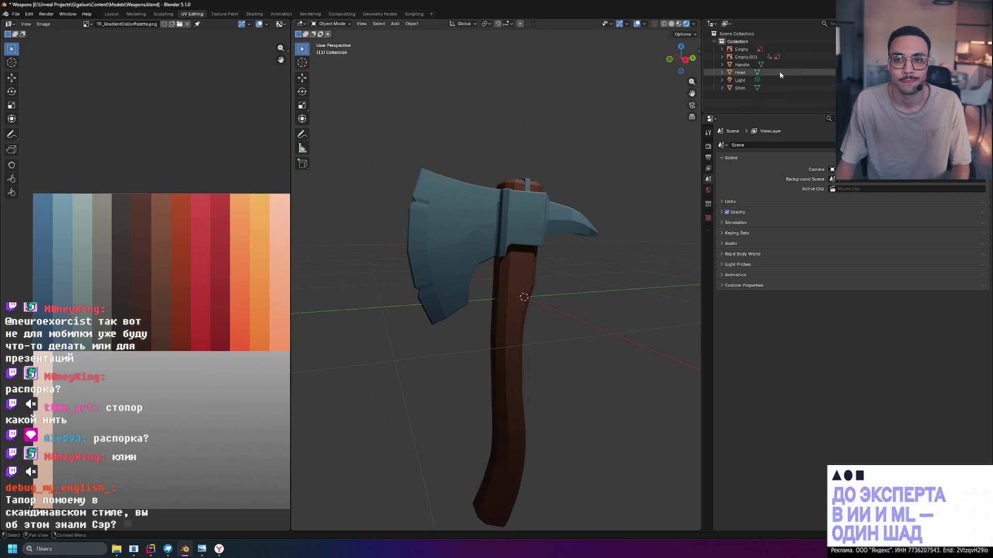
key("ctrl+s")
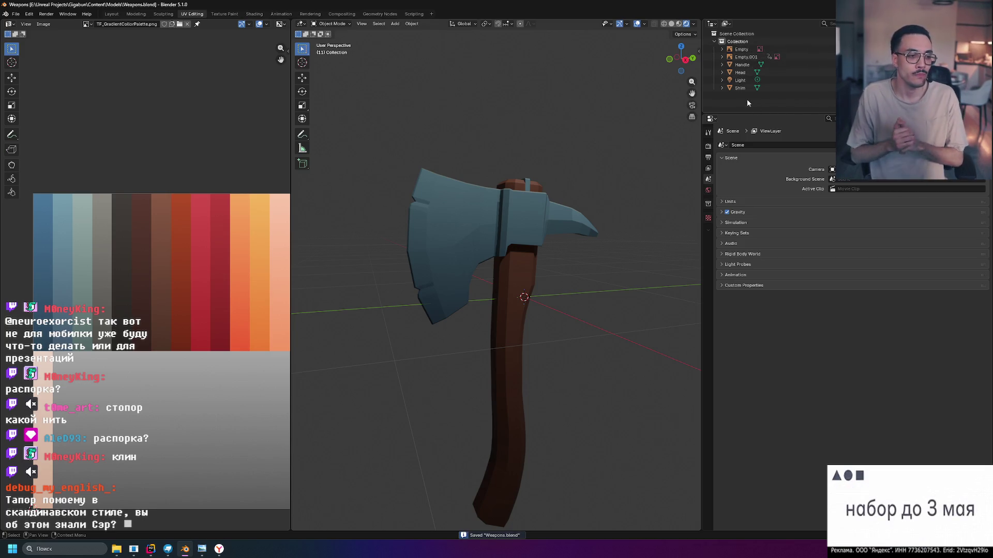
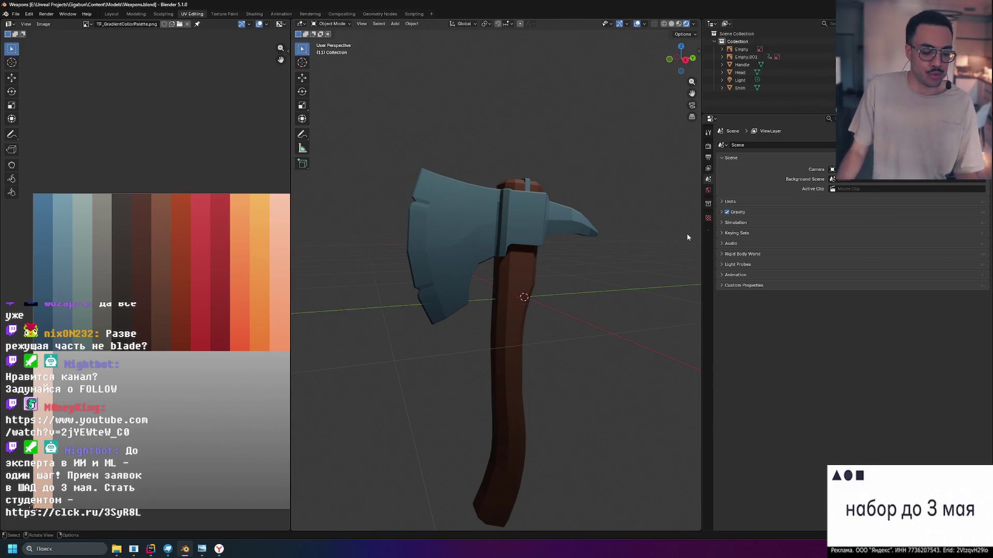
Orbit the viewport to see the textured axe from another side.
mouse_move(562, 210)
middle_mouse_down()
mouse_move(507, 239)
mouse_move(581, 234)
mouse_move(542, 215)
mouse_move(534, 266)
middle_mouse_up()
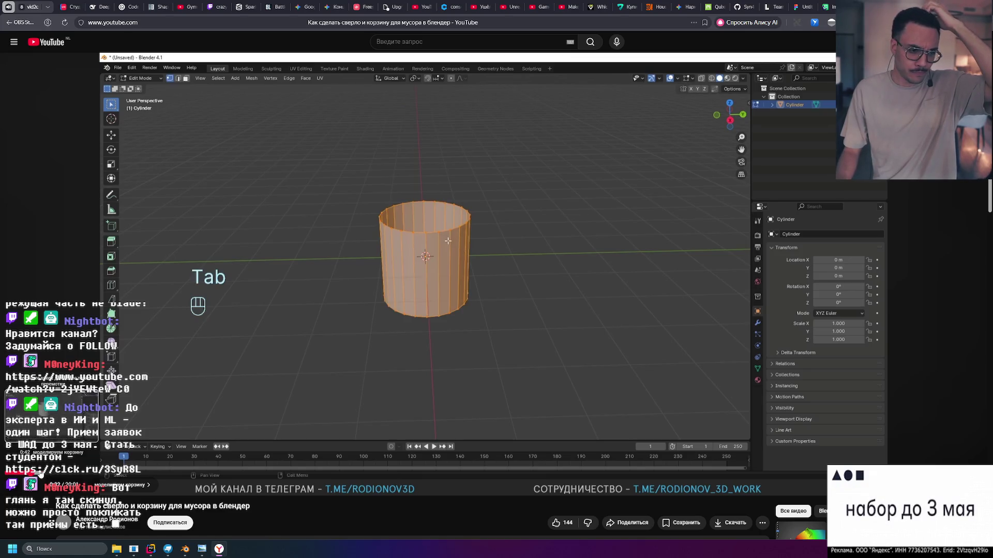
Skip the tutorial through the basket's loop cuts and triangulation to the finished lattice basket.
left_click(58, 475)
left_click(60, 476)
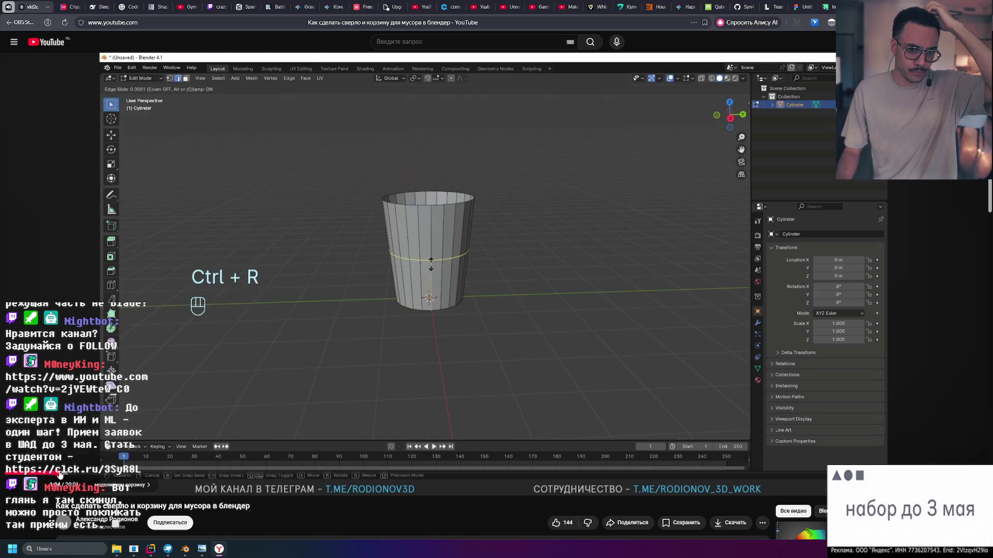
left_click(81, 476)
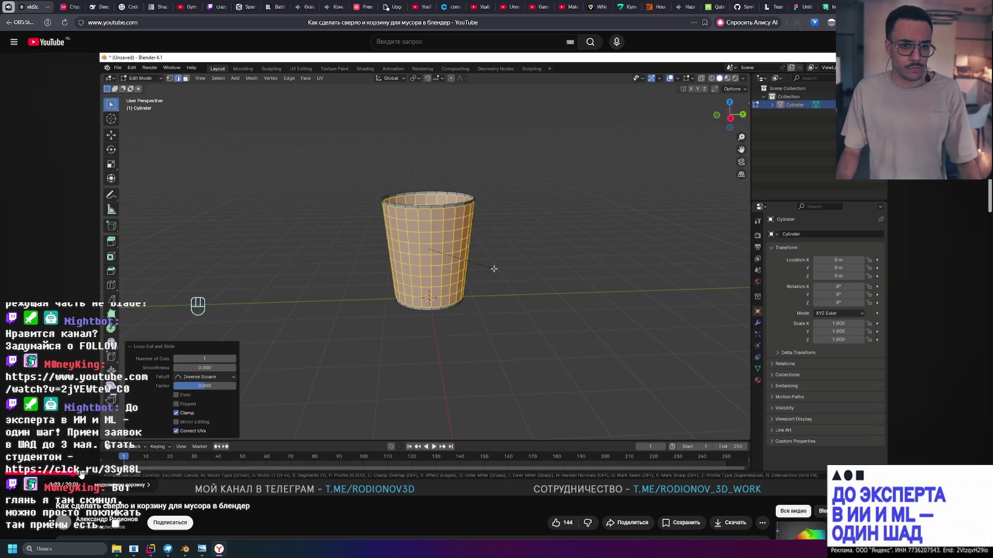
left_click(92, 475)
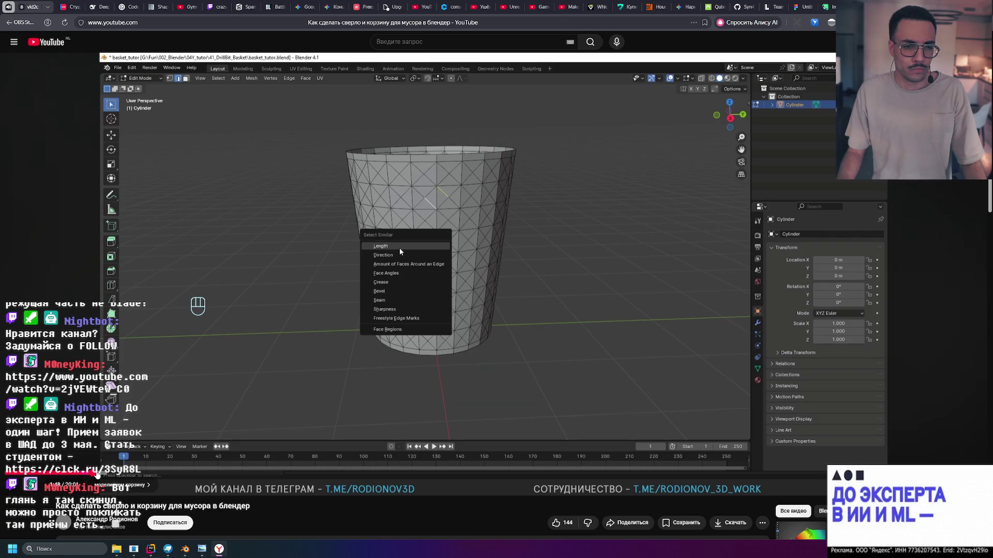
left_click(137, 474)
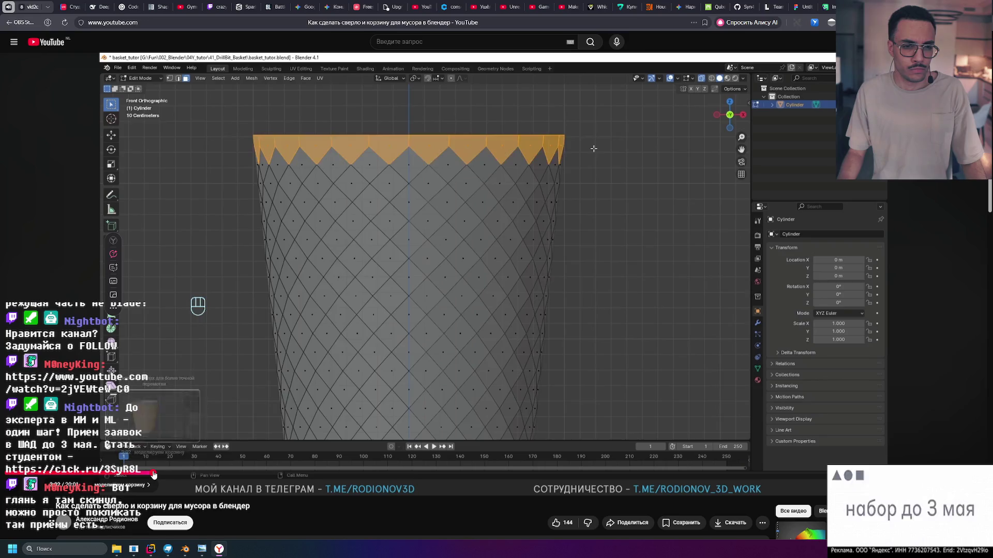
left_click(168, 474)
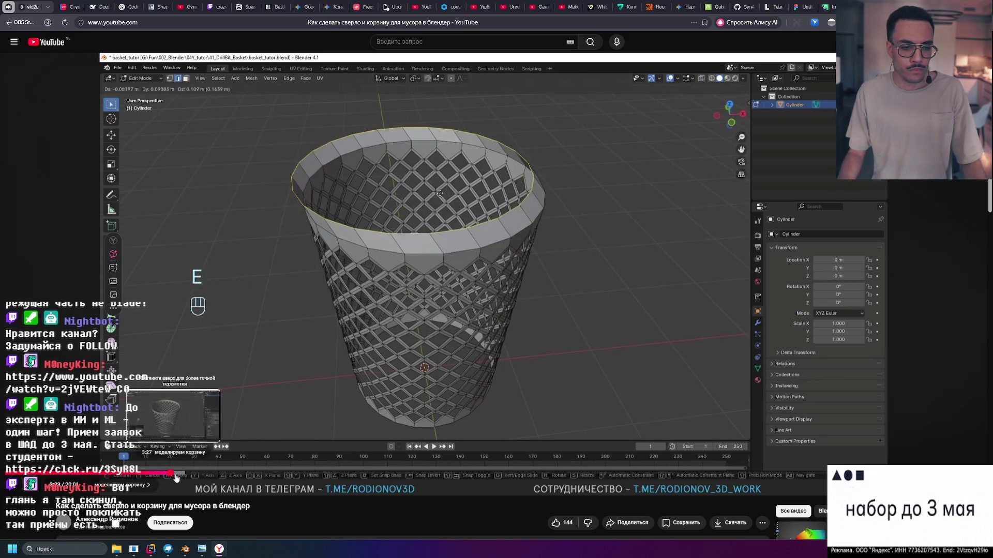
Skip past the basket bottom scaling, rim bevel and modifier to about 6:53.
left_click(194, 475)
left_click(214, 475)
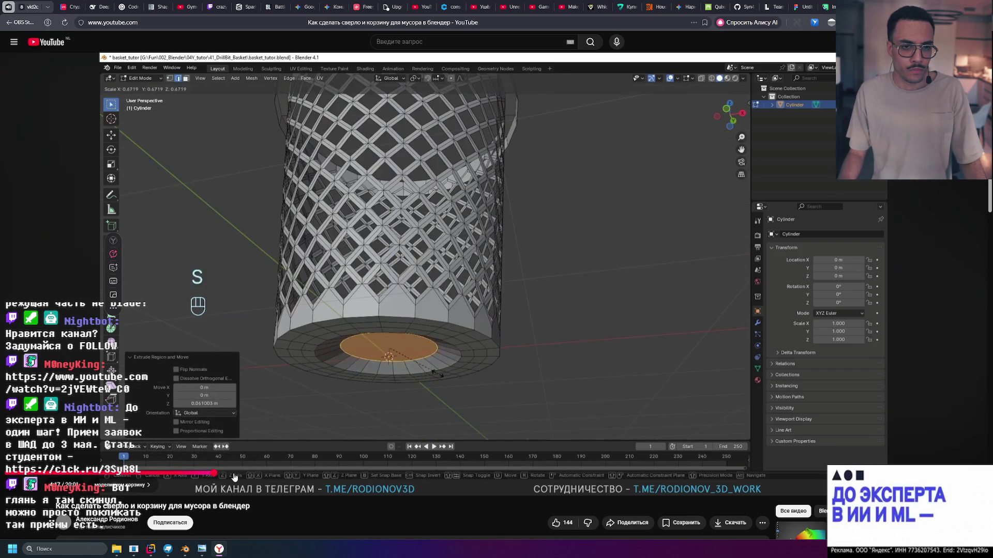
left_click(255, 475)
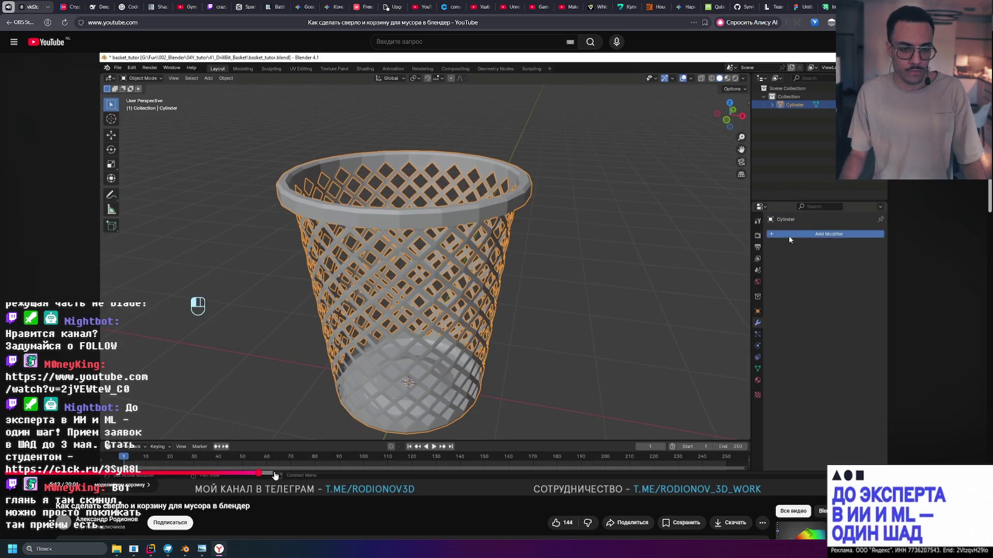
left_click(273, 475)
left_click_drag(289, 476, 393, 477)
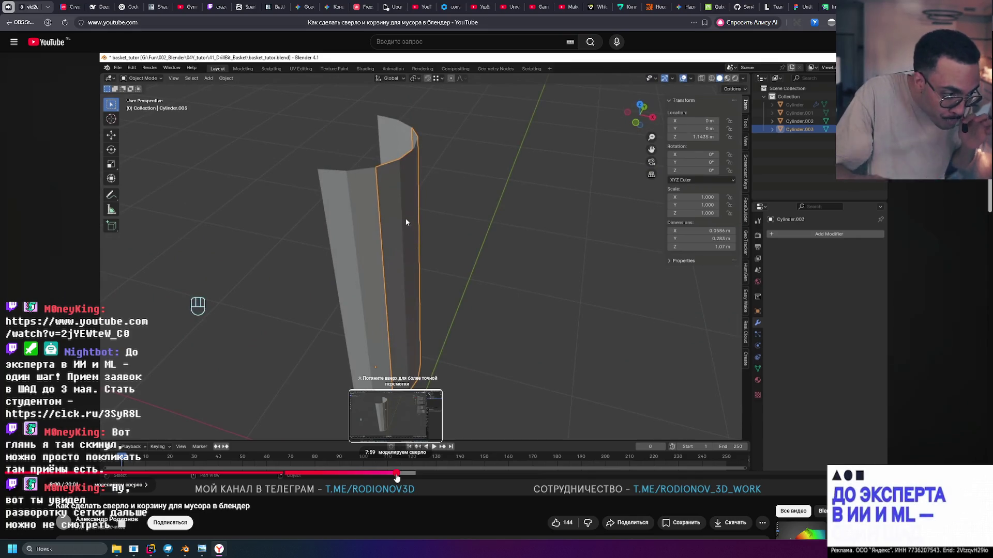
Advance the tutorial past 8:59 and 9:14 through the rotated and mirrored cylinder pieces.
left_click_drag(389, 478, 425, 474)
left_click(445, 475)
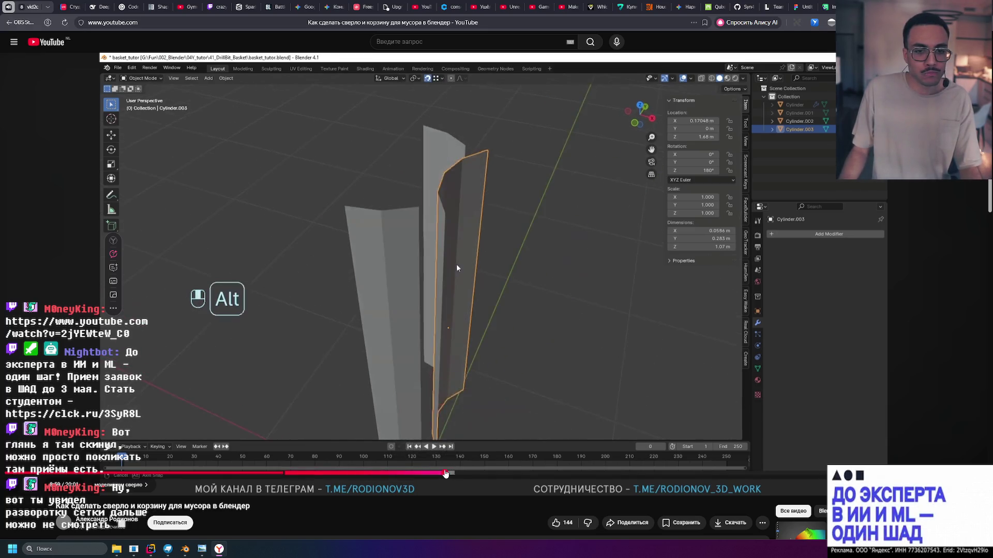
left_click(457, 474)
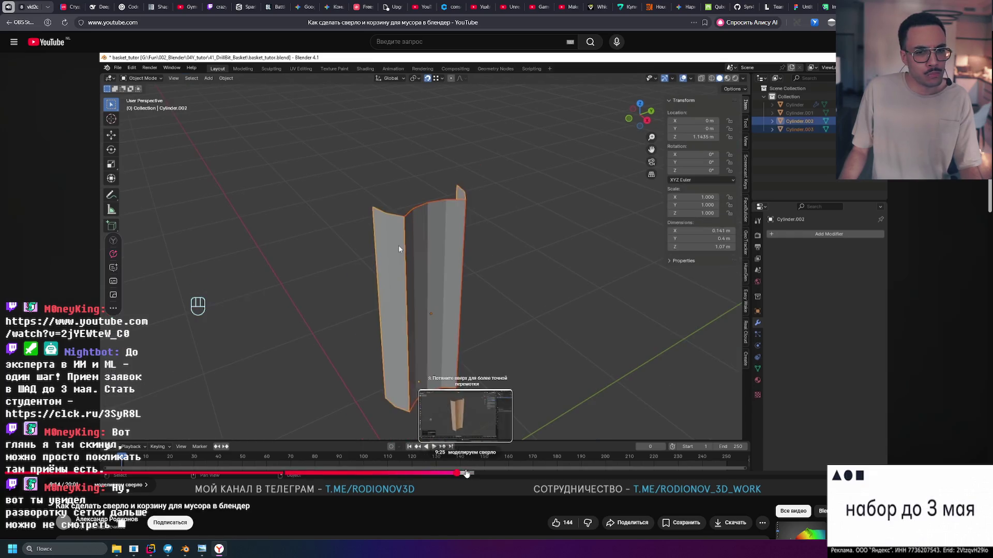
left_click(483, 475)
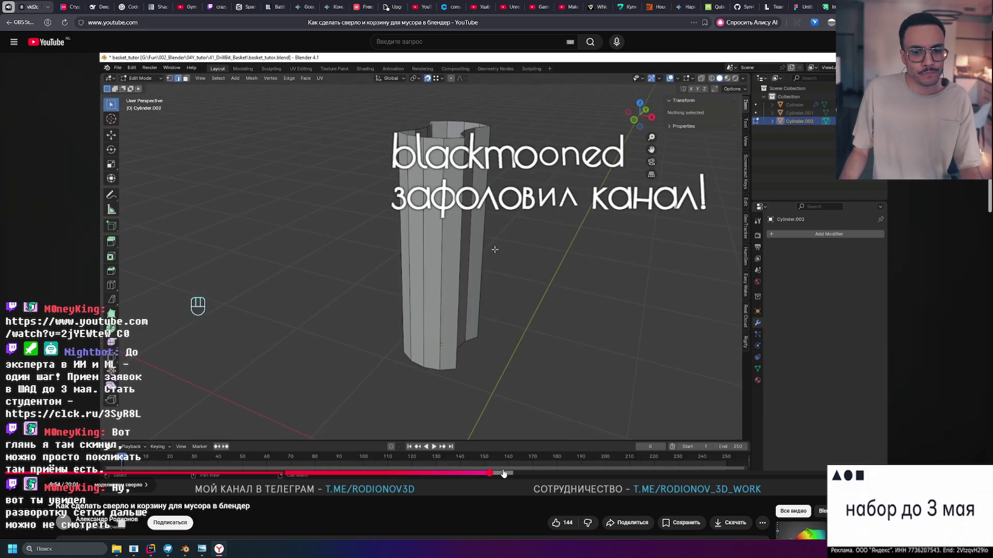
Seek around 10:21 to land where the Simple Deform twist modifier is added.
key("Right")
key("Right")
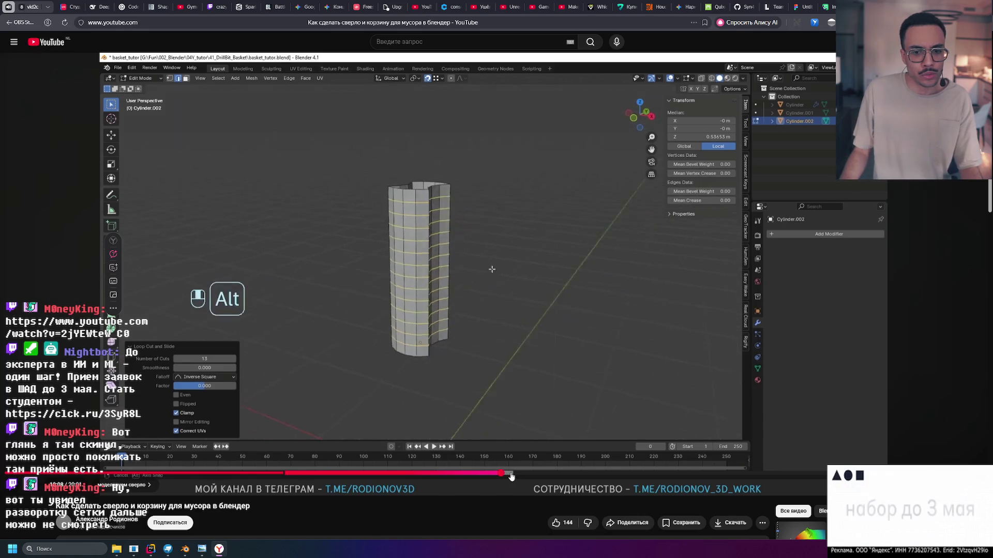
left_click(512, 477)
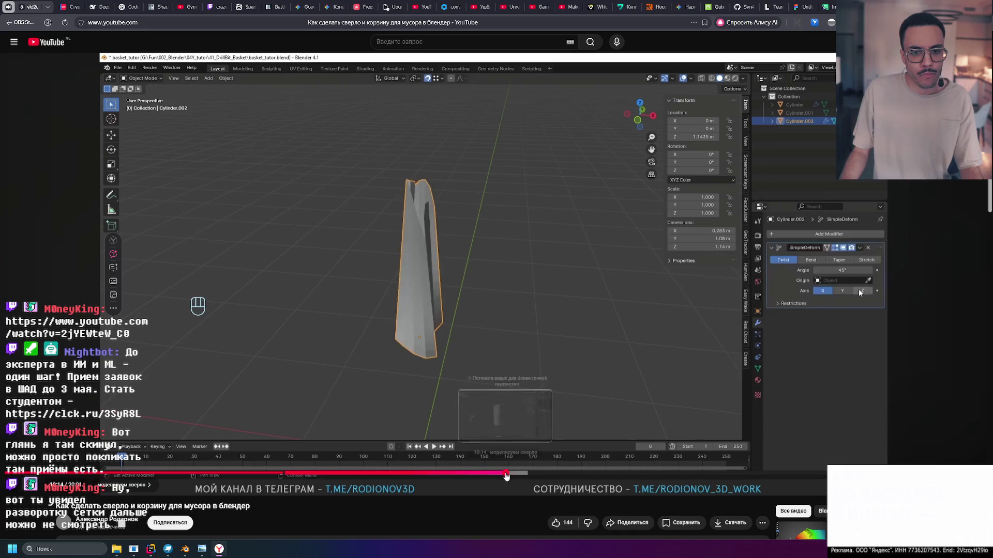
key("Right")
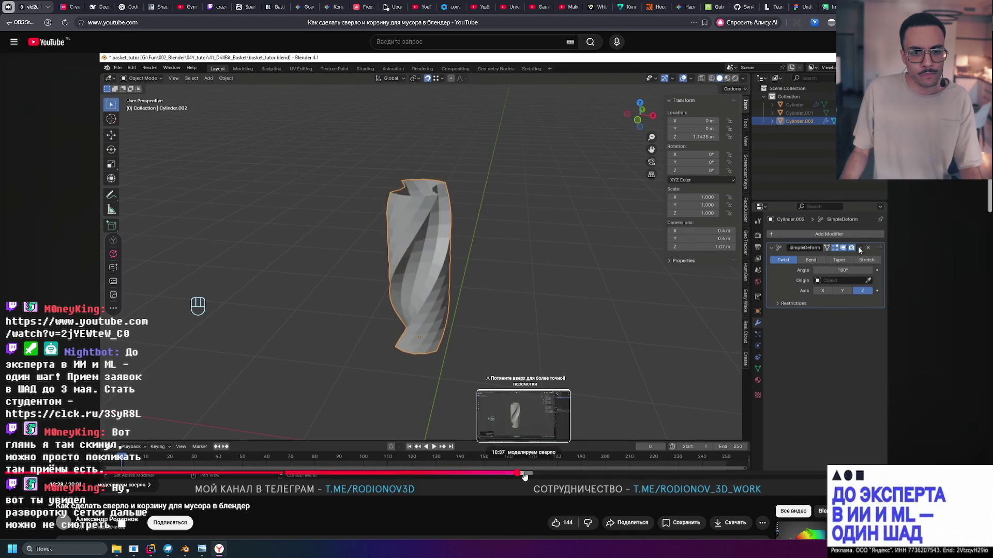
left_click(510, 477)
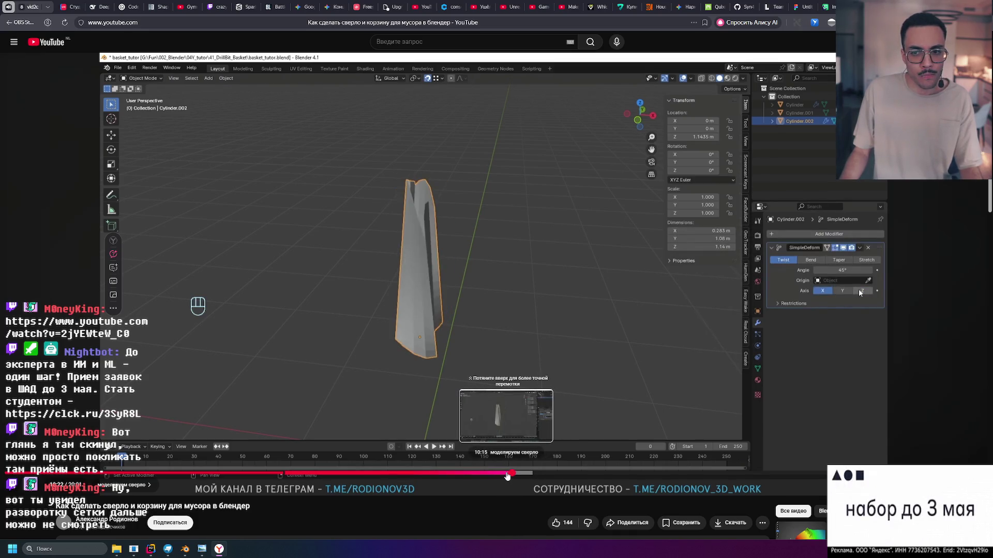
left_click(507, 476)
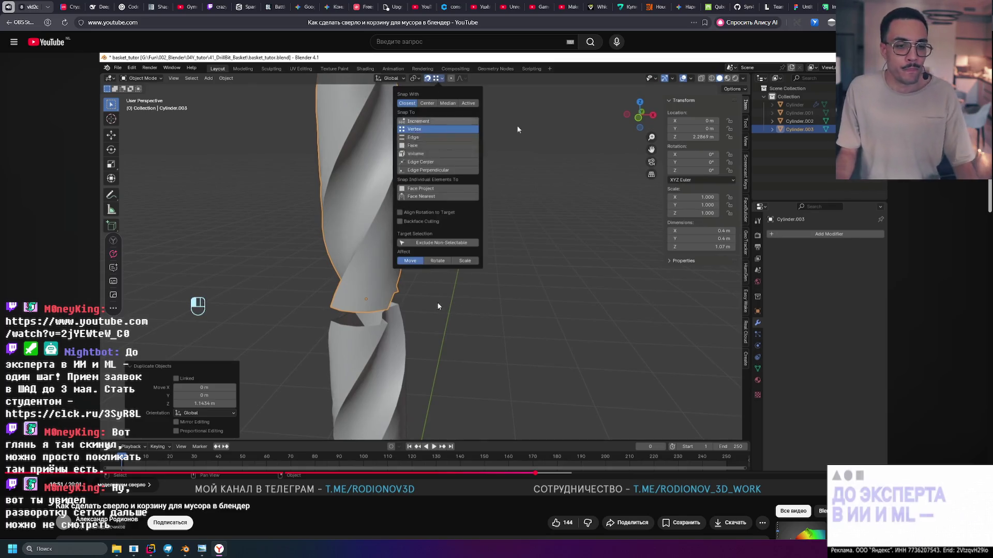
Watch the twisted drill pieces get joined and merged by distance, then return to Blender.
left_click(424, 321)
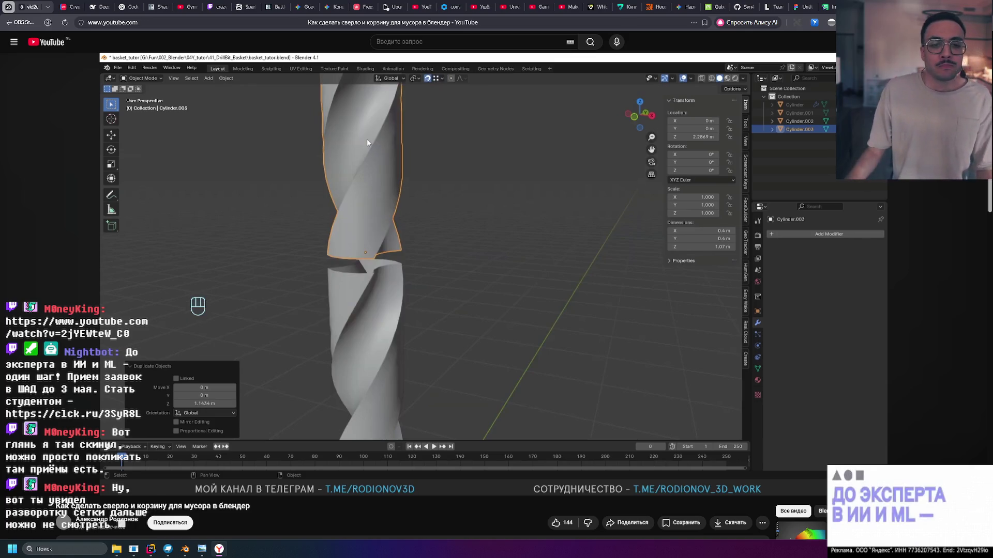
left_click(562, 347)
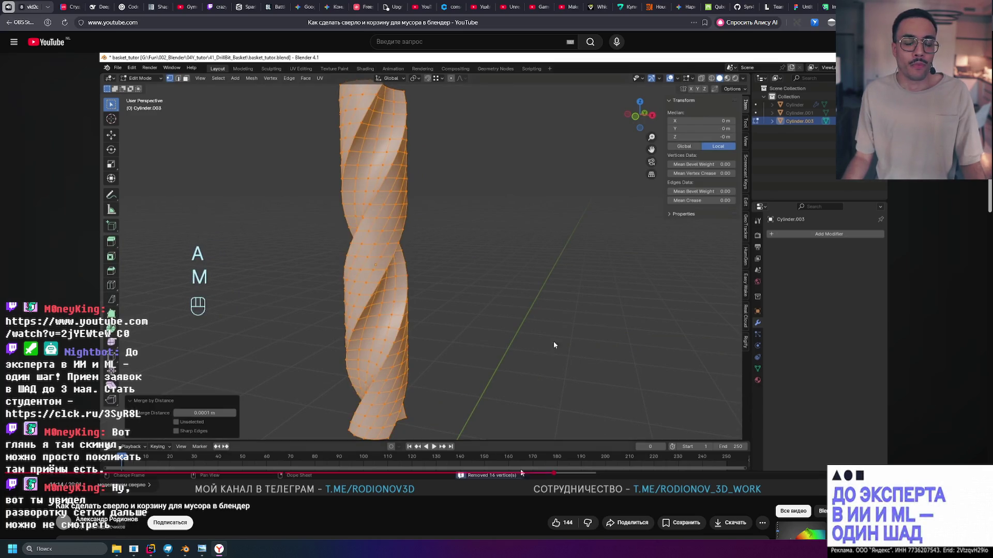
left_click(531, 343)
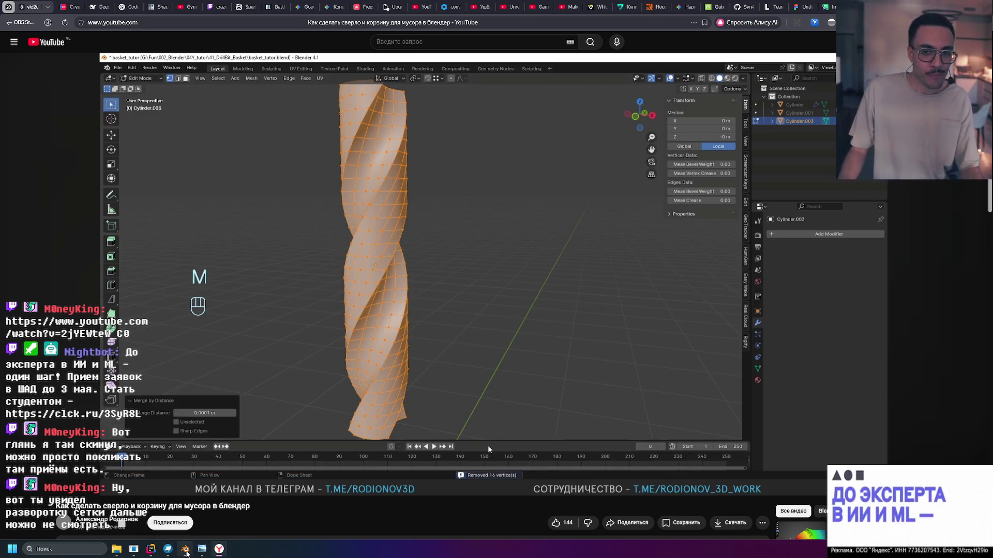
left_click(201, 549)
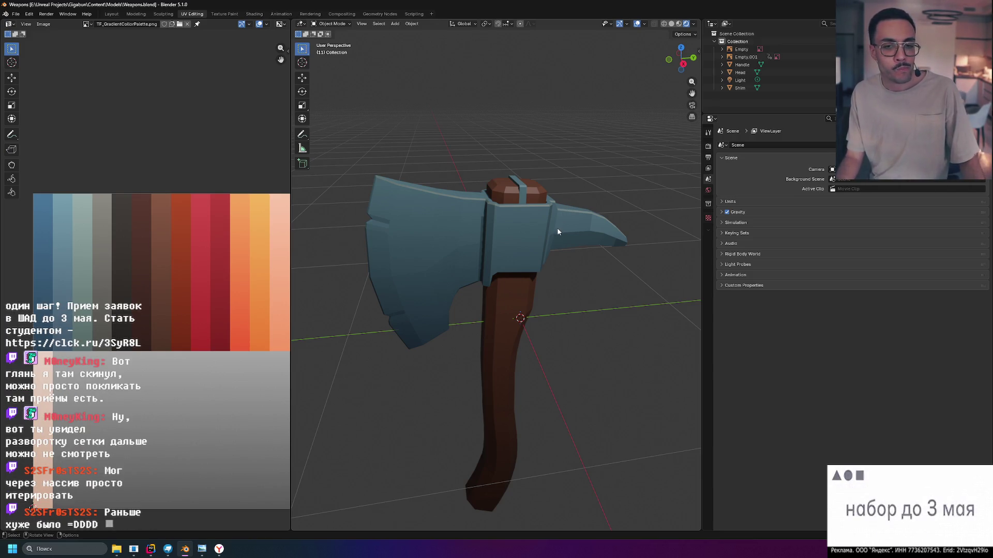
Orbit, zoom and pan down to frame the lower axe handle up close.
mouse_move(540, 229)
middle_mouse_down()
mouse_move(500, 167)
mouse_move(448, 174)
mouse_move(486, 181)
mouse_move(482, 197)
middle_mouse_up()
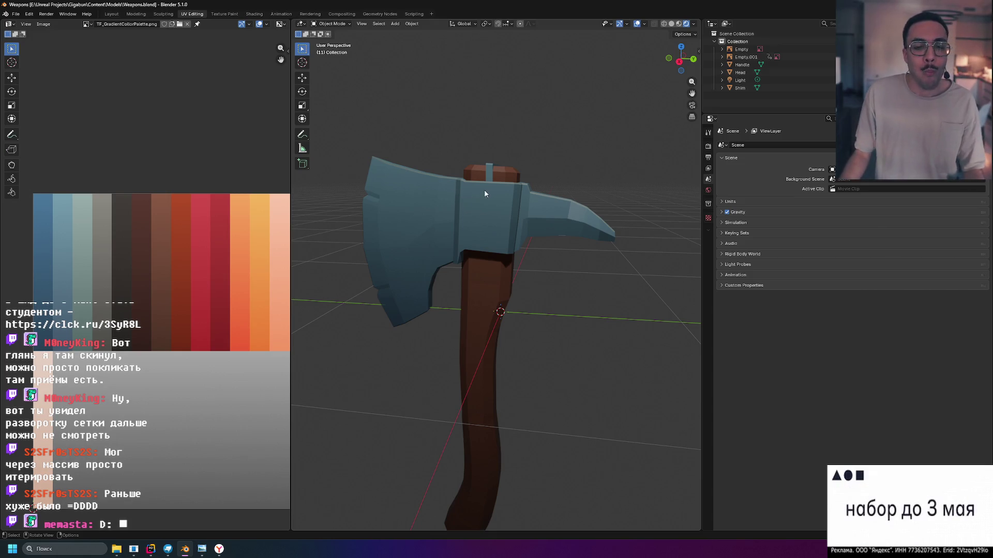
middle_click_drag(482, 193, 481, 212)
scroll(512, 284, "up", 3)
mouse_move(513, 285)
middle_mouse_down("shift")
mouse_move(564, 190)
mouse_move(557, 306)
mouse_move(592, 270)
mouse_move(568, 236)
mouse_move(576, 279)
middle_mouse_up("shift")
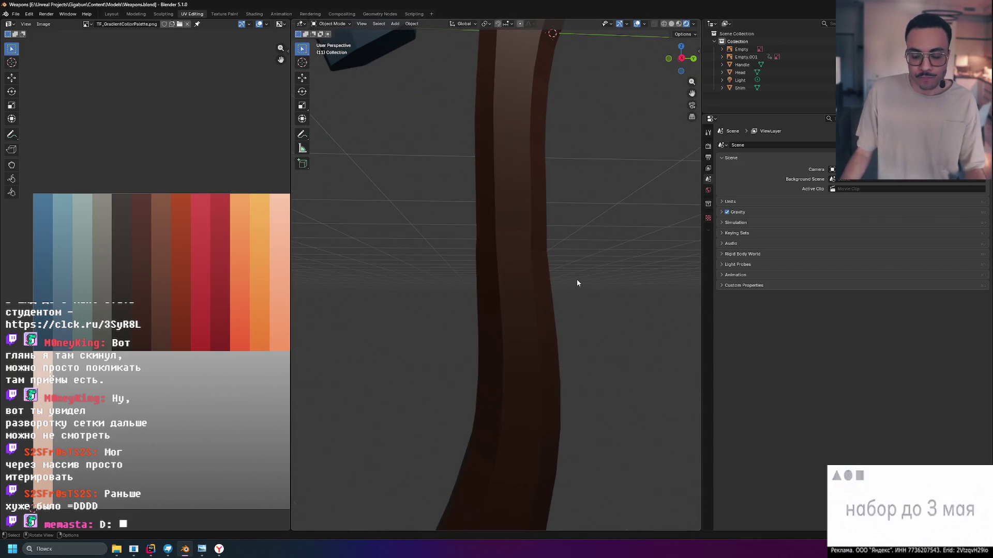
In Right Orthographic view, put the Handle in Edit Mode with Material Preview shading.
key("KP_3")
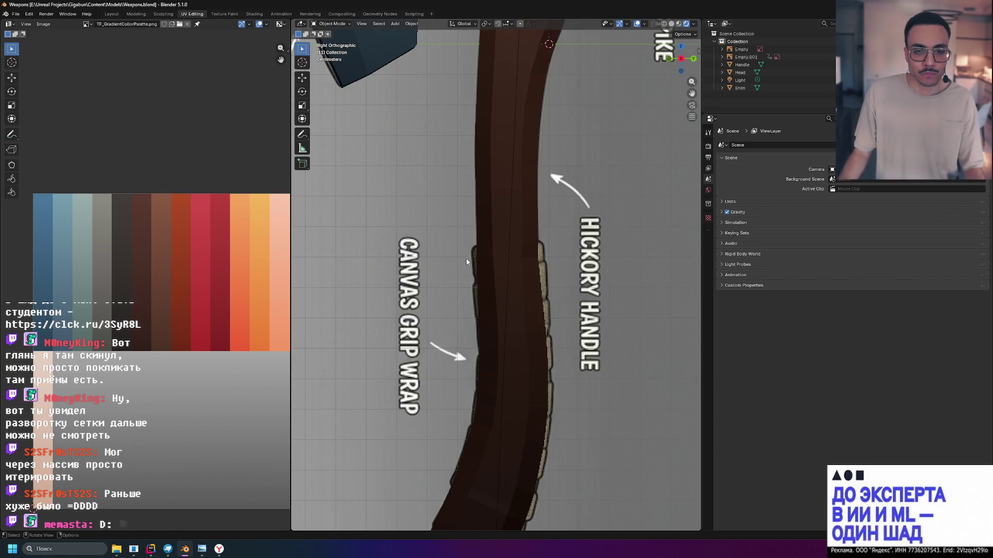
left_click(512, 267)
key("Tab")
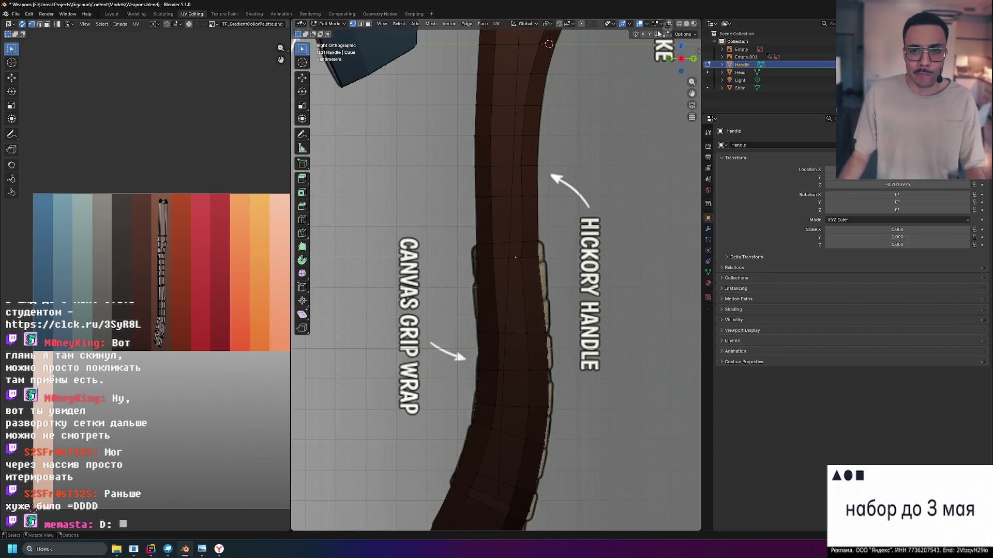
left_click(679, 24)
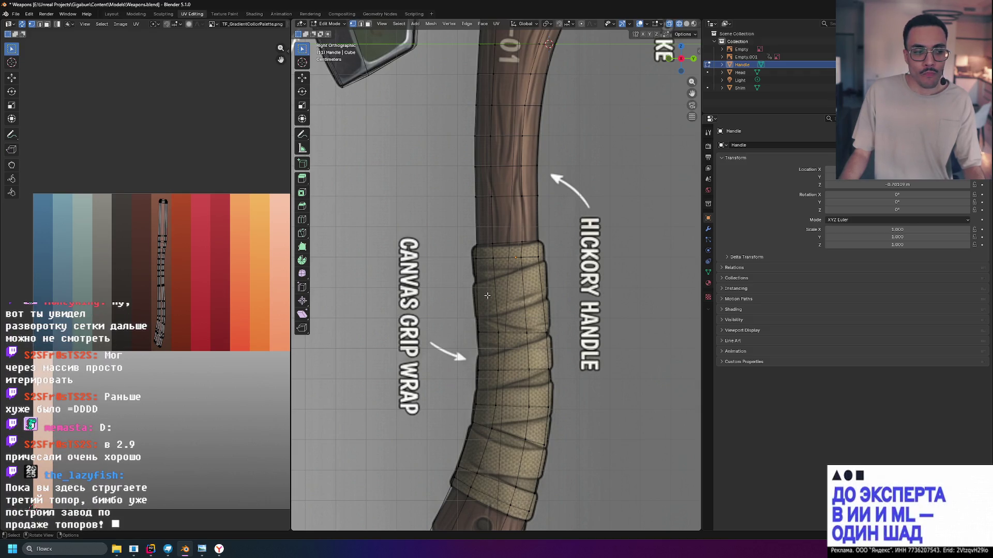
Zoom in on the canvas grip wrap, then return the handle to Object Mode and deselect it.
scroll(487, 295, "down", 5, "shift")
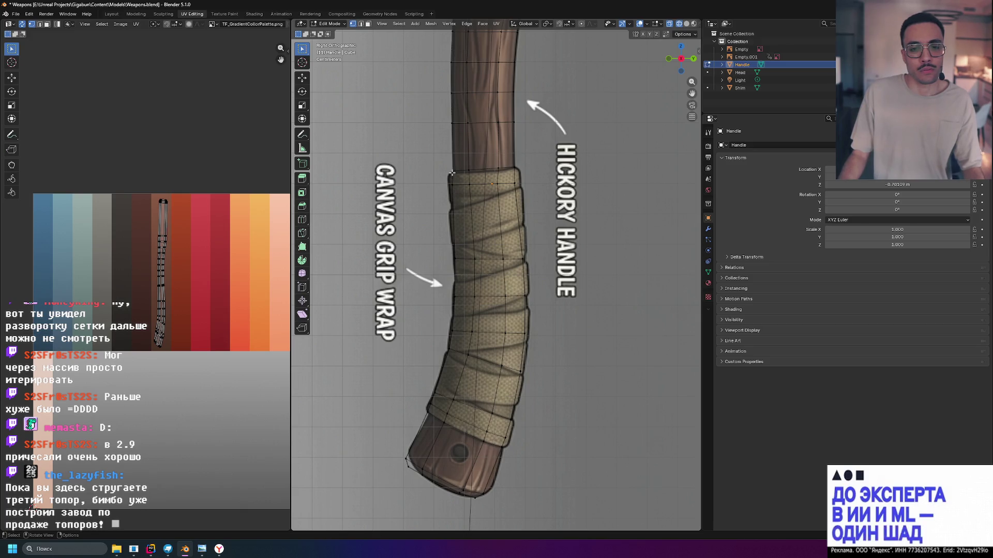
mouse_move(517, 171)
middle_mouse_down("ctrl")
mouse_move(564, 233)
mouse_move(542, 214)
middle_mouse_up("ctrl")
scroll(542, 213, "up", 1)
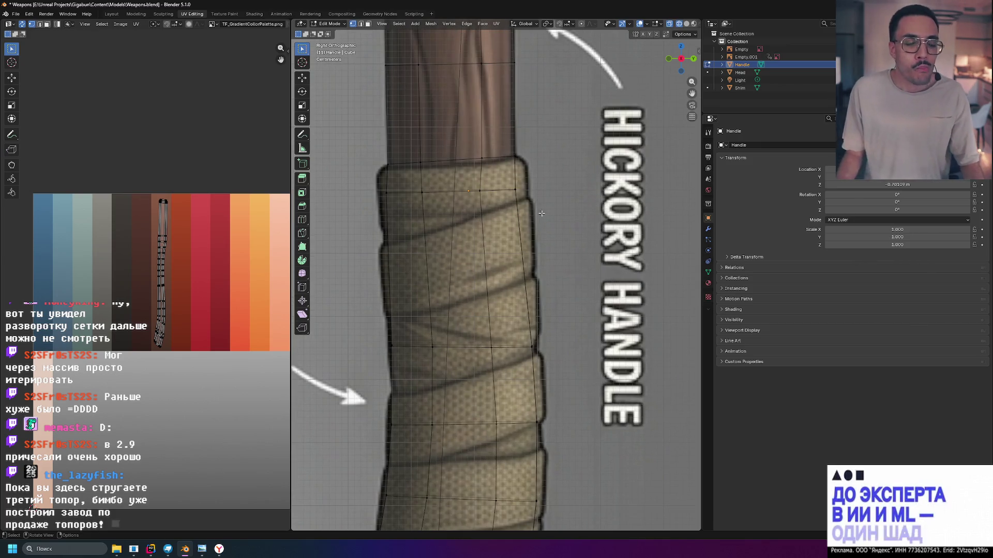
key("Tab")
left_click(532, 201)
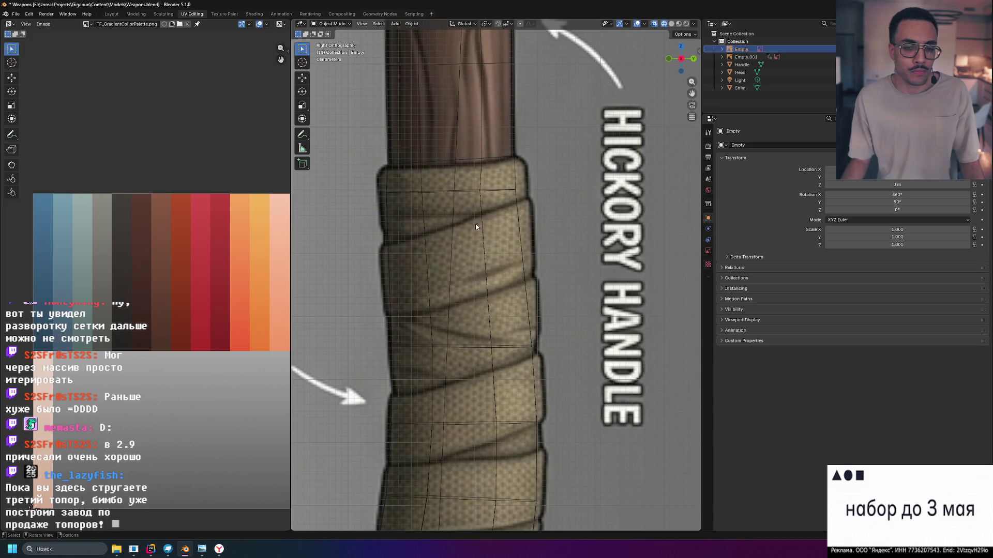
scroll(527, 273, "down", 4)
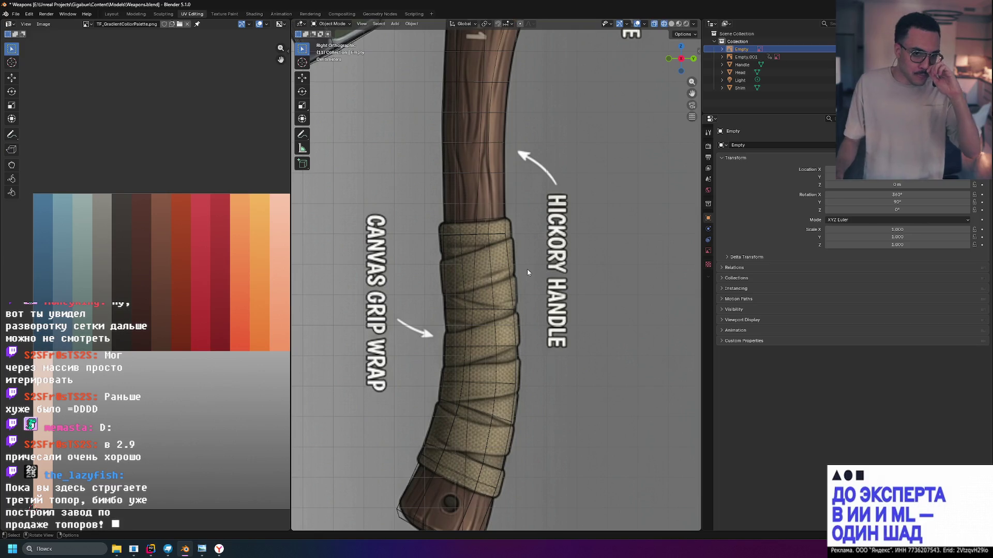
Select the Handle object and enter Edit Mode on its mesh.
left_click(458, 234, "shift")
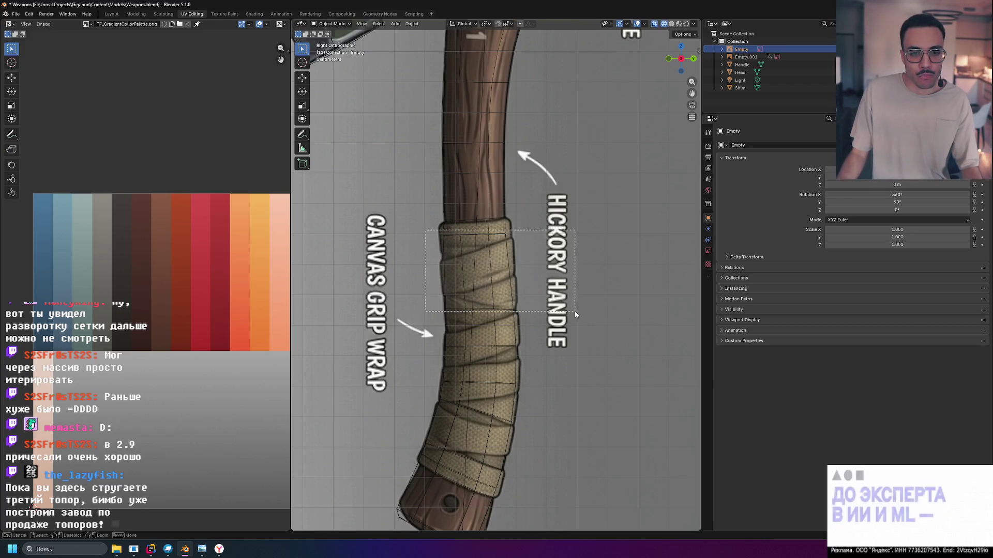
left_click(573, 309)
mouse_move(420, 219)
left_mouse_down()
mouse_move(582, 330)
mouse_move(571, 378)
left_mouse_up()
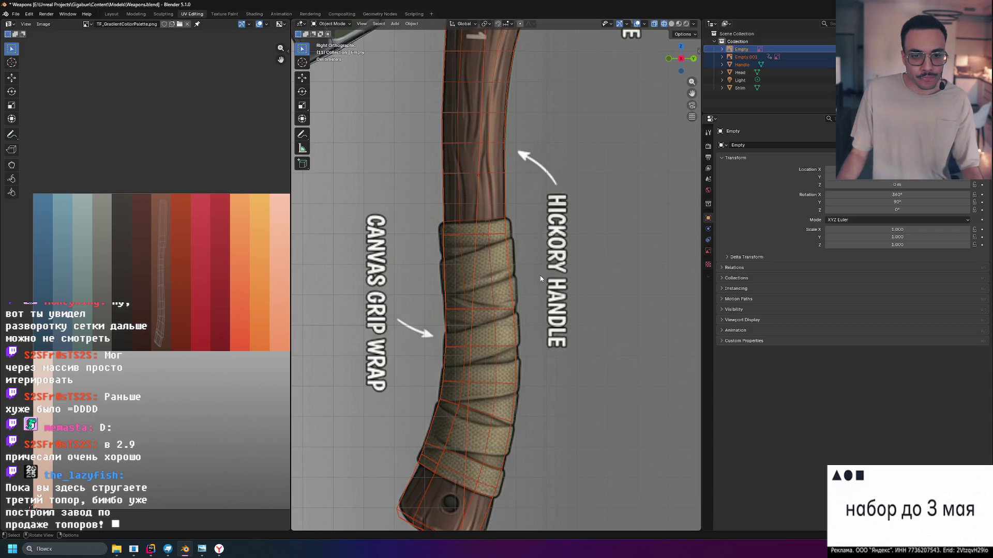
left_click(472, 267)
left_click(526, 256)
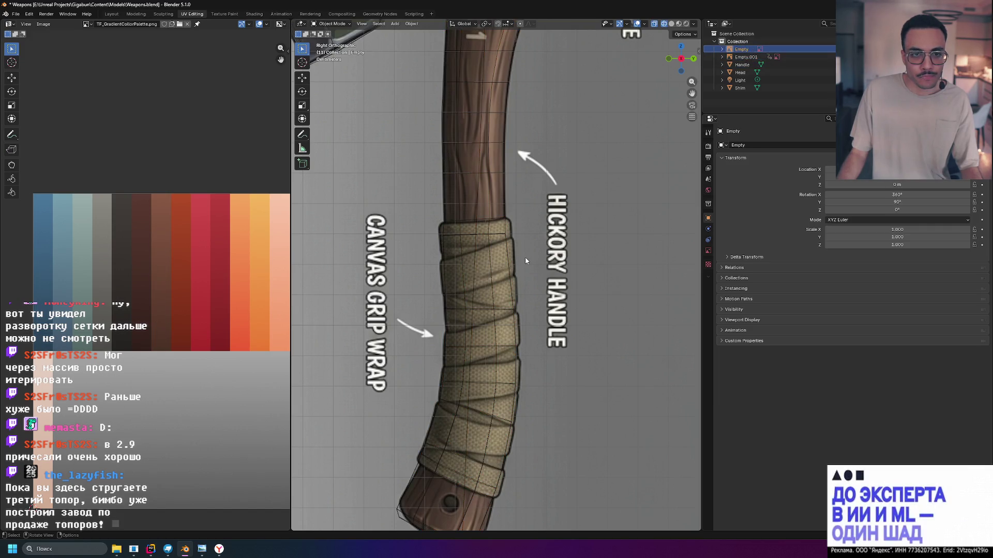
left_click(499, 238)
key("Tab")
Box-select the upper grip-wrap faces, then add the lower grip-wrap faces.
mouse_move(439, 229)
left_mouse_down()
mouse_move(512, 282)
mouse_move(565, 408)
left_mouse_up()
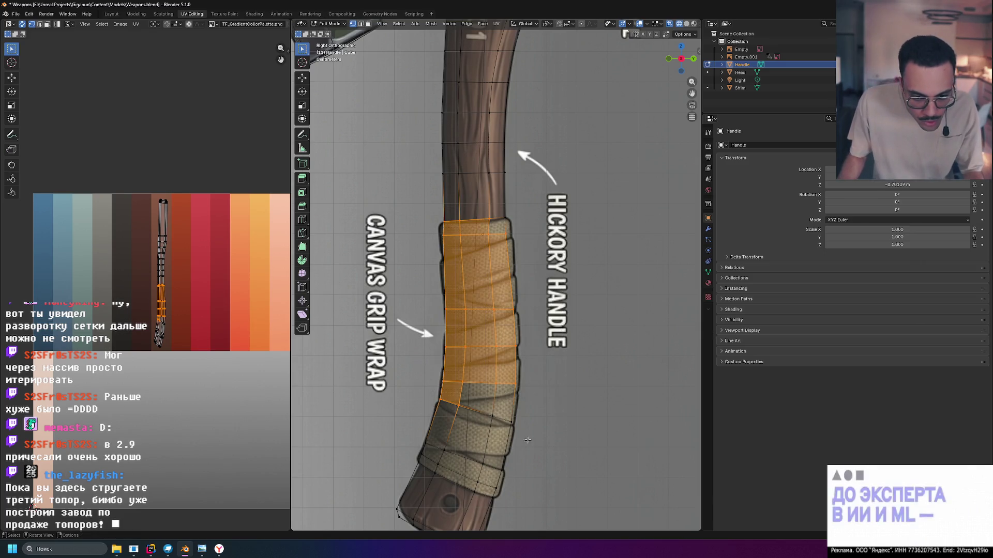
middle_click_drag(570, 452, 563, 327, "shift")
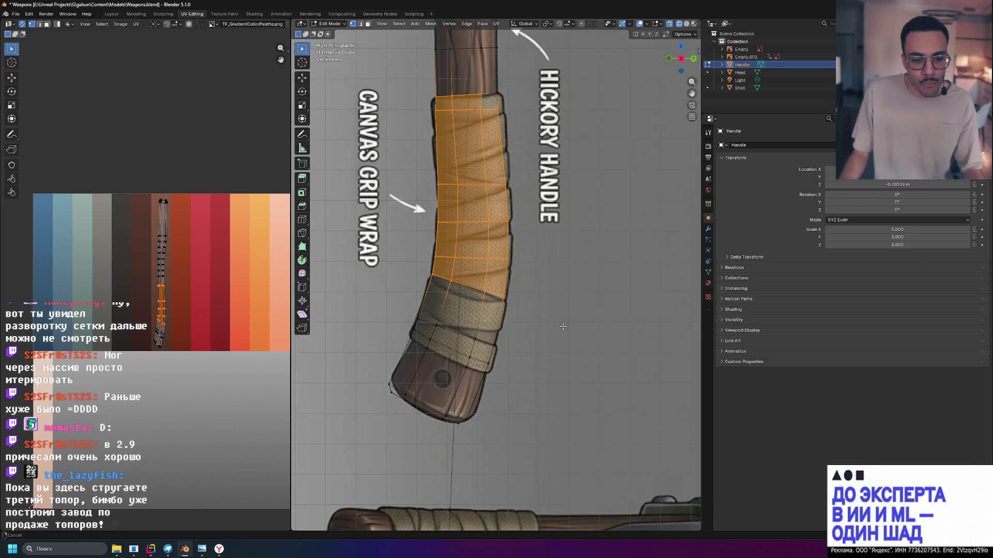
scroll(466, 372, "up", 3)
mouse_move(325, 329)
left_mouse_down("shift")
mouse_move(522, 438)
mouse_move(546, 434)
left_mouse_up("shift")
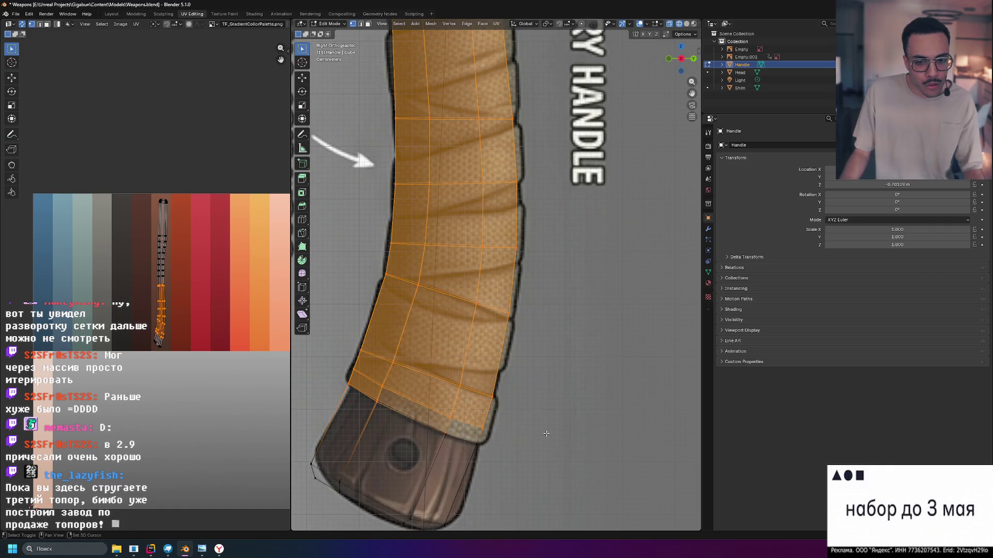
scroll(518, 136, "down", 4)
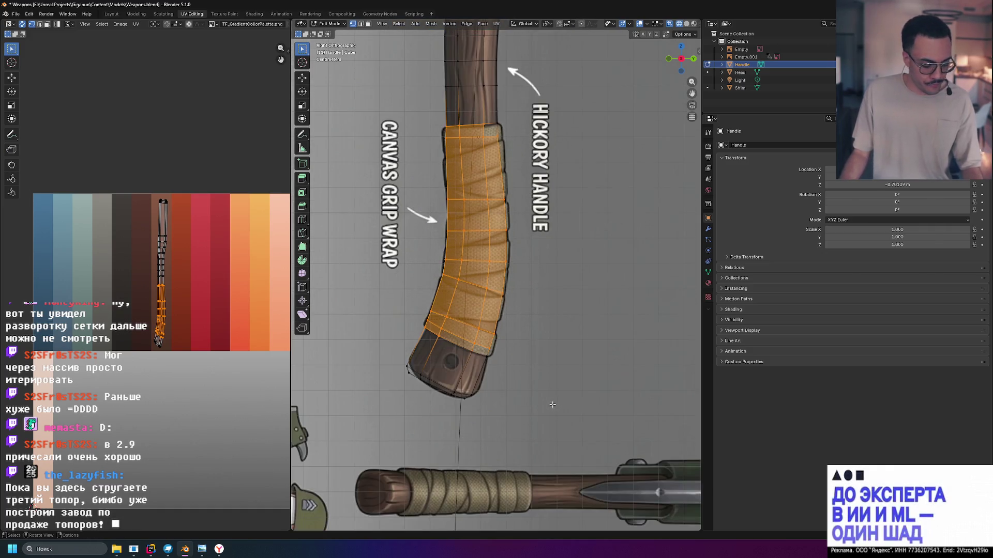
Add the upper-right grip face to the selection and copy it with Ctrl+C.
scroll(505, 108, "up", 5)
middle_click_drag(505, 108, 519, 398, "shift")
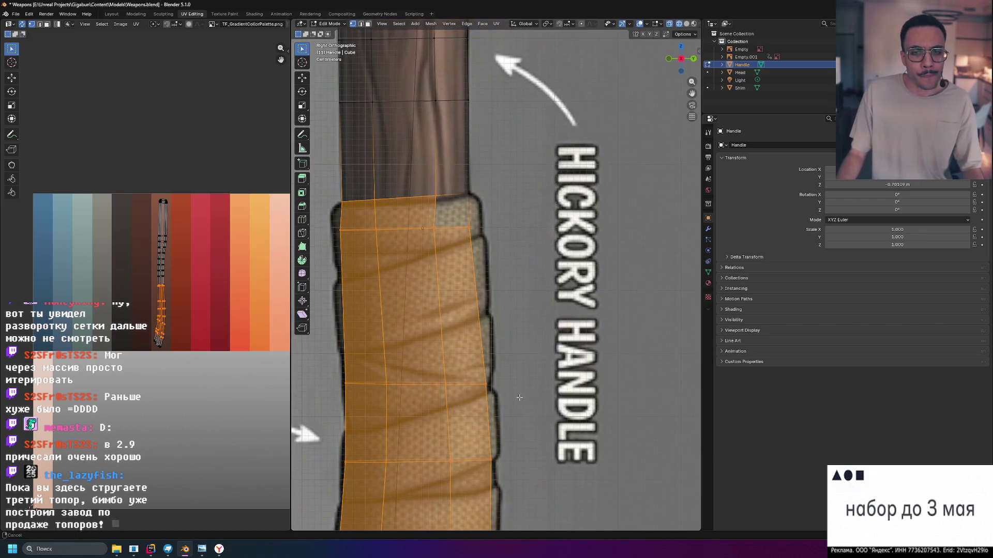
left_click(466, 206, "shift")
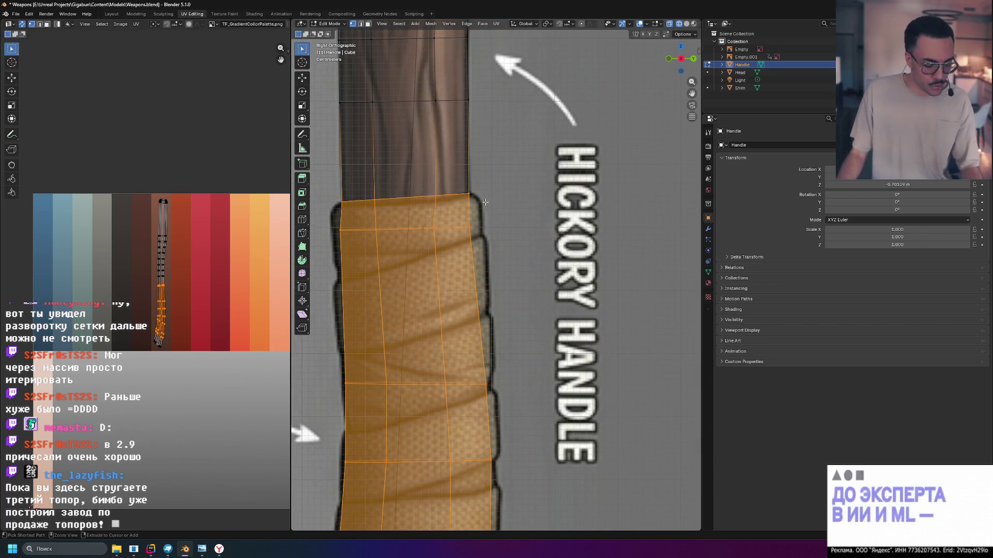
key("ctrl+c")
Return to Object Mode, paste the copy as Handle.001 and select it.
scroll(485, 202, "down", 2)
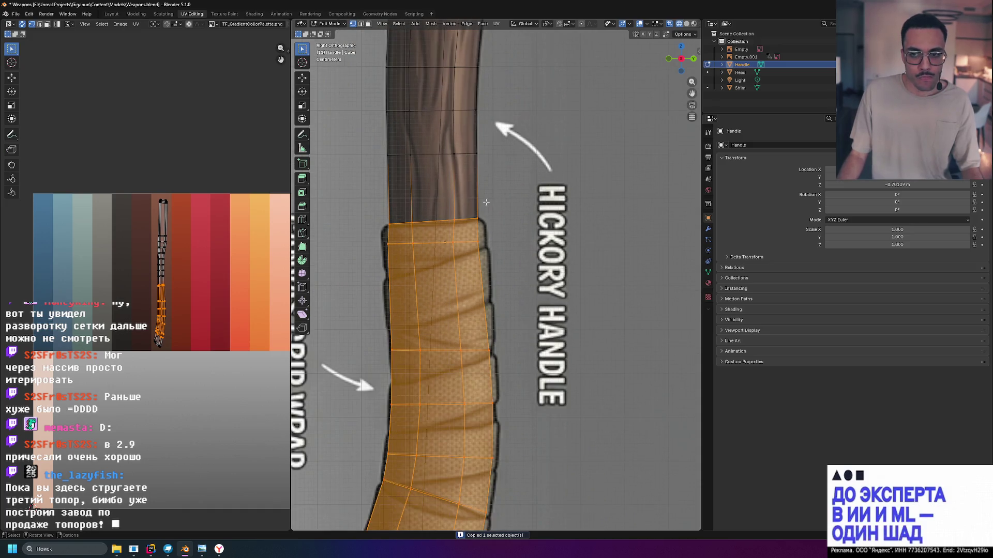
left_click(737, 97)
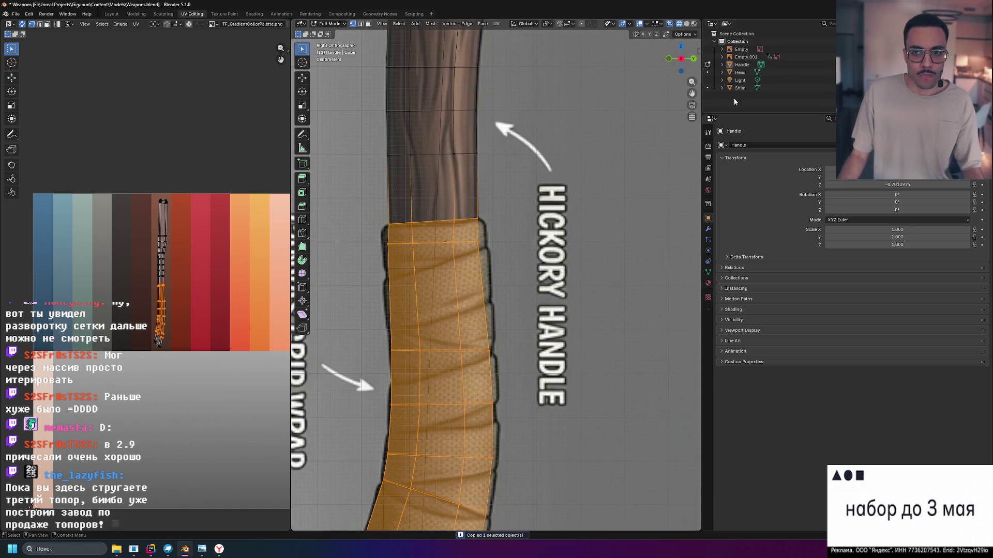
left_click(515, 172)
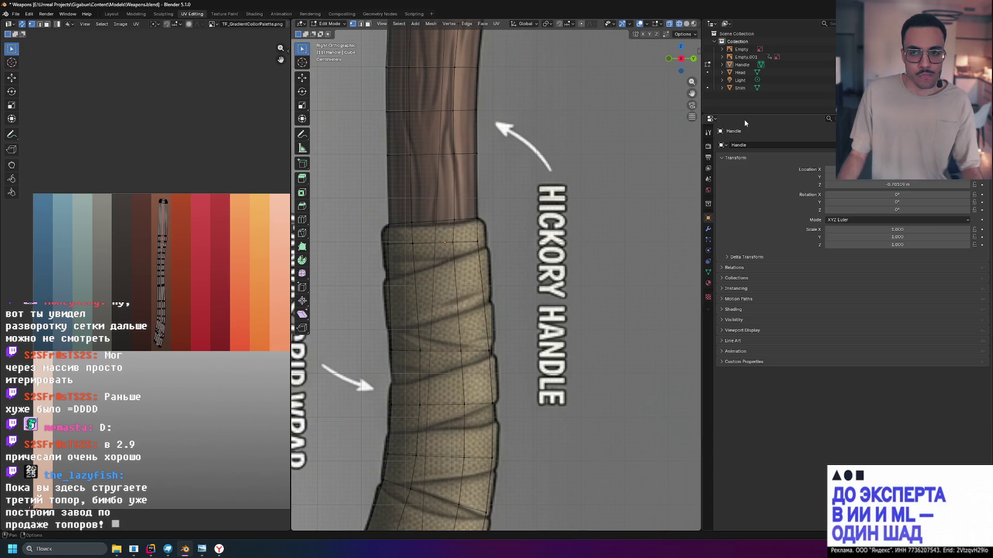
key("Tab")
key("ctrl+v")
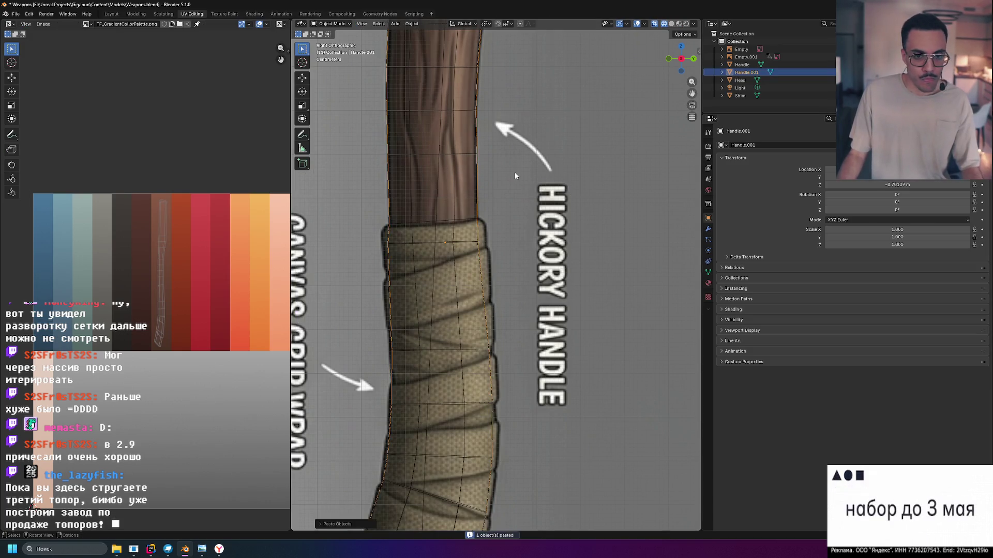
left_click(744, 57)
left_click(737, 72)
scroll(557, 200, "down", 4)
scroll(556, 200, "down", 3)
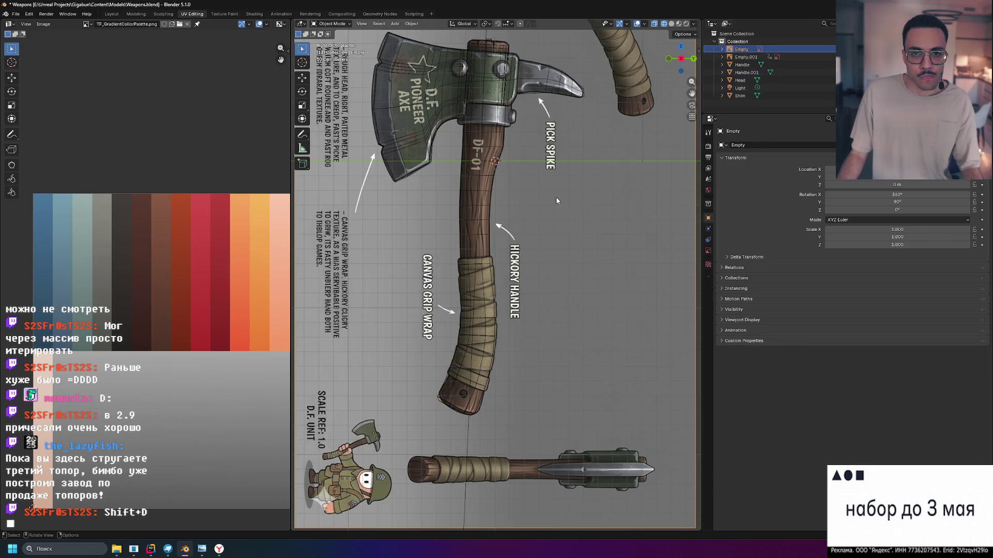
Select the pasted Handle.001 and inspect it briefly in Edit Mode.
left_click(742, 65)
left_click(749, 72)
key("Tab")
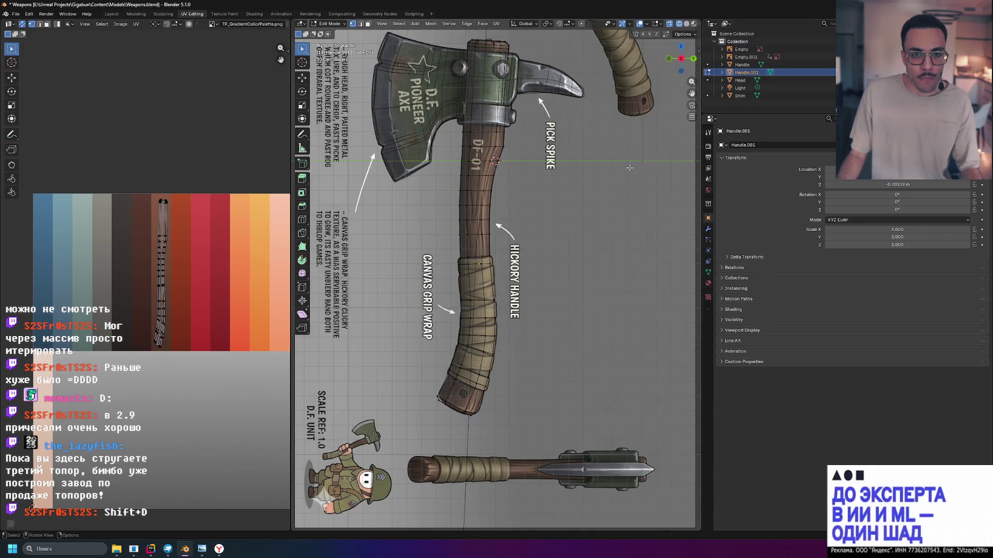
scroll(518, 184, "up", 4)
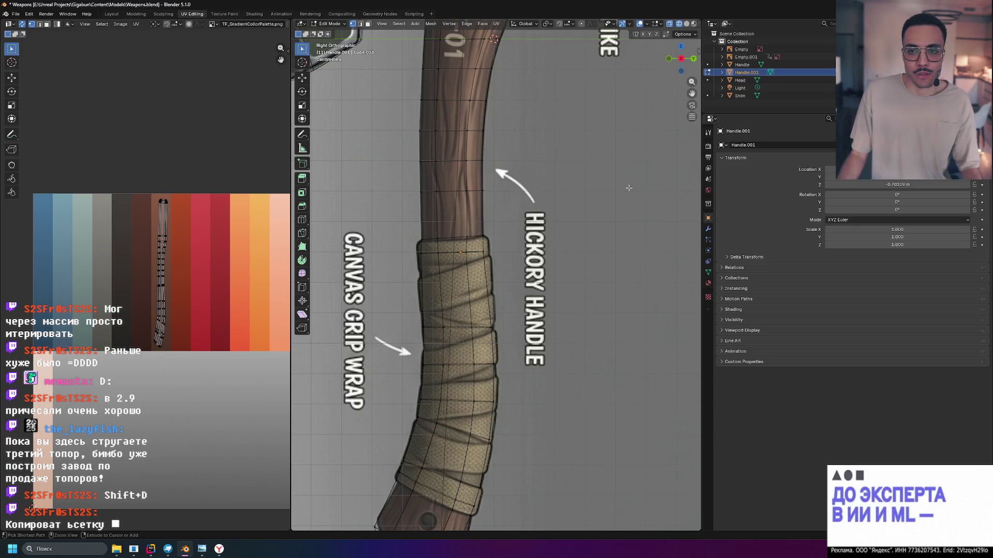
key("Tab")
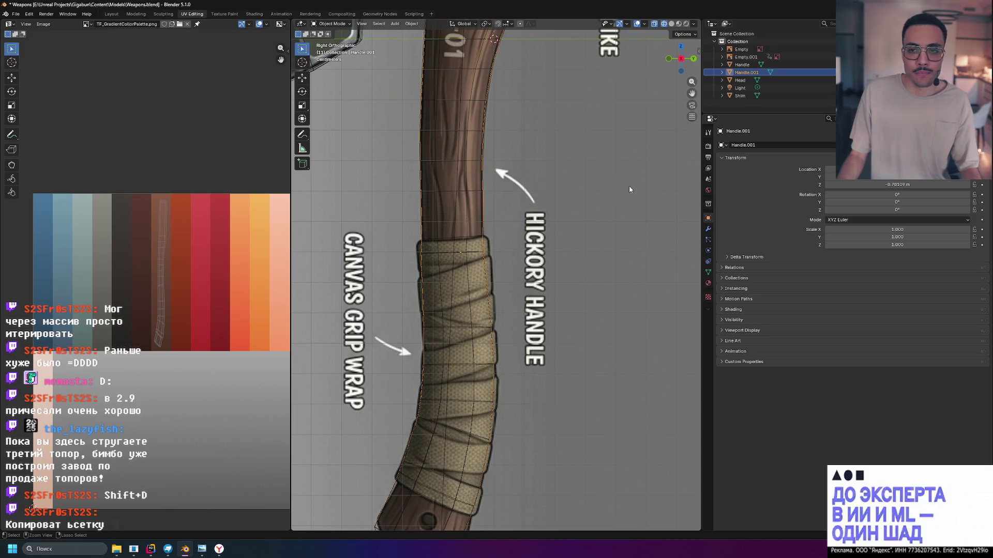
Remove the Handle.001 copy, then select all linked grip-wrap faces on the original Handle.
left_click(643, 183)
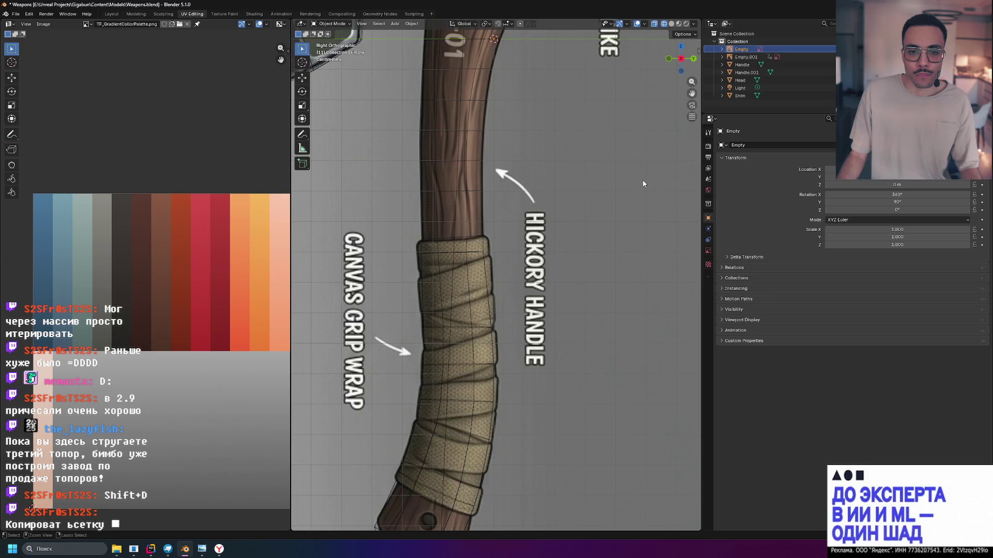
left_click(467, 253)
left_click(467, 253)
left_click(467, 253)
key("ctrl+z")
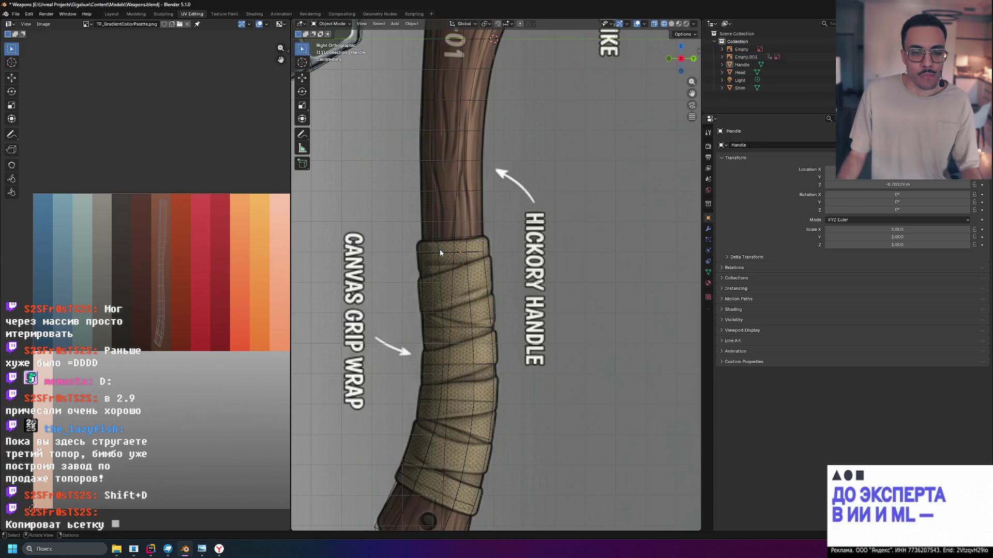
key("Tab")
key("ctrl+l")
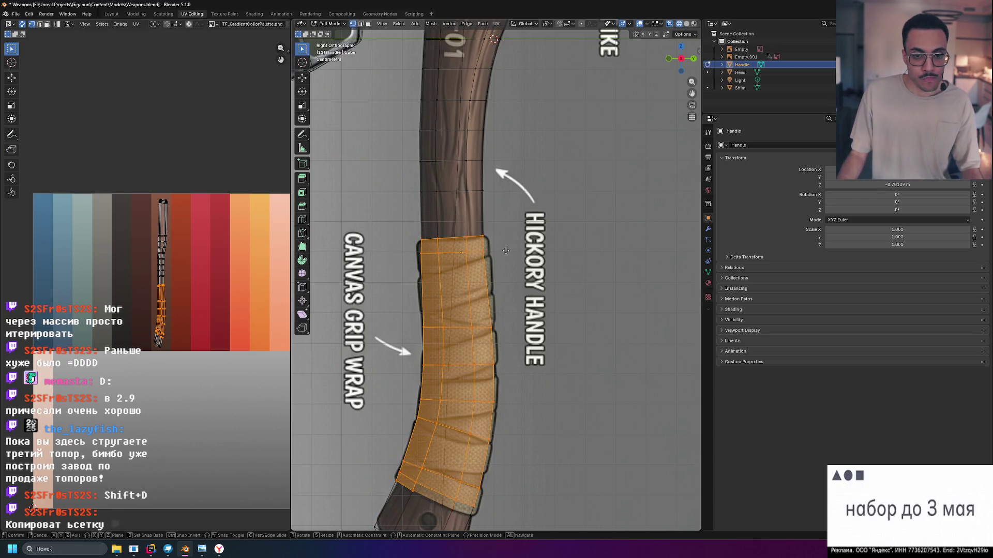
Try duplicating the grip-wrap faces to the right of the grip, then undo the placement.
key("shift+d")
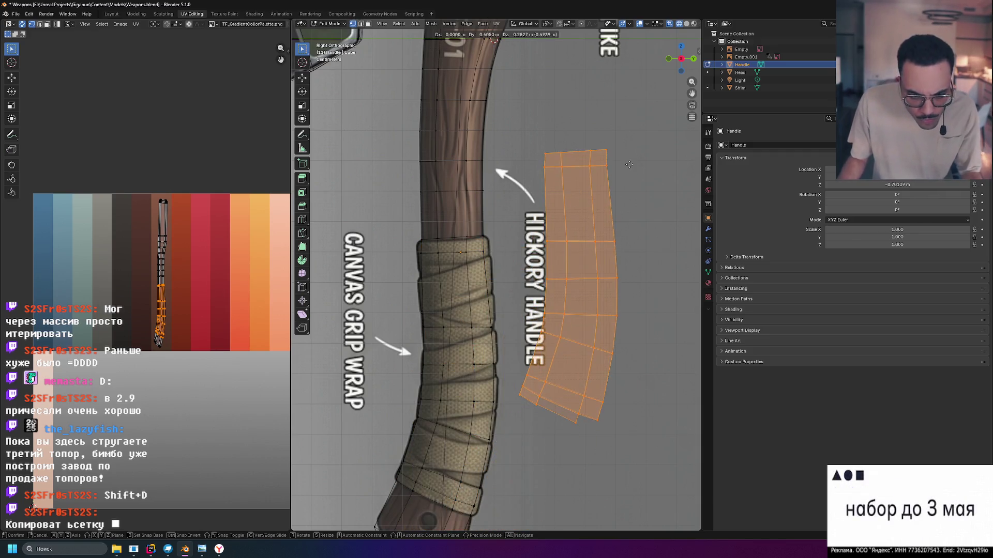
right_click(629, 165)
middle_click_drag(486, 524, 478, 358, "shift")
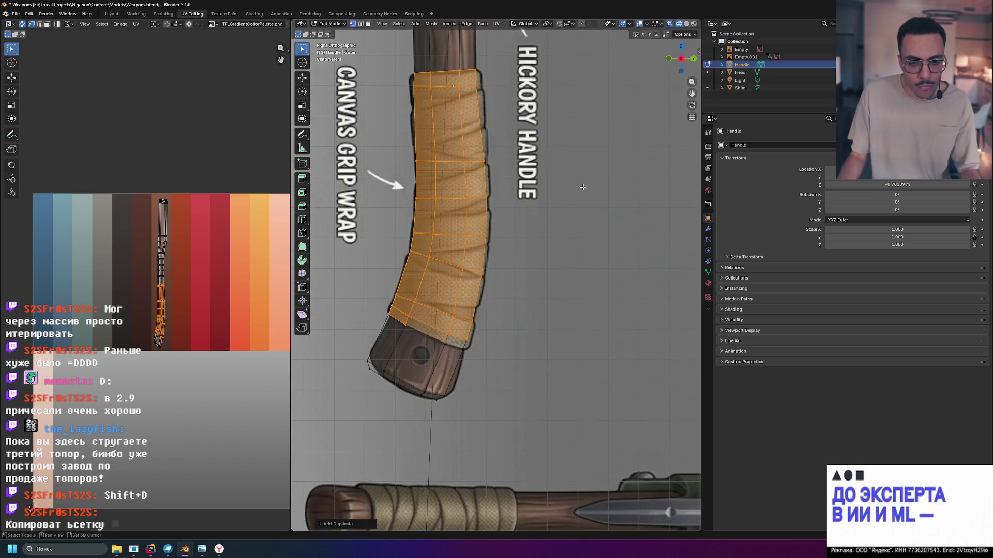
left_click(457, 343, "shift")
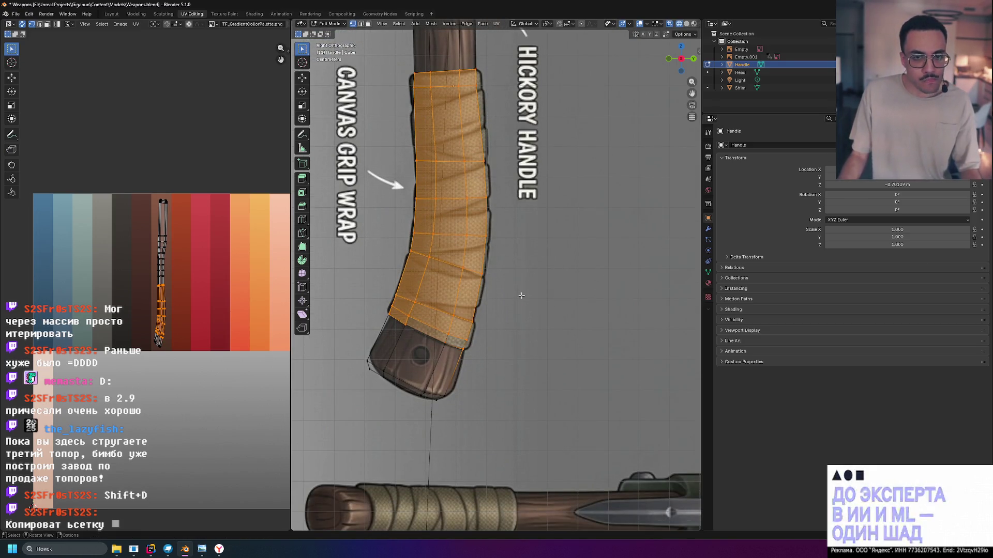
key("shift+d")
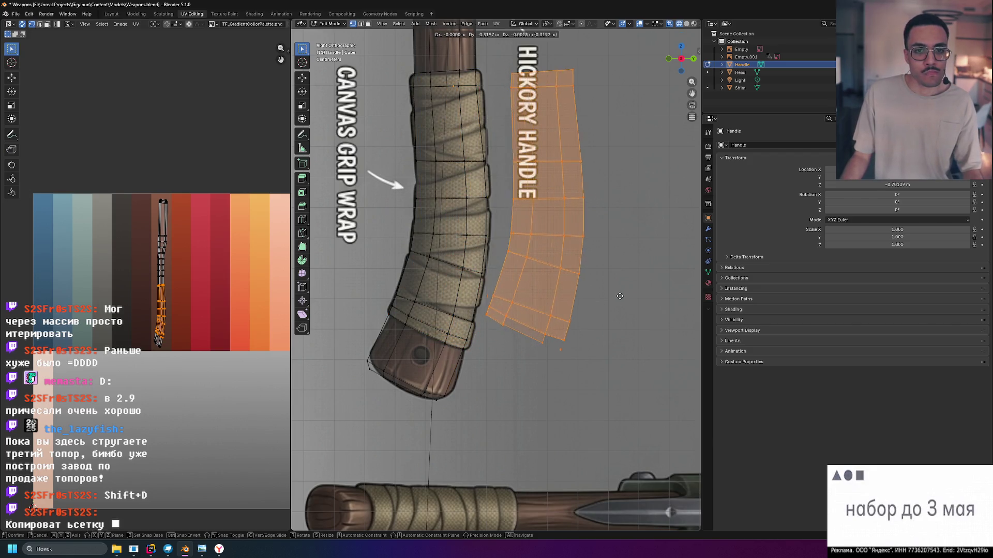
left_click(592, 304)
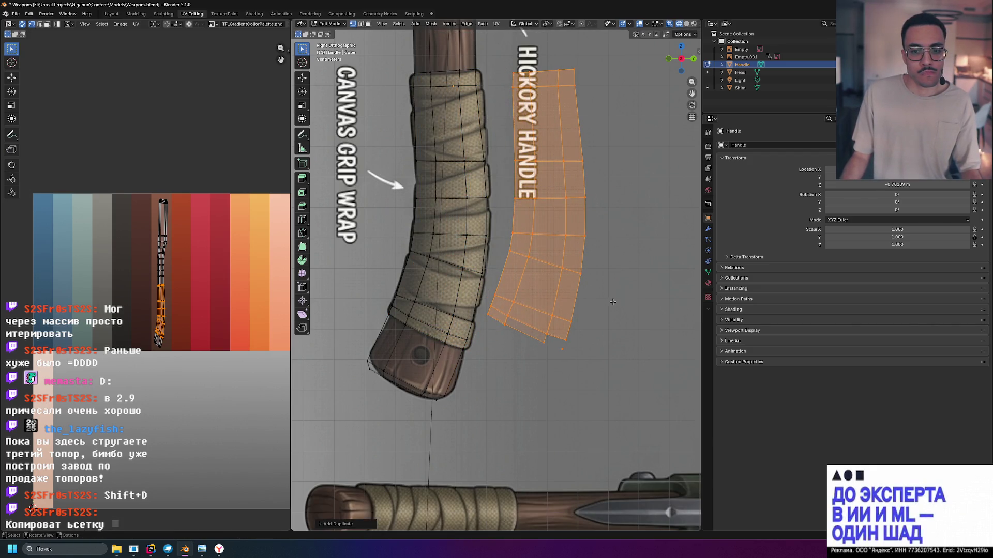
key("ctrl+z")
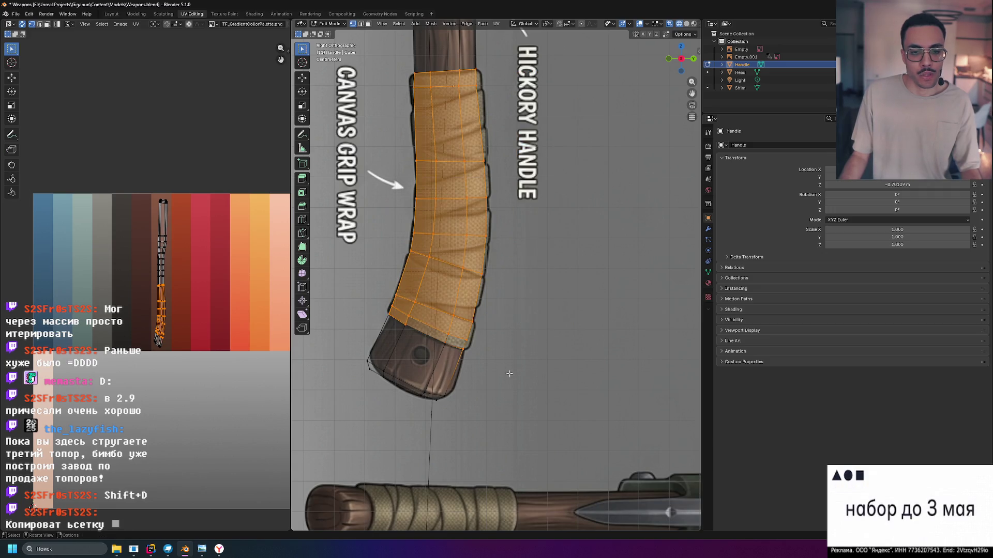
Box-select the whole grip wrap from bottom row to top and duplicate those faces.
left_click_drag(449, 353, 394, 312)
key("1")
left_click(495, 339)
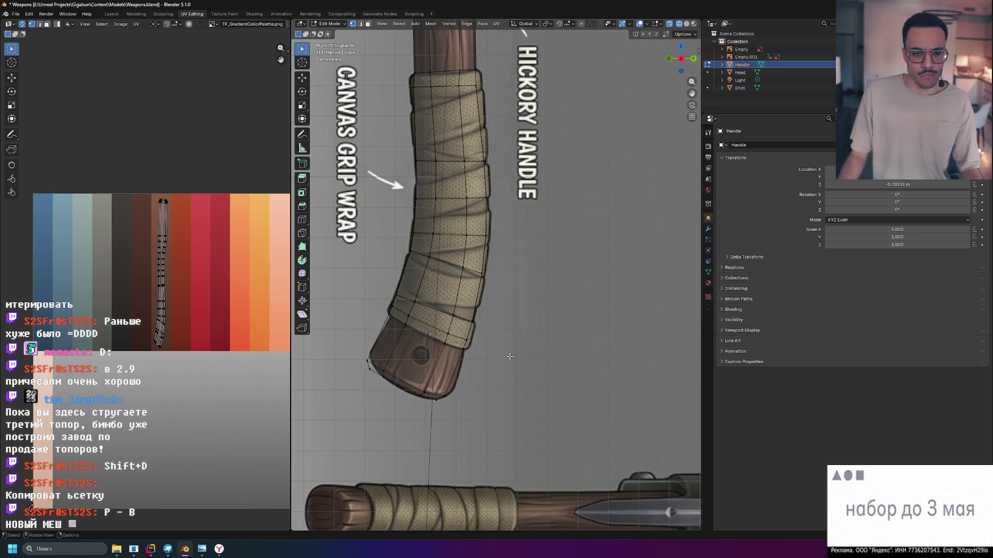
left_click_drag(503, 354, 357, 270)
left_click_drag(390, 262, 383, 262)
mouse_move(497, 319)
left_mouse_down("shift")
mouse_move(466, 241)
mouse_move(403, 169)
mouse_move(370, 149)
left_mouse_up("shift")
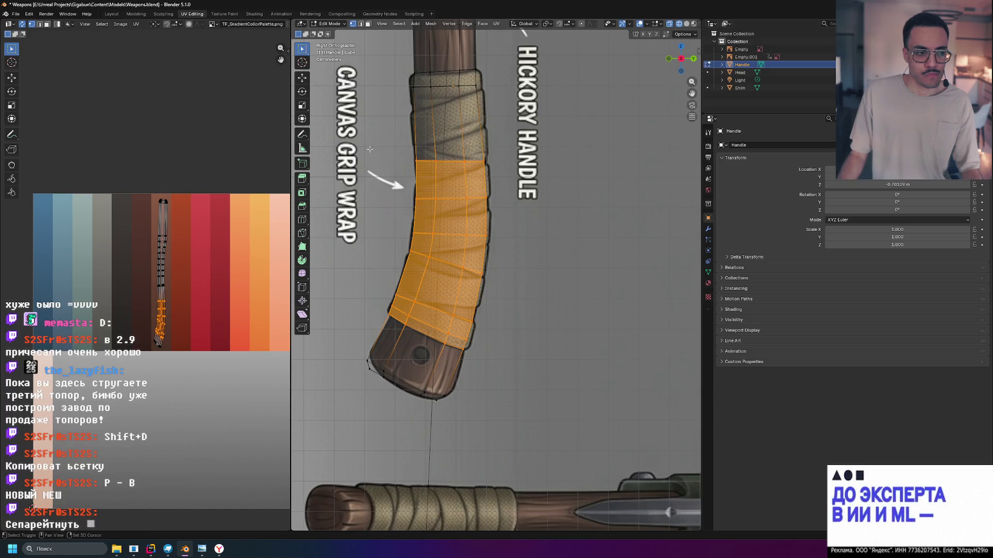
left_click_drag(396, 66, 503, 138)
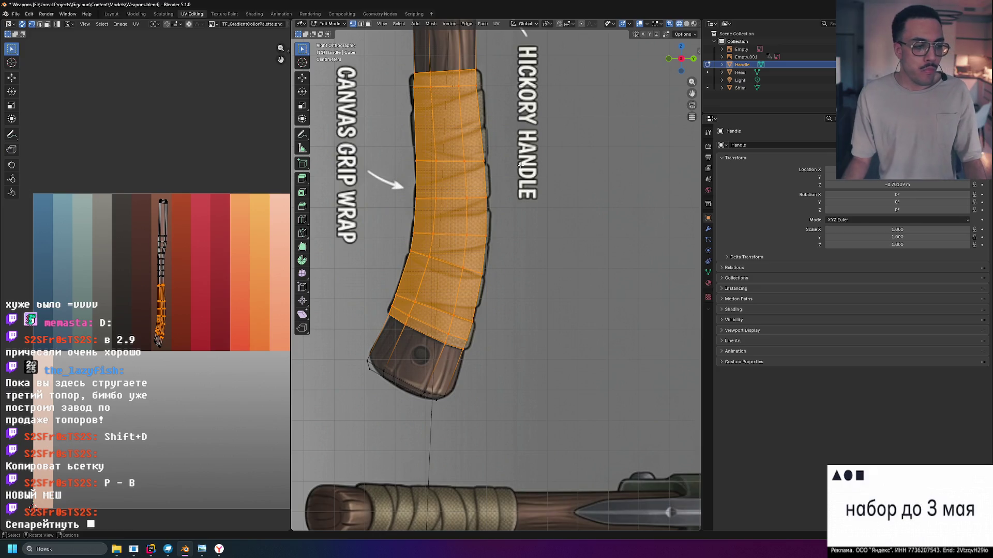
key("shift+d")
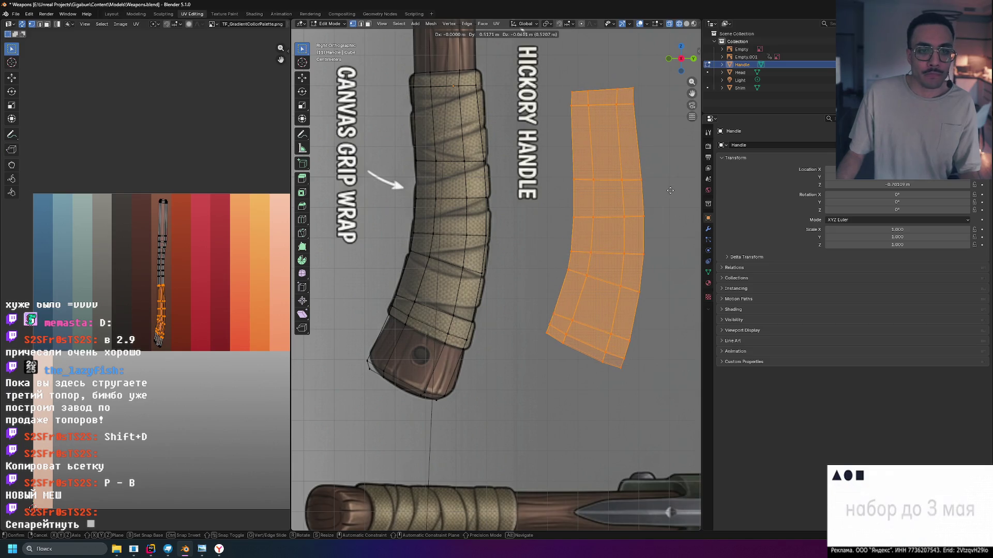
Place the duplicated band right of the handle and resize it.
left_click(670, 191)
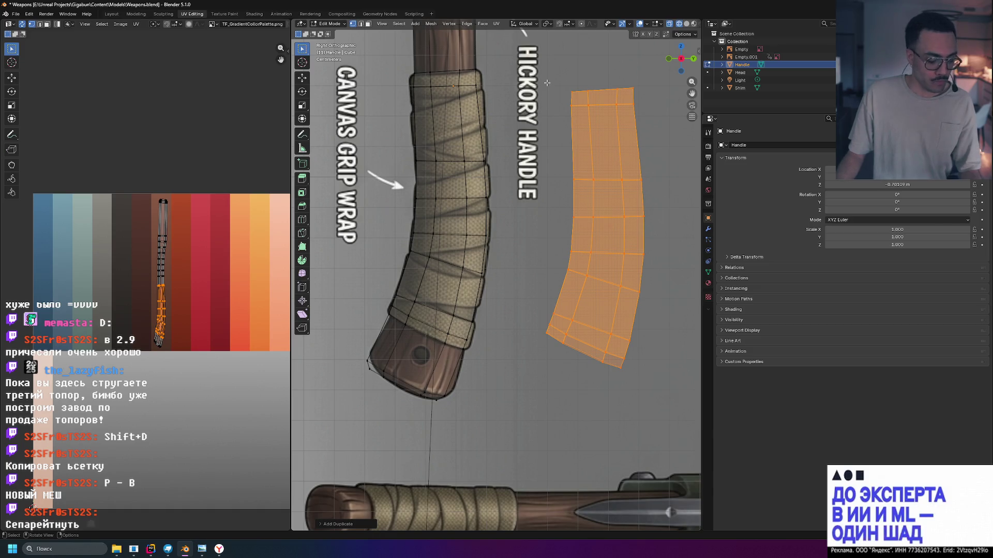
key("s")
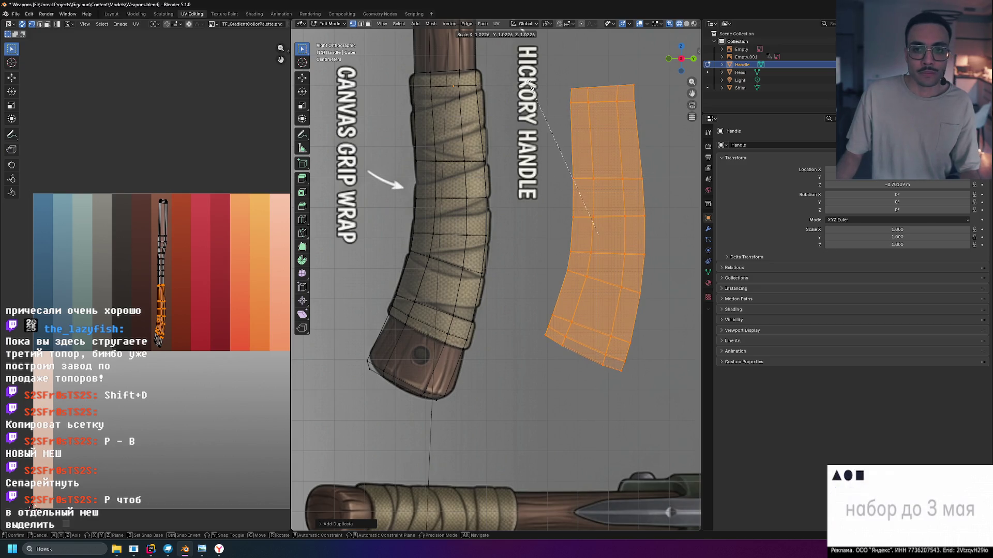
left_click(530, 85)
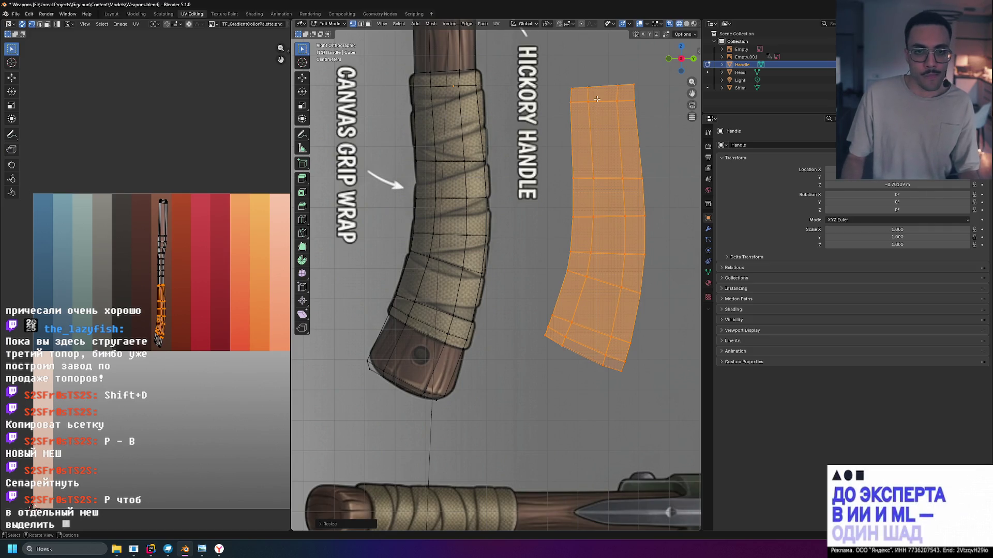
Separate the copy into Handle.001, inspect it, then join it back into the Handle mesh.
key("p")
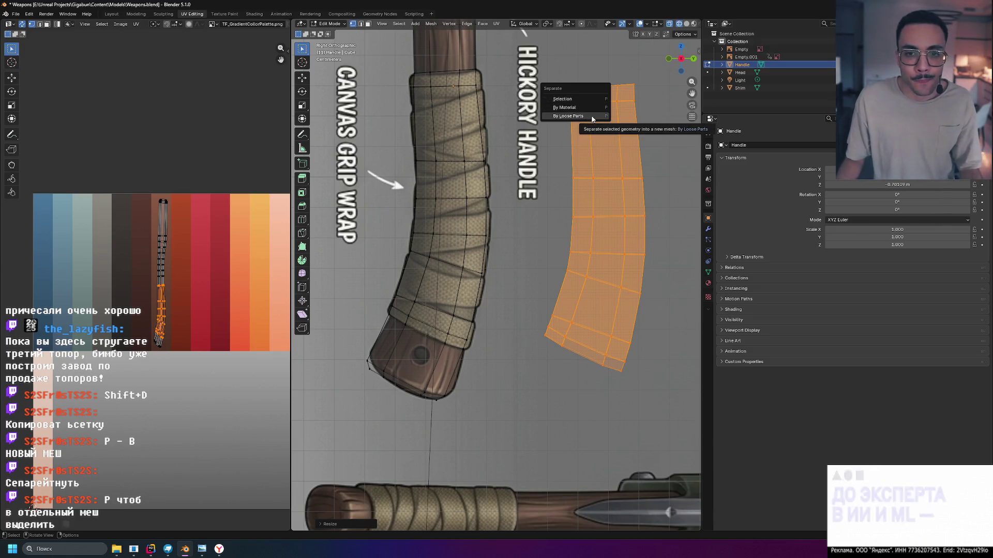
left_click(591, 99)
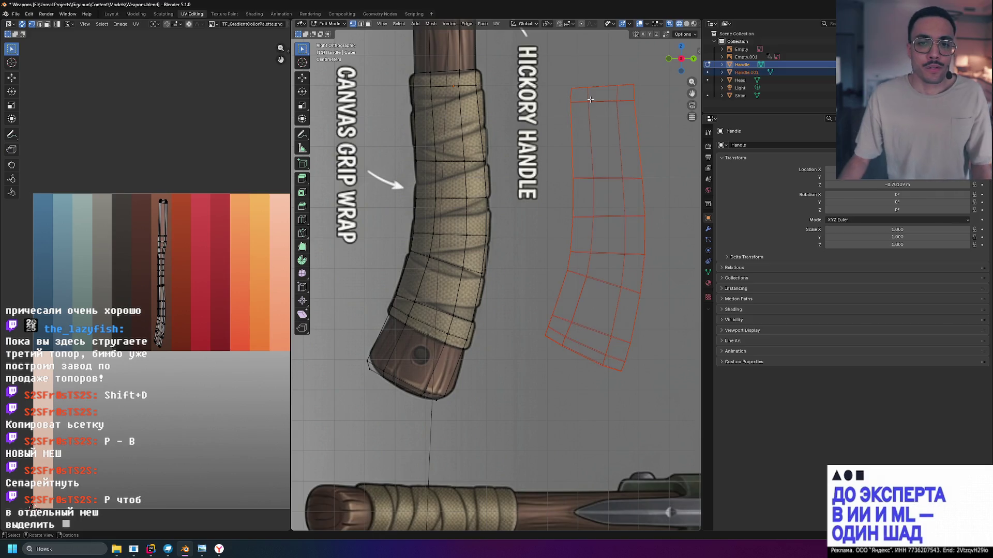
left_click(741, 74)
key("Tab")
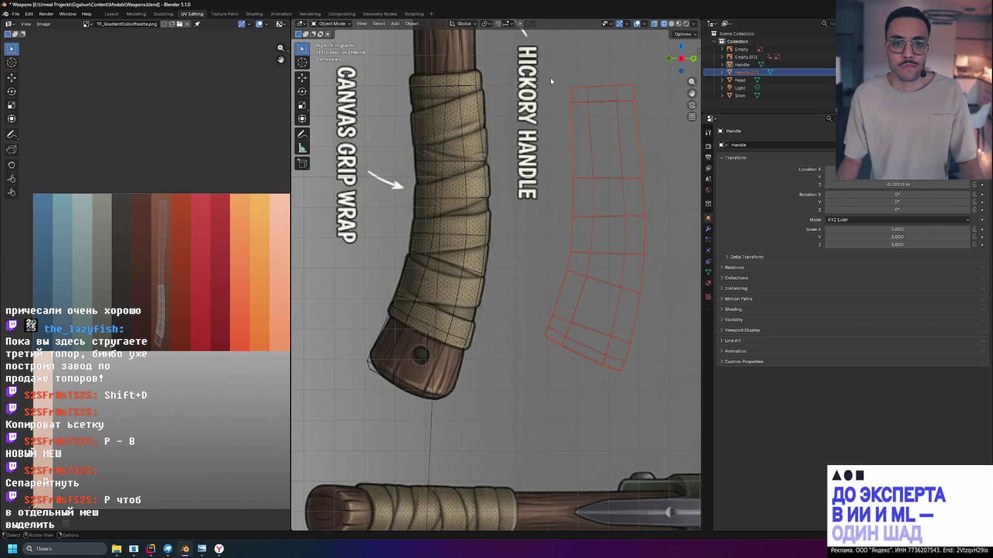
key("Tab")
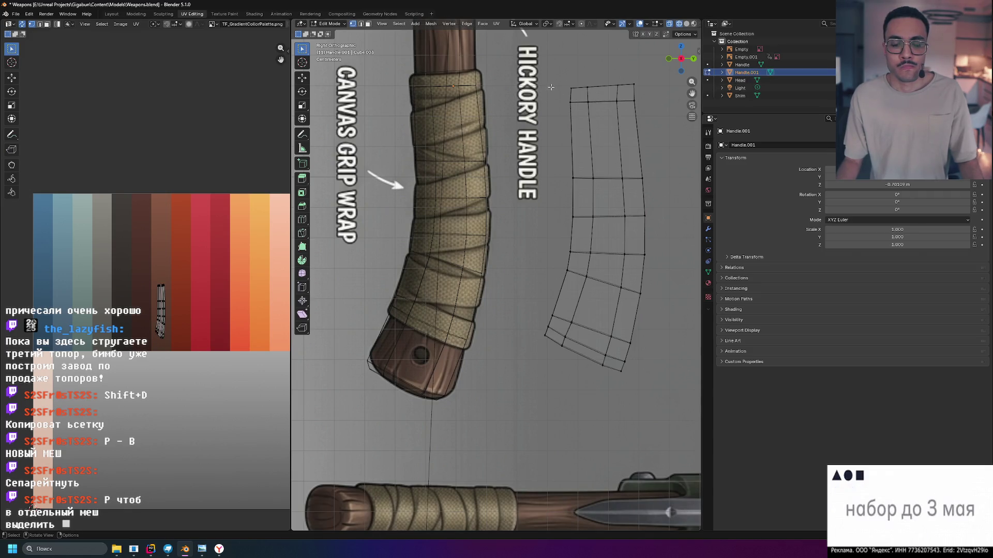
key("Tab")
left_click(572, 97, "shift")
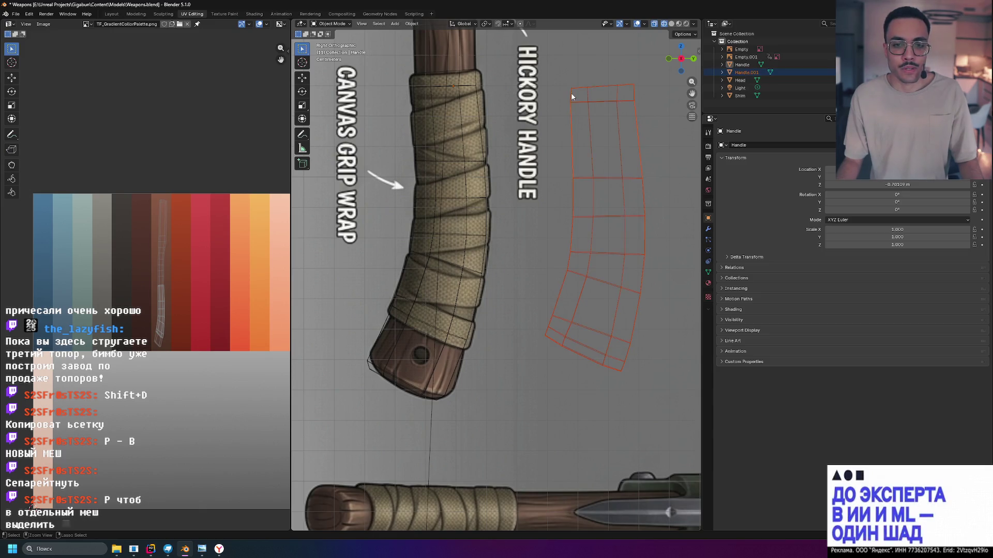
key("Tab")
key("Tab")
key("ctrl+j")
key("Tab")
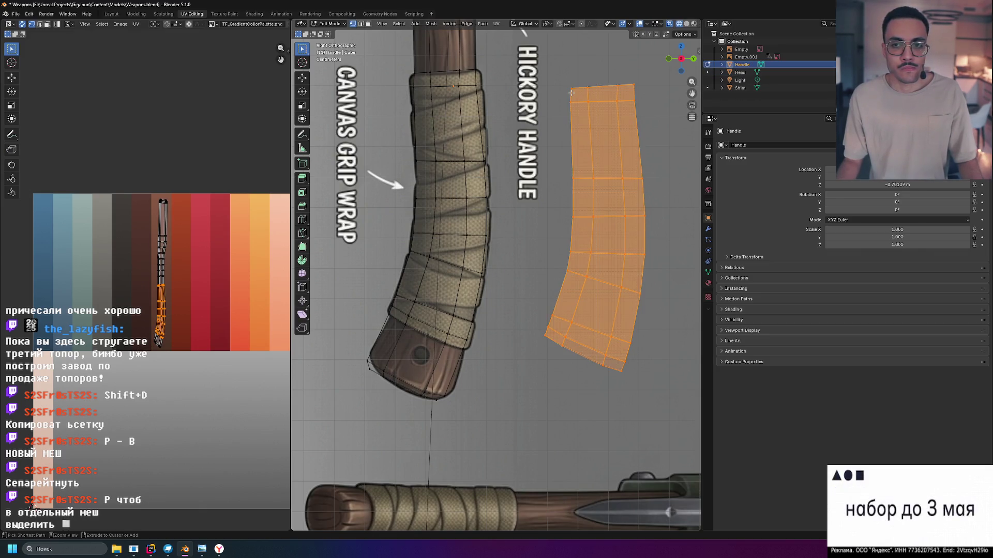
Separate an in-place copy of the grip wrap as Handle.001, then undo that separation.
key("ctrl+z")
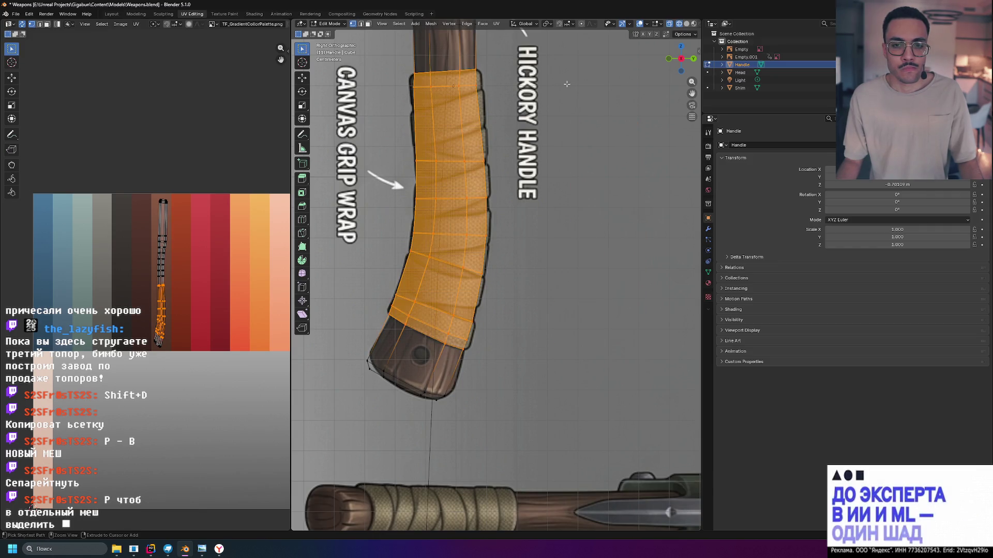
key("g")
right_click(489, 124)
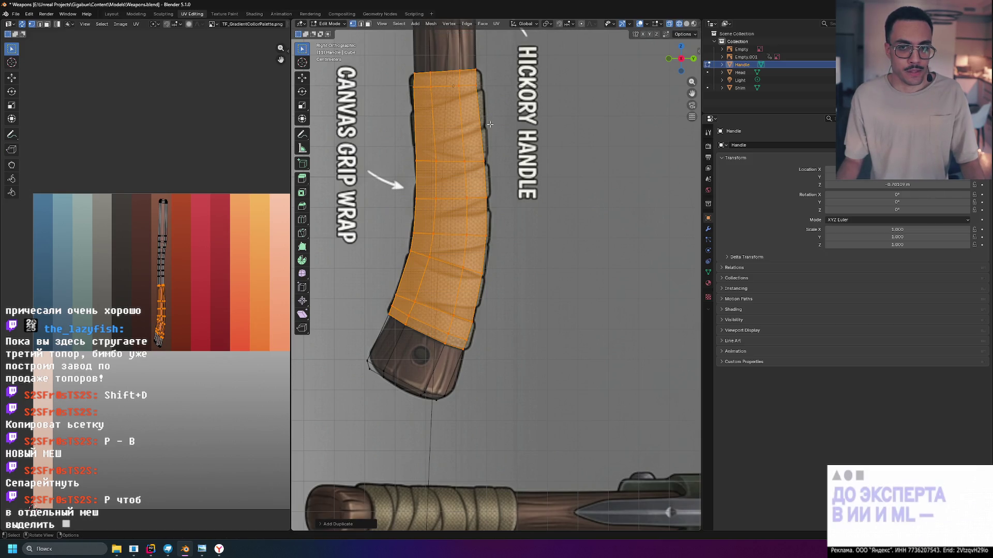
key("p")
left_click(490, 124)
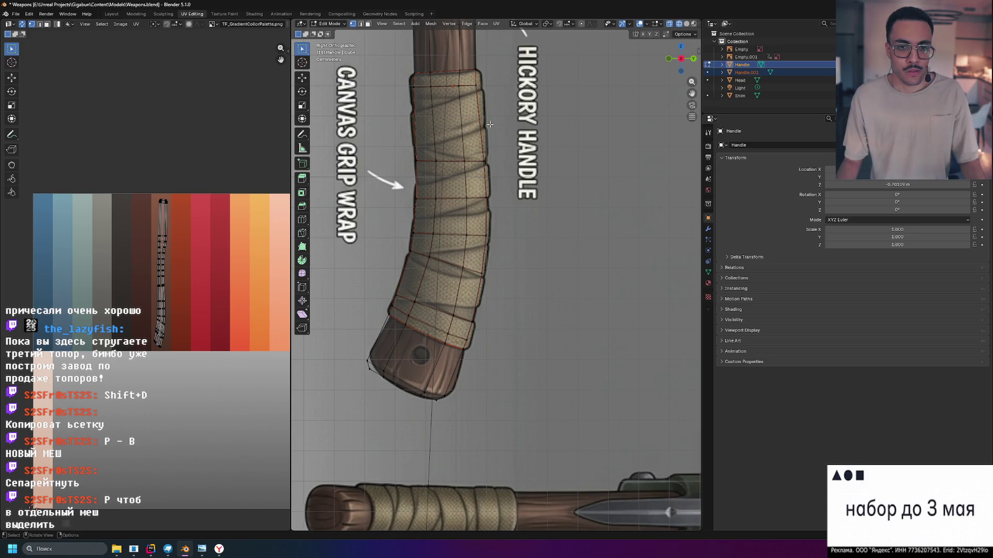
left_click(738, 73)
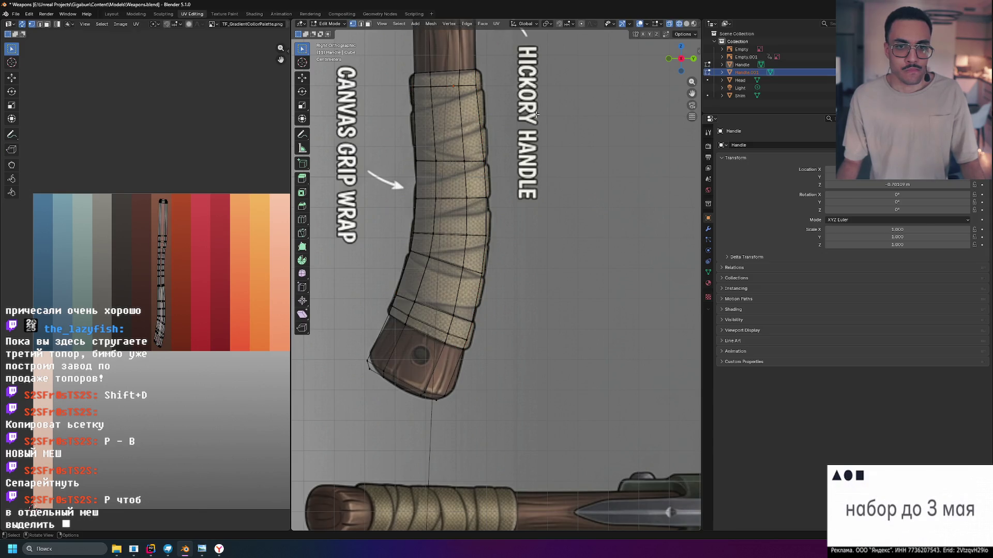
key("a")
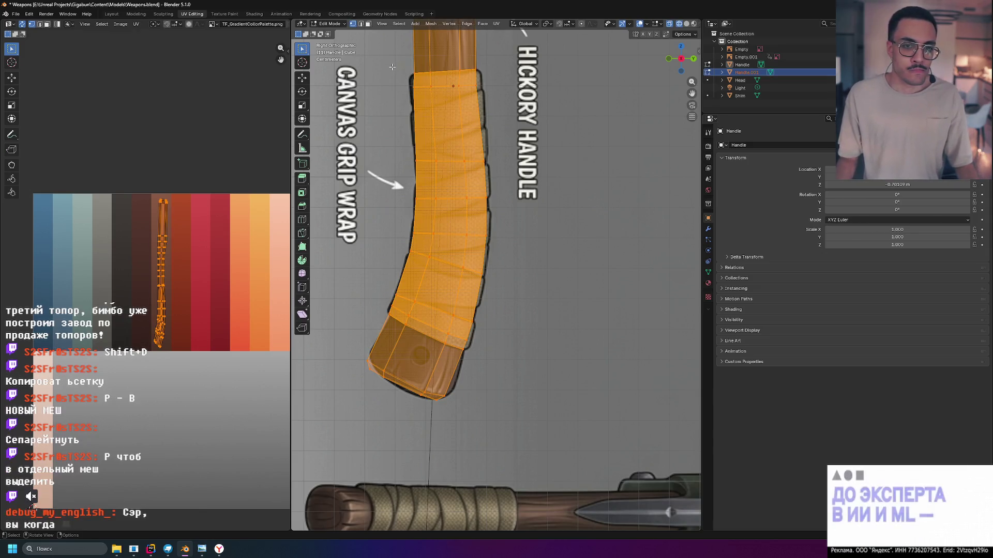
scroll(445, 207, "down", 3)
scroll(444, 207, "up", 4)
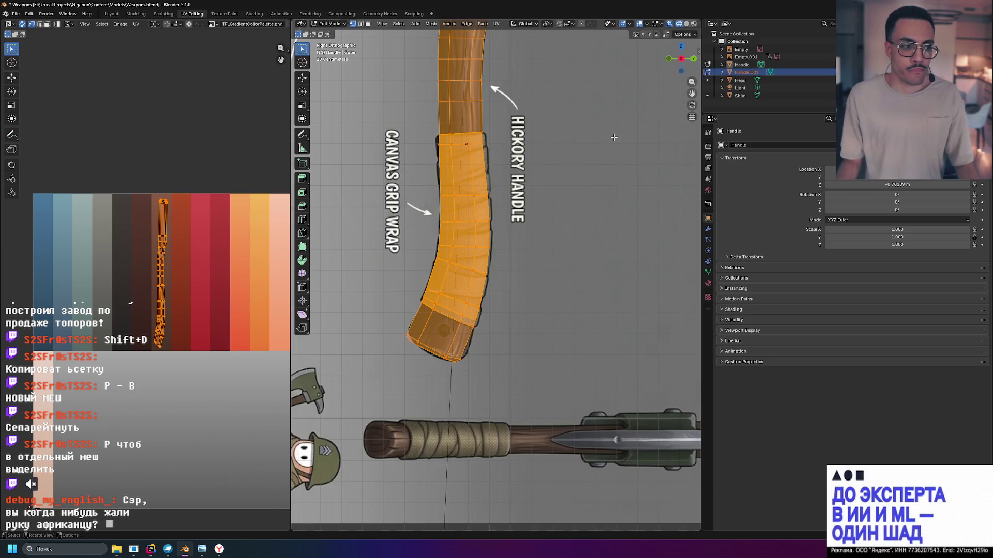
key("ctrl+z")
key("ctrl+z")
key("ctrl+z")
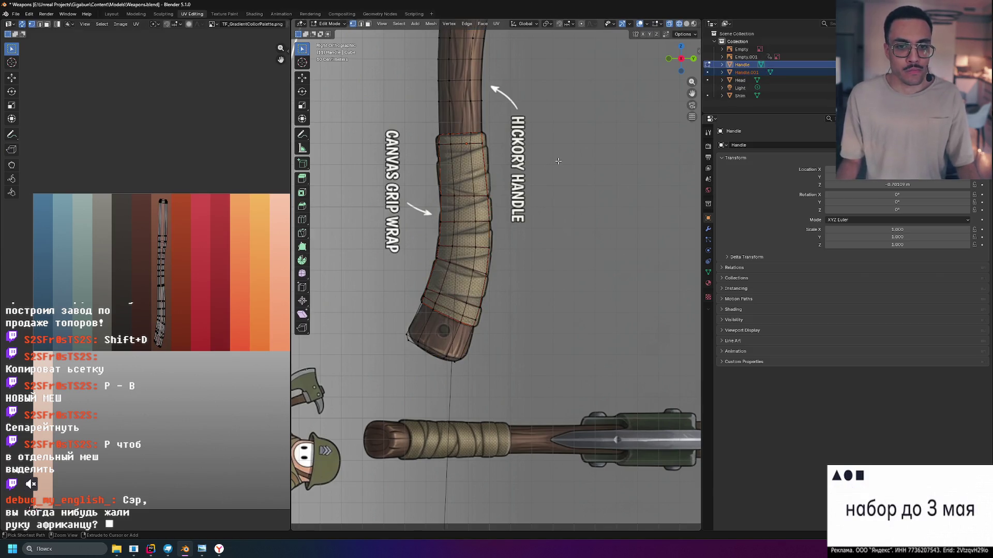
key("ctrl+z")
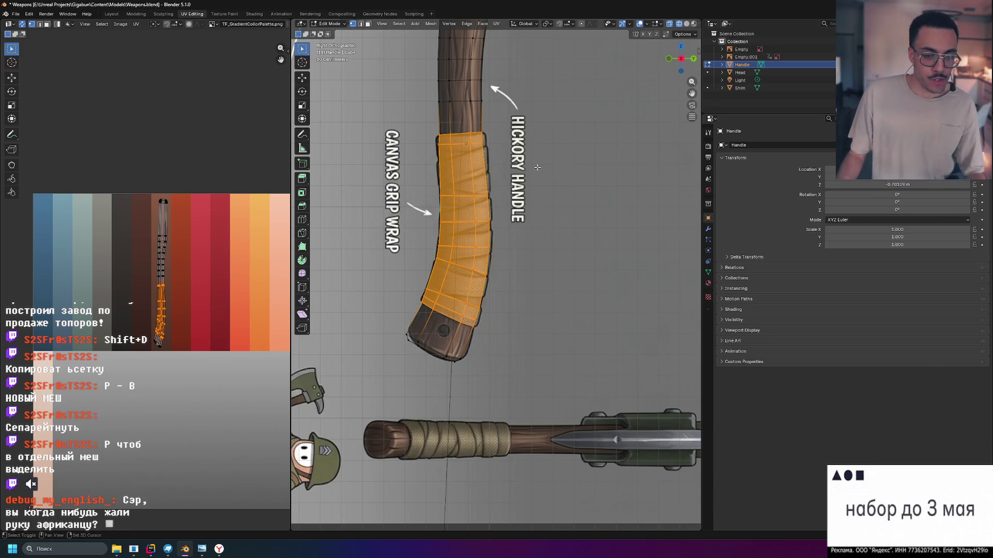
Duplicate the grip faces beside the handle and separate them into the Handle.001 object.
key("shift+d")
left_click(646, 167)
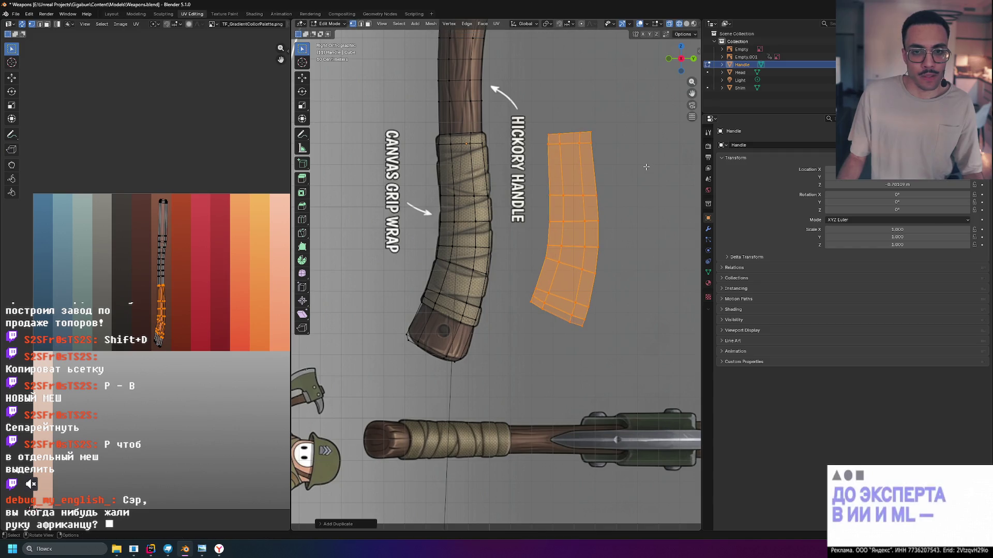
key("p")
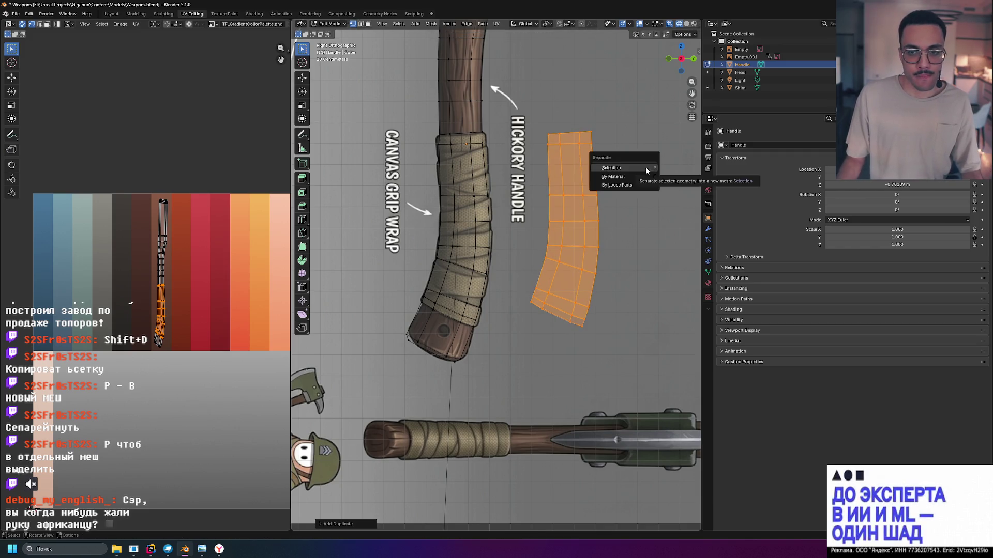
left_click(645, 169)
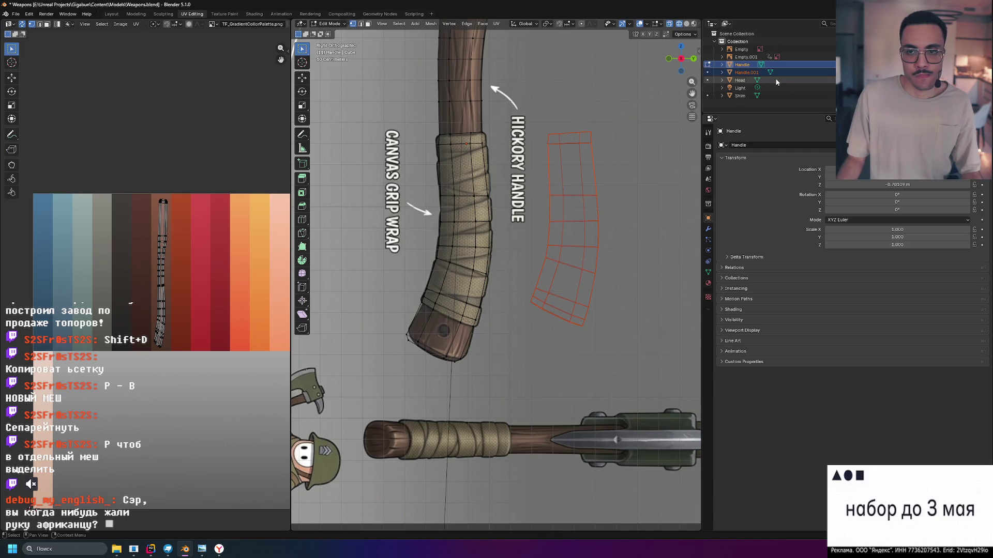
key("Tab")
left_click(746, 72)
key("Tab")
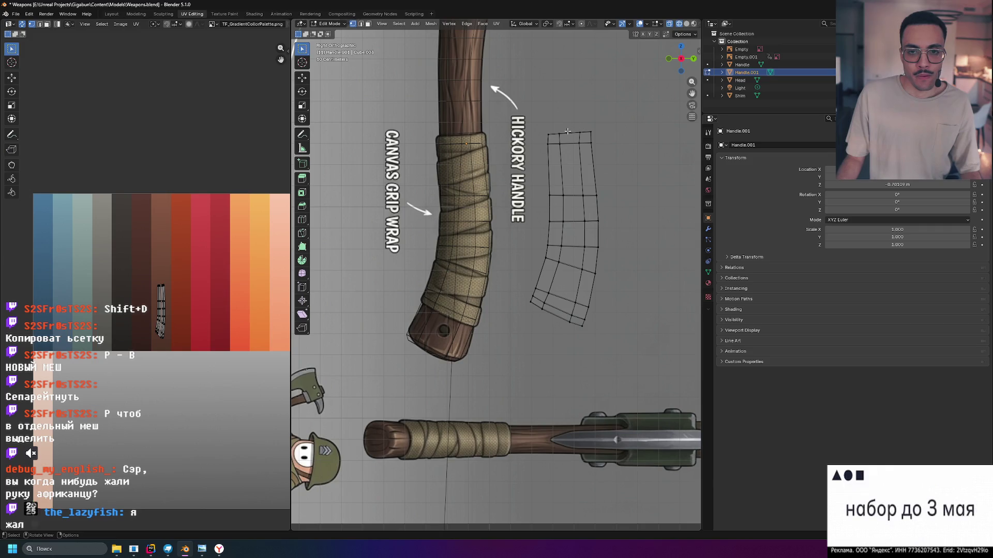
key("Tab")
key("a")
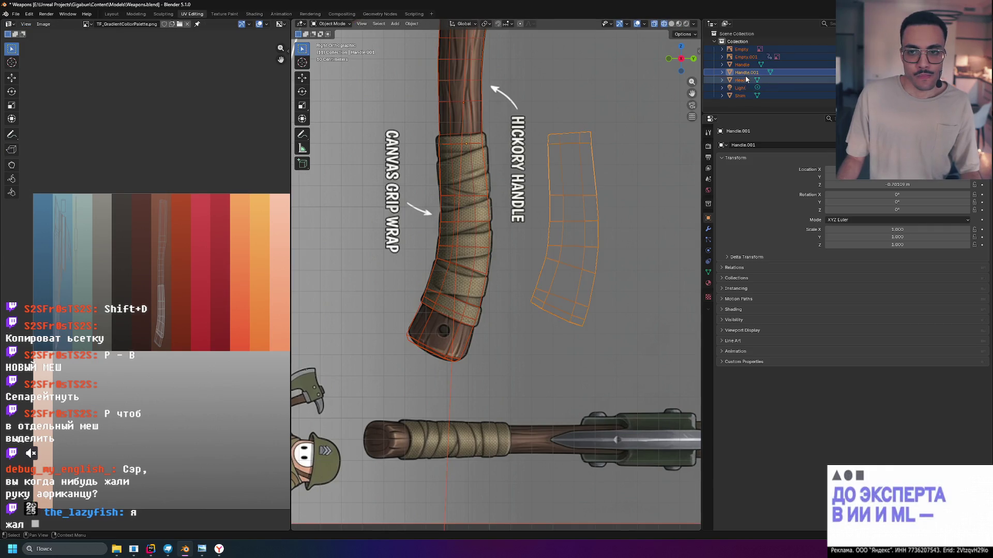
Select all of Handle.001's geometry and move it over the canvas grip wrap.
left_click(616, 140)
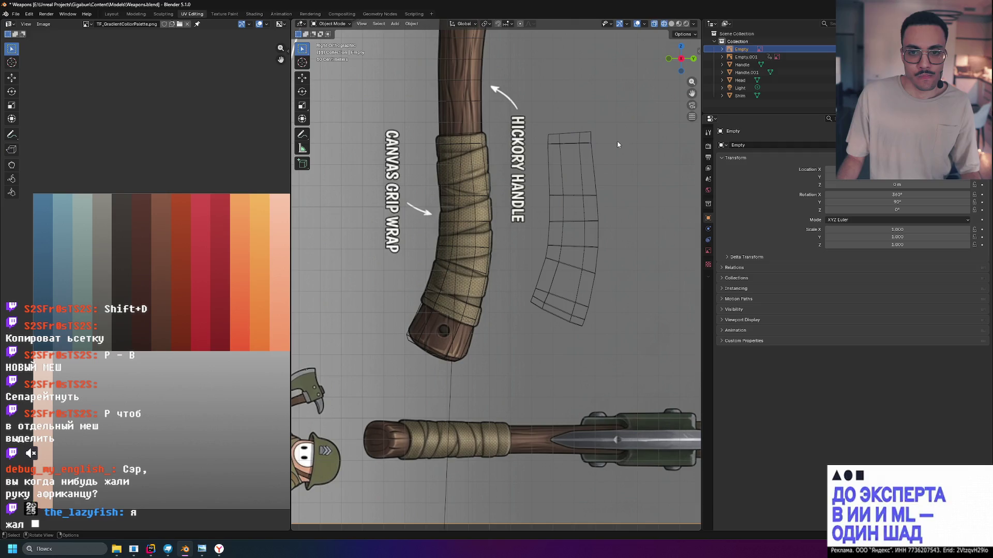
left_click(747, 72)
key("Tab")
key("a")
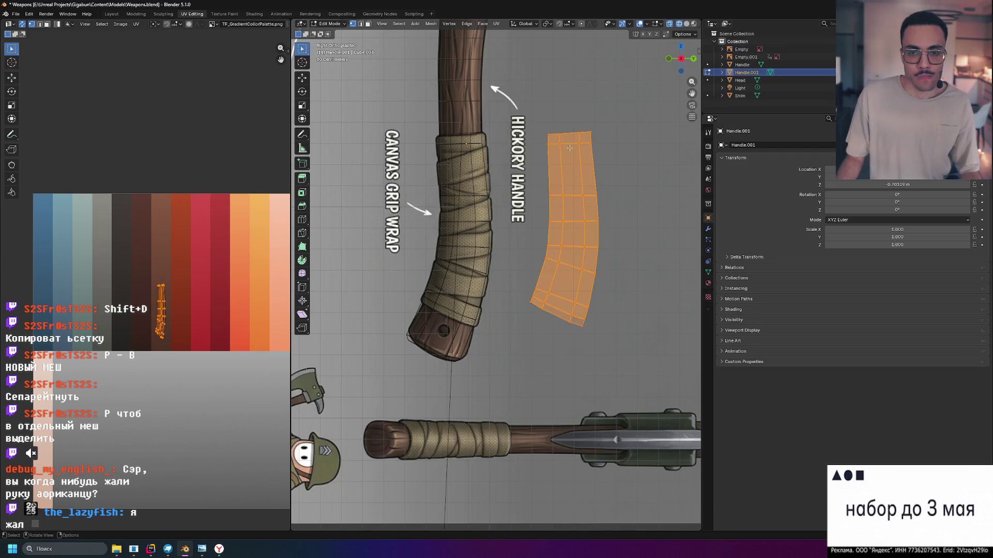
key("g")
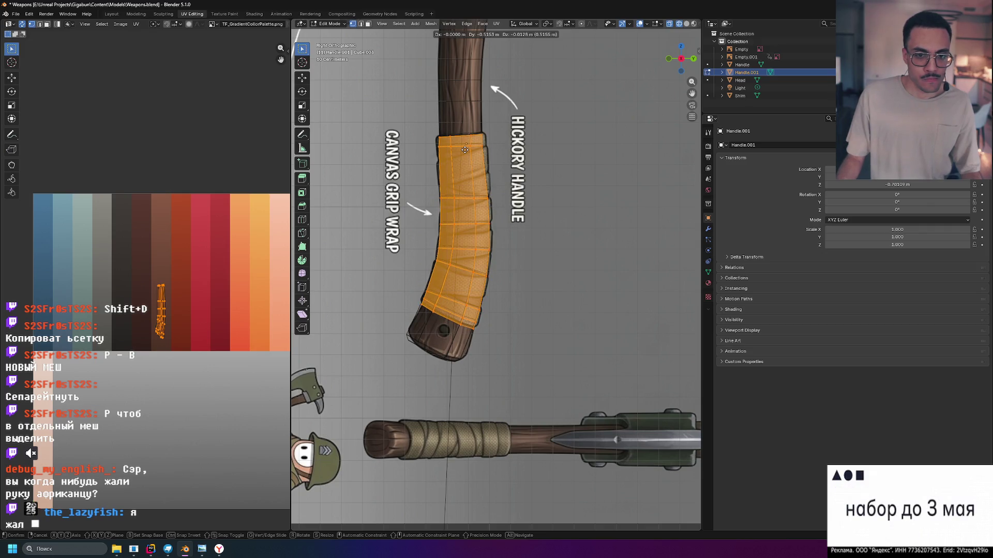
key("s")
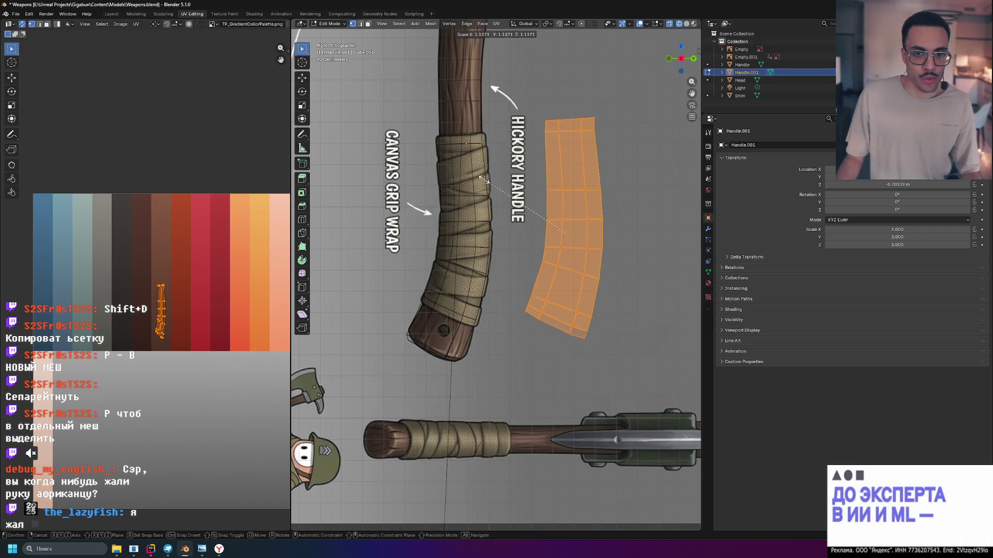
key("g")
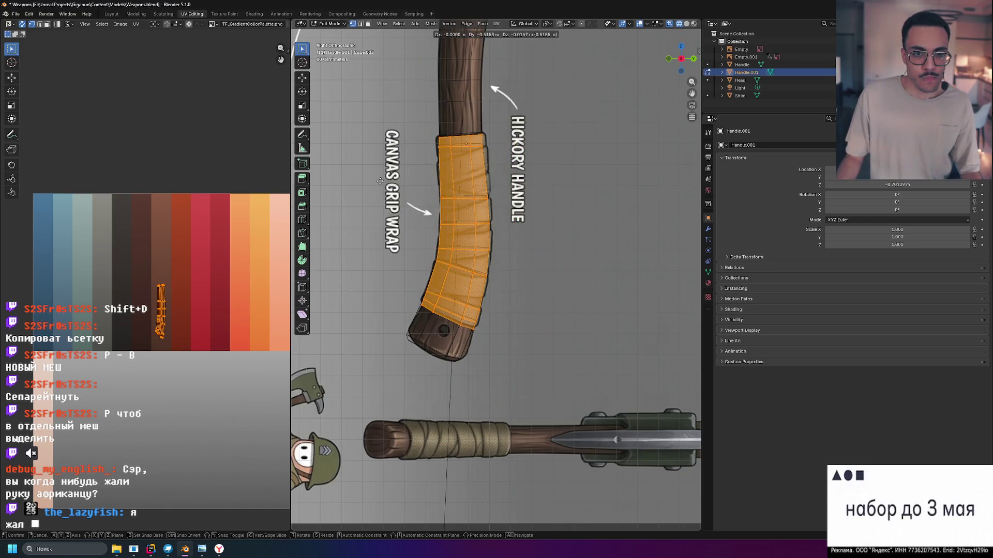
left_click(380, 181)
Nudge the copy into place and scale it up about 1.05 to enclose the wrap.
key("g")
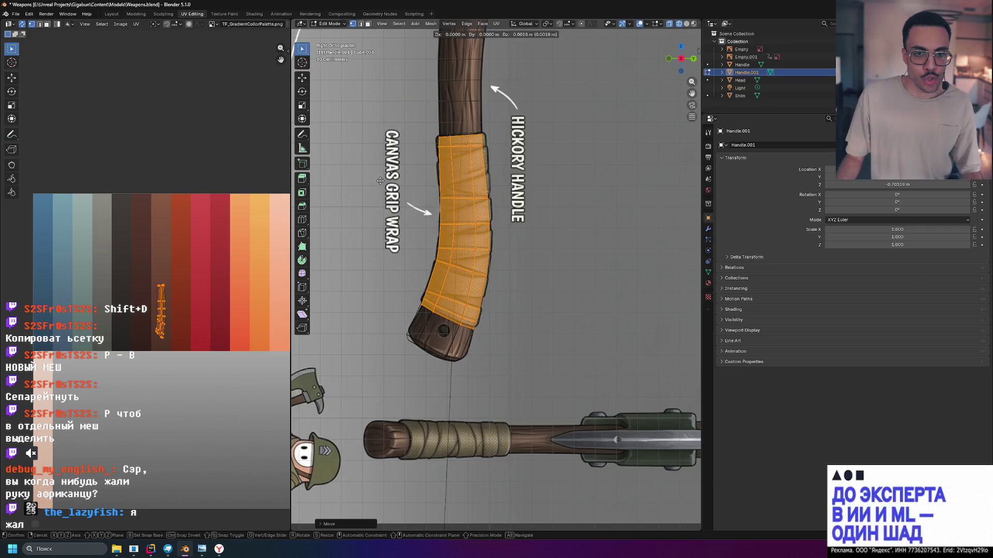
left_click(381, 180)
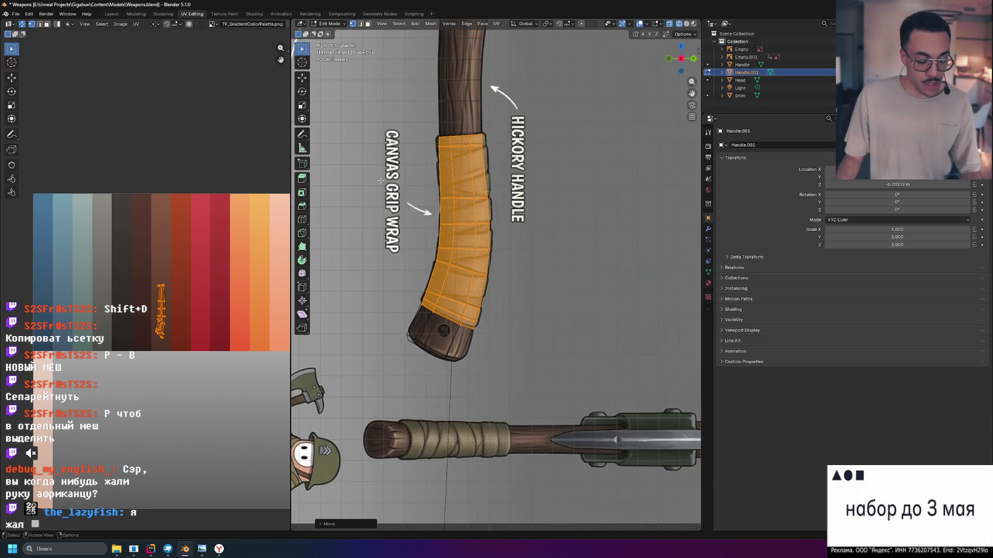
key("s")
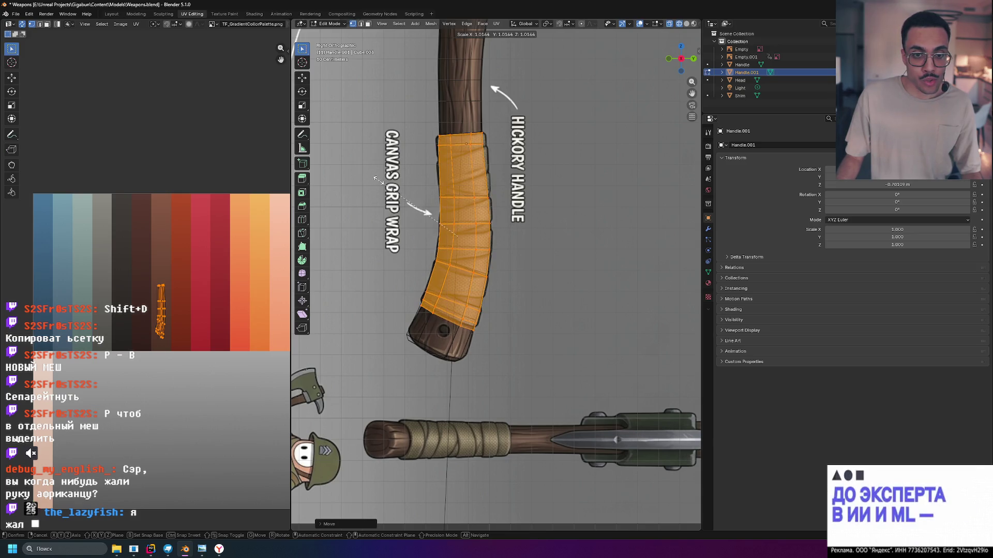
left_click(373, 178)
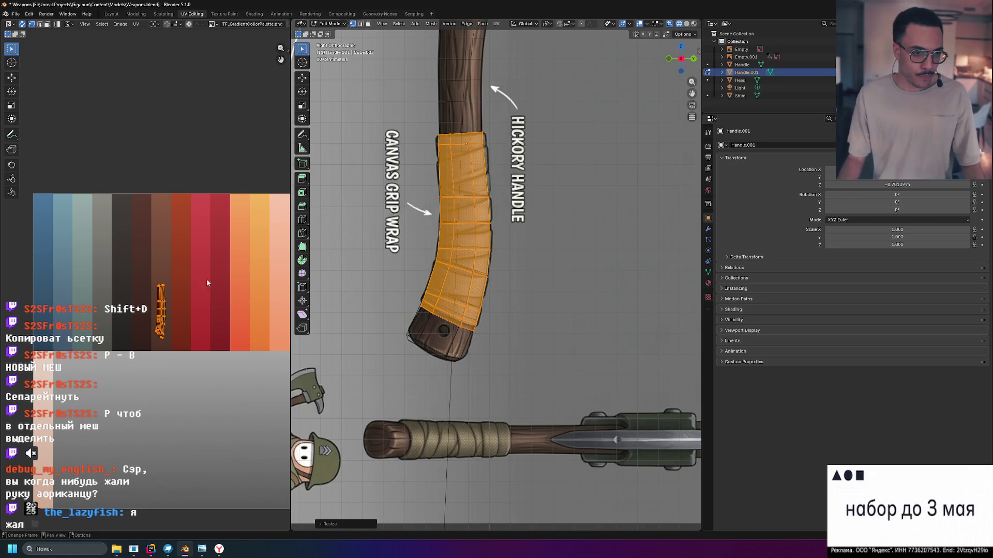
left_click(169, 283)
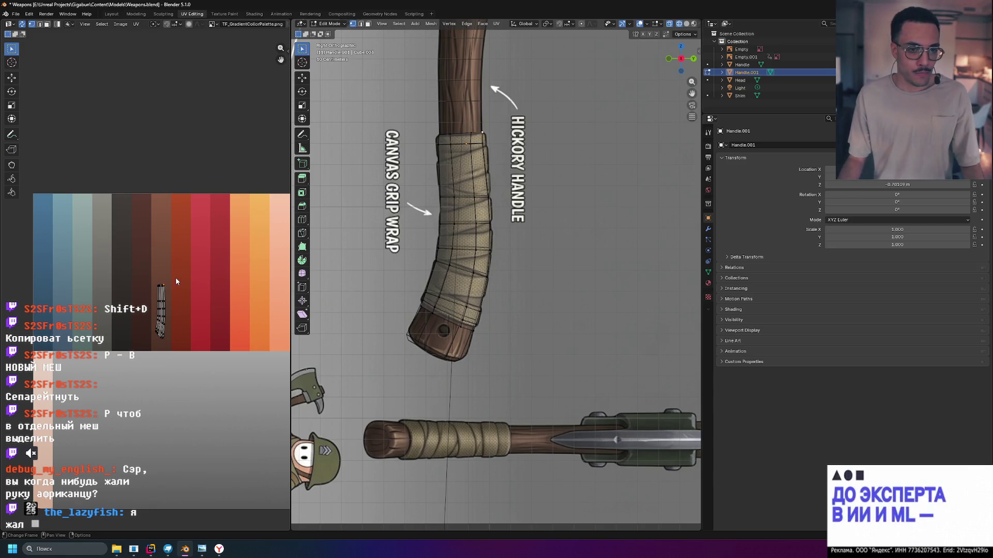
Move the grip wrap's whole UV island onto the palette's light beige stripe, then exit to Object Mode.
scroll(176, 277, "down", 2)
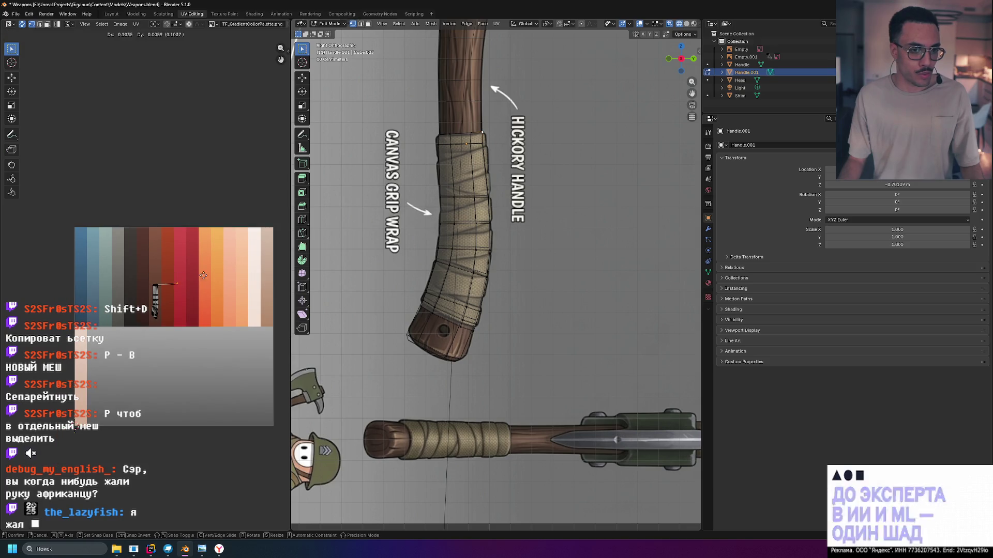
key("a")
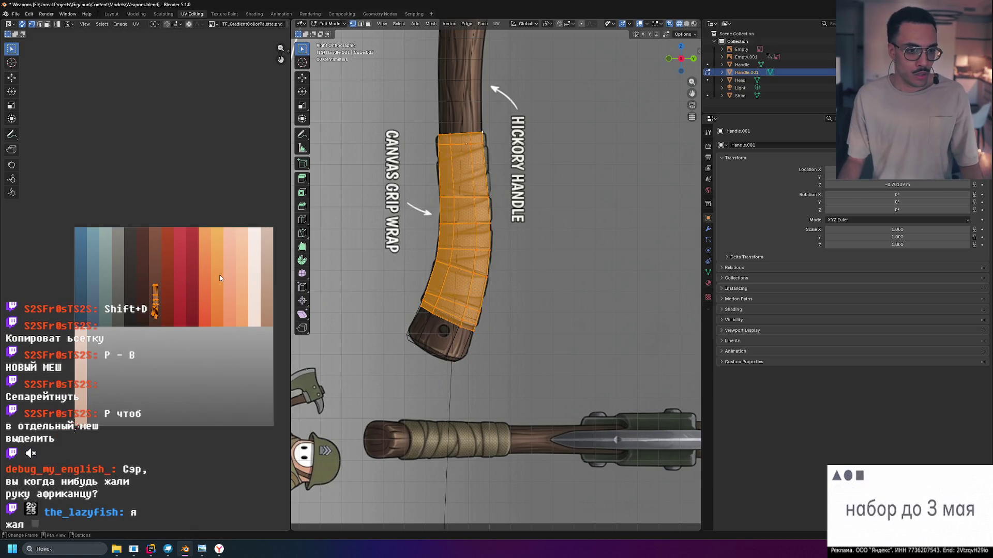
key("g")
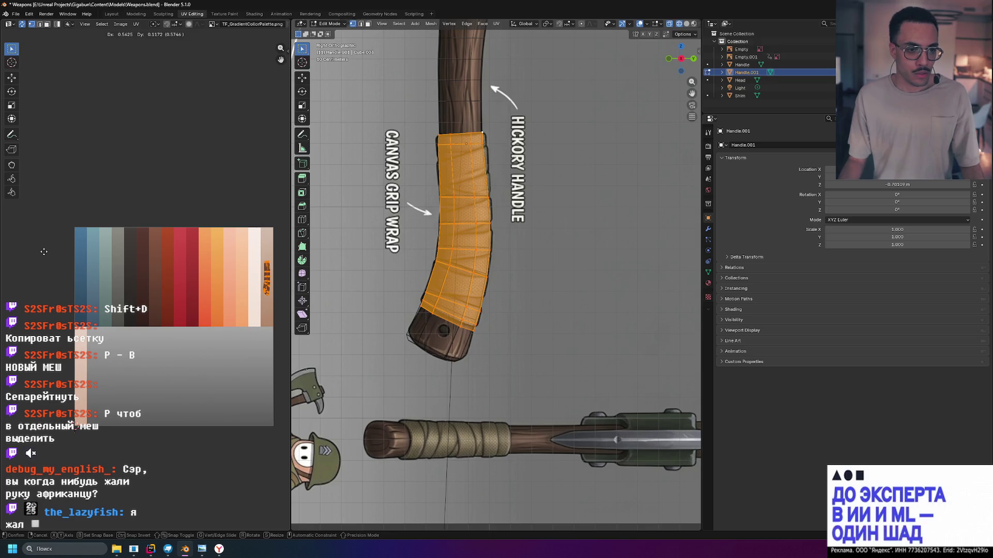
left_click(44, 251)
middle_click_drag(229, 274, 165, 276)
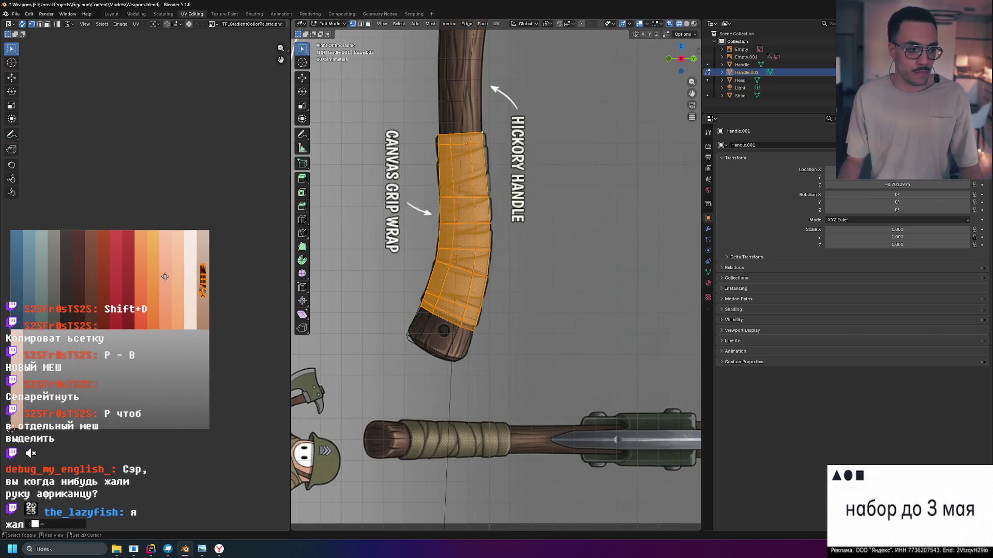
scroll(165, 277, "up", 5)
scroll(212, 217, "down", 2)
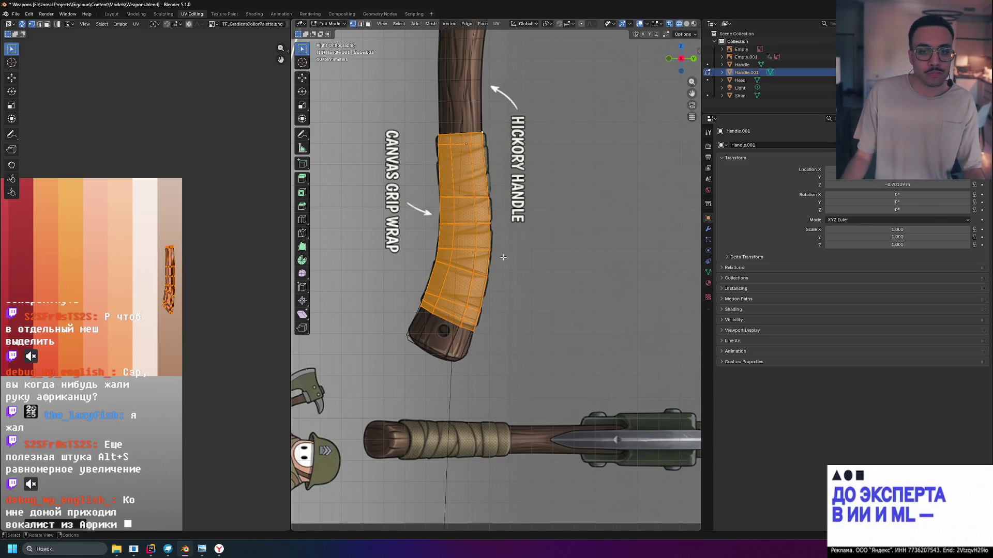
left_click(601, 208)
key("Tab")
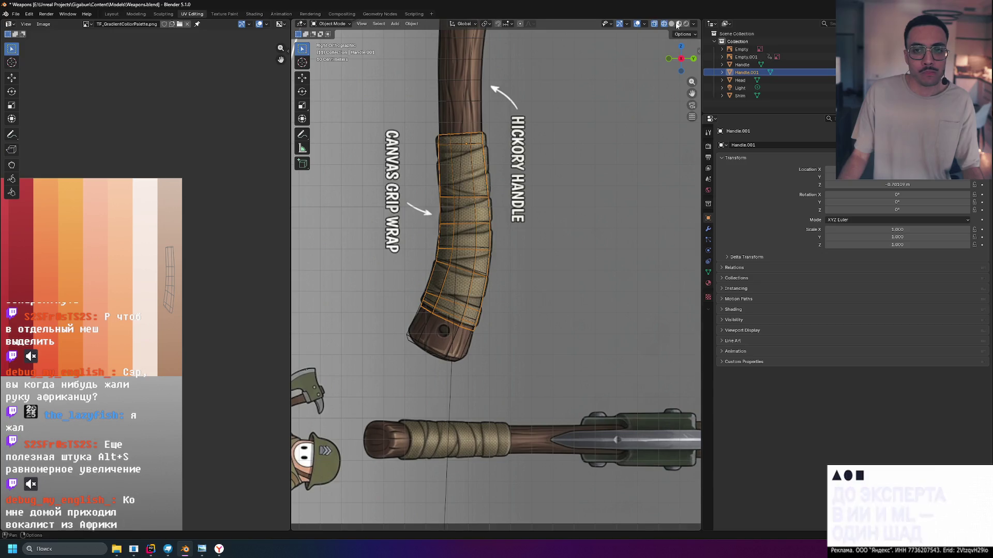
Set the viewport to Material Preview shading and return to the right side reference view.
left_click(672, 24)
left_click(680, 24)
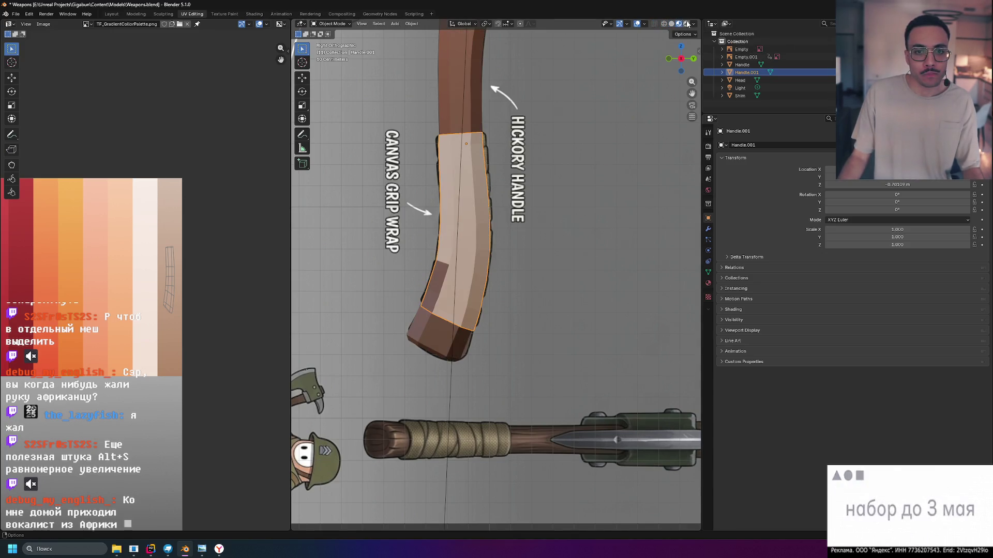
left_click(686, 23)
left_click(679, 24)
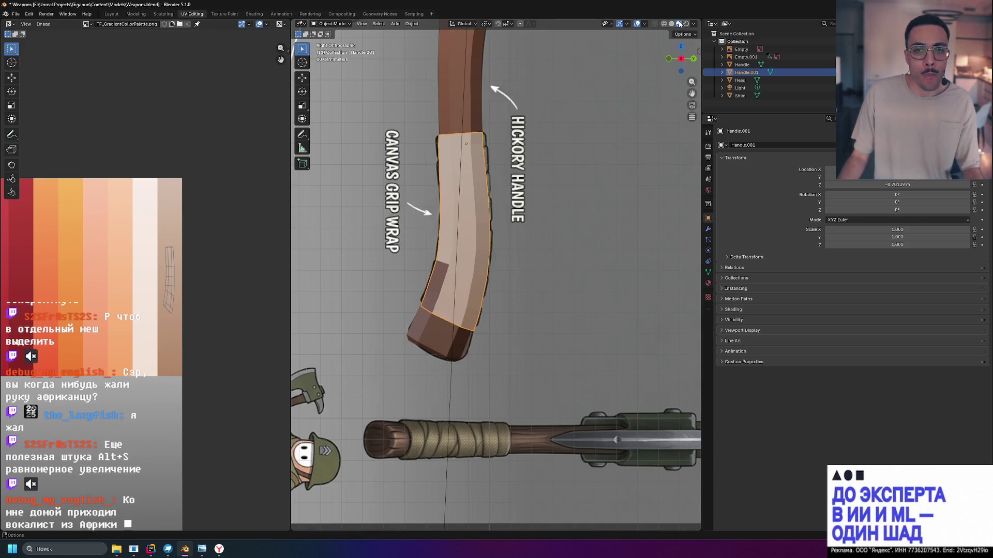
mouse_move(488, 166)
middle_mouse_down()
mouse_move(689, 184)
mouse_move(290, 184)
mouse_move(530, 175)
middle_mouse_up()
key("KP_3")
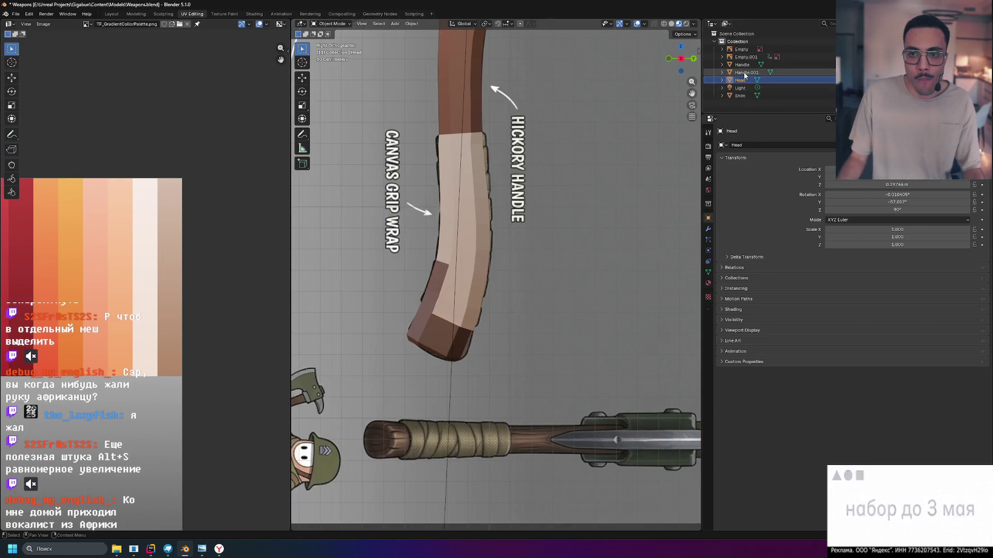
Slide the grip wrap along the Y axis to match the reference, then inspect it.
key("g")
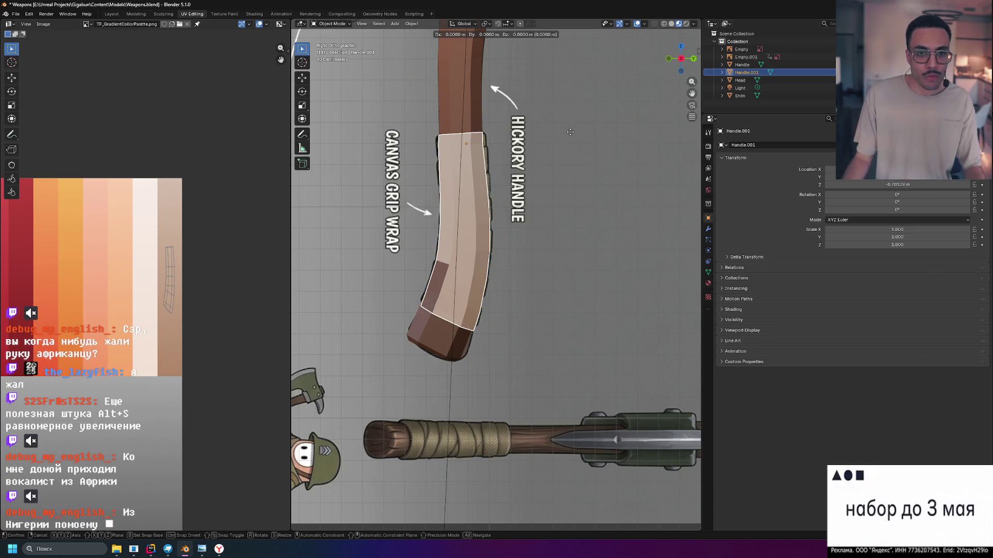
key("y")
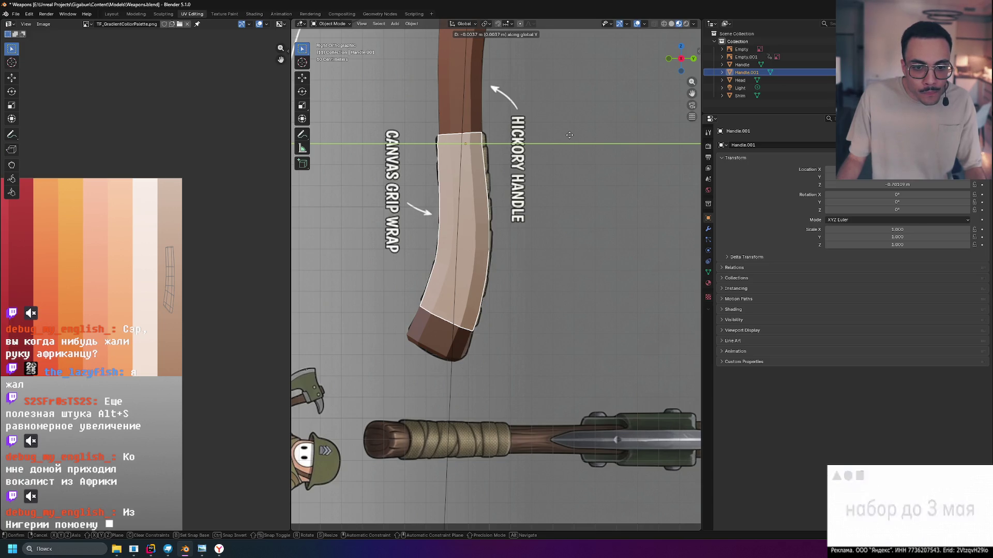
left_click(570, 137)
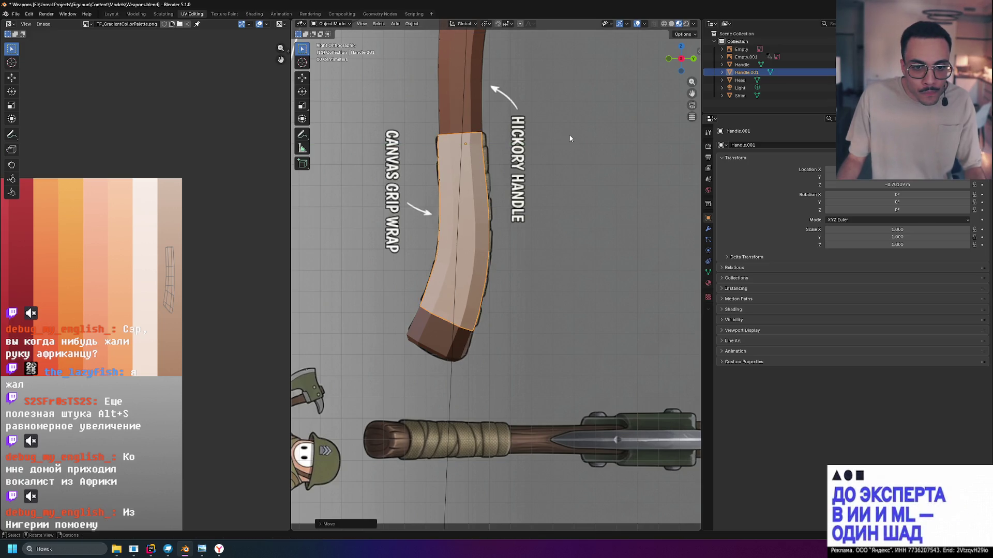
mouse_move(552, 144)
middle_mouse_down()
mouse_move(649, 150)
mouse_move(512, 139)
mouse_move(538, 155)
mouse_move(498, 155)
mouse_move(573, 179)
middle_mouse_up()
mouse_move(575, 202)
middle_mouse_down()
mouse_move(569, 175)
mouse_move(516, 144)
mouse_move(543, 142)
mouse_move(549, 155)
mouse_move(507, 155)
mouse_move(580, 144)
mouse_move(623, 151)
mouse_move(545, 155)
mouse_move(559, 191)
mouse_move(538, 193)
mouse_move(568, 197)
mouse_move(495, 200)
mouse_move(587, 215)
mouse_move(606, 203)
middle_mouse_up()
scroll(545, 155, "down", 5)
scroll(542, 195, "up", 4)
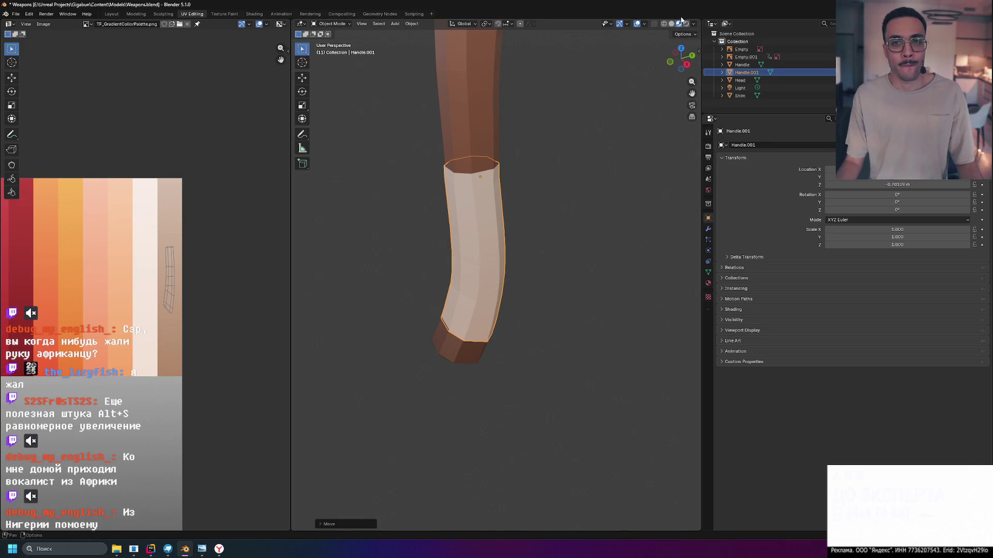
scroll(579, 166, "down", 7)
Edit Handle.001 in edge select mode and select the edges along the wrap's right side.
left_click(579, 165)
mouse_move(579, 166)
middle_mouse_down()
mouse_move(560, 249)
mouse_move(512, 220)
mouse_move(541, 224)
mouse_move(517, 225)
middle_mouse_up()
scroll(525, 224, "up", 6)
left_click(473, 194)
key("Tab")
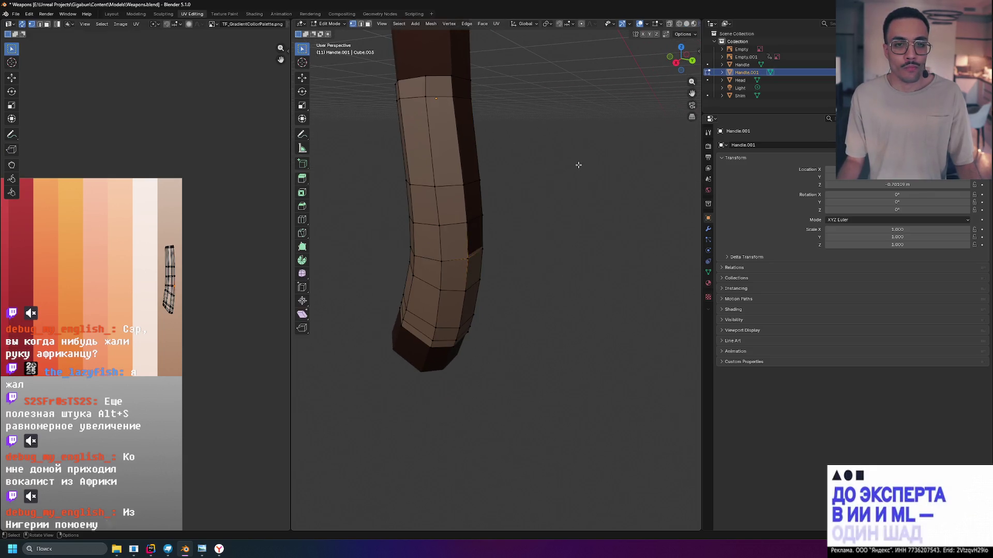
middle_click_drag(578, 165, 421, 140)
mouse_move(457, 77)
left_mouse_down()
mouse_move(477, 248)
mouse_move(474, 236)
left_mouse_up()
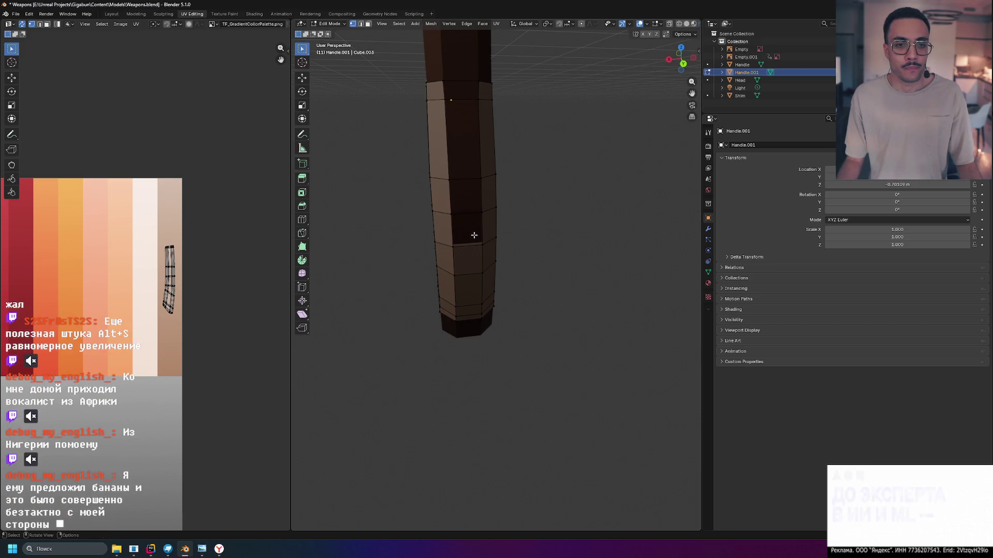
left_click_drag(453, 71, 474, 241, "shift")
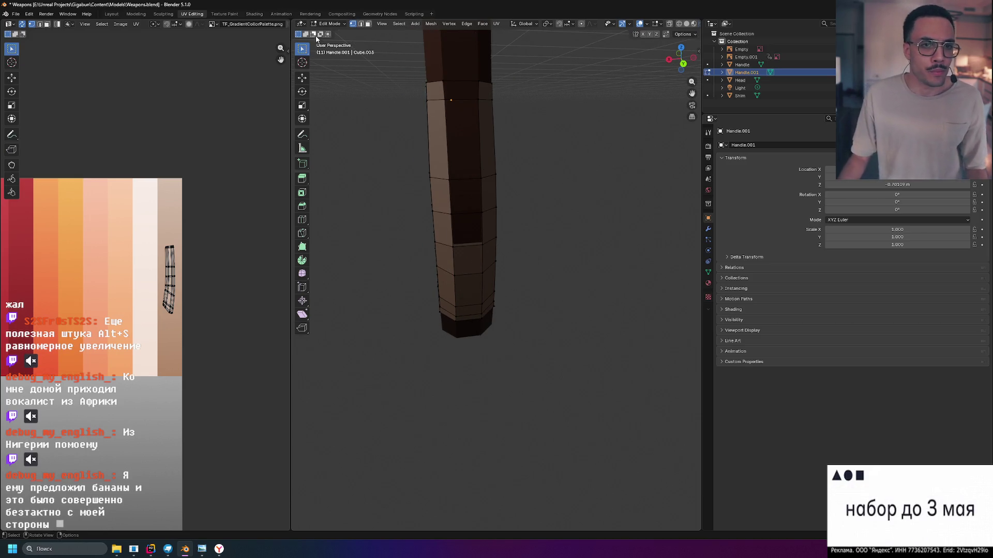
left_click(360, 24, "shift")
left_click_drag(459, 69, 475, 241, "shift")
In right side view, slide the selected edges along the Y axis.
mouse_move(472, 171)
middle_mouse_down()
mouse_move(492, 137)
mouse_move(590, 126)
middle_mouse_up()
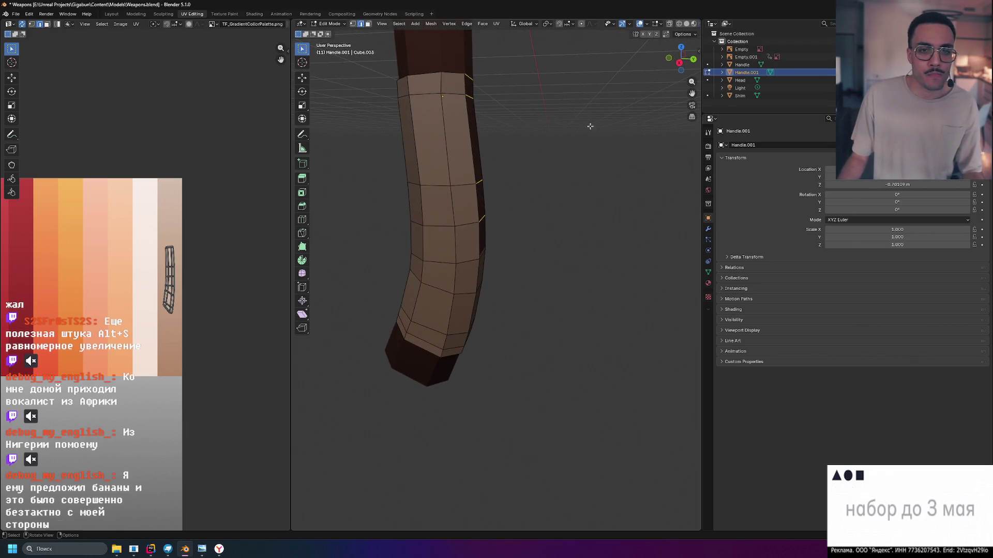
left_click(679, 66)
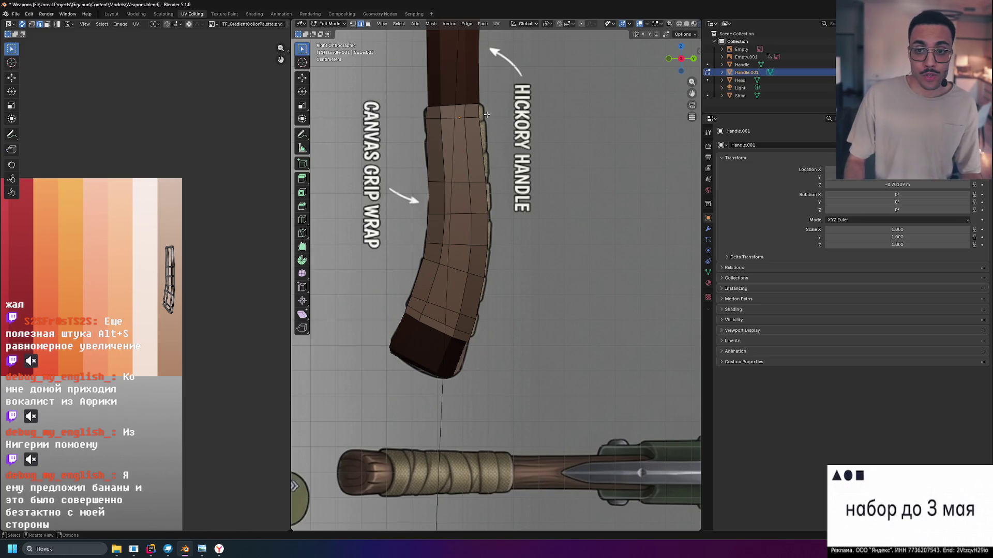
key("g")
key("y")
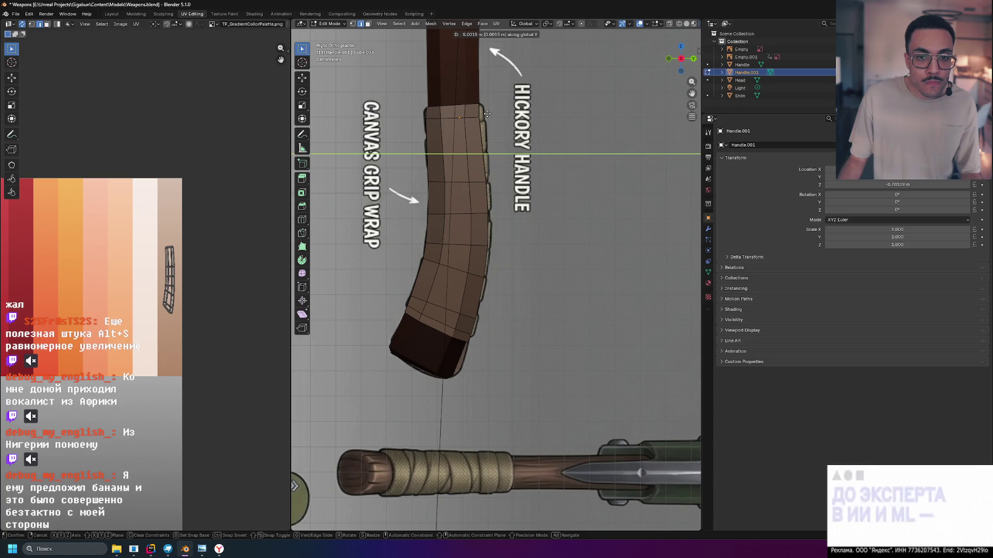
left_click(487, 113)
mouse_move(487, 114)
middle_mouse_down()
mouse_move(500, 128)
mouse_move(464, 238)
middle_mouse_up()
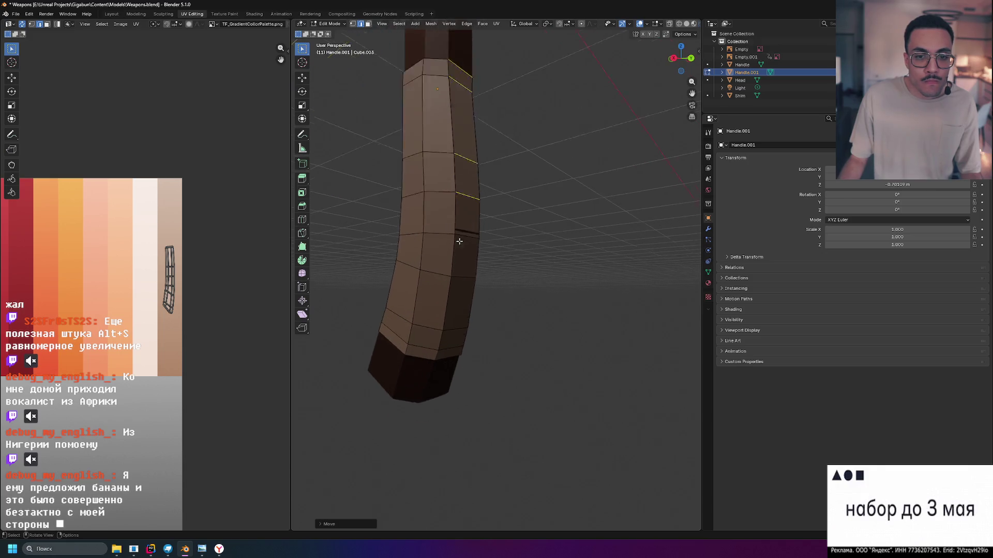
scroll(463, 238, "up", 3)
Try moving a single side edge, cancel it, then slide the lower edge along Y.
left_click(423, 189)
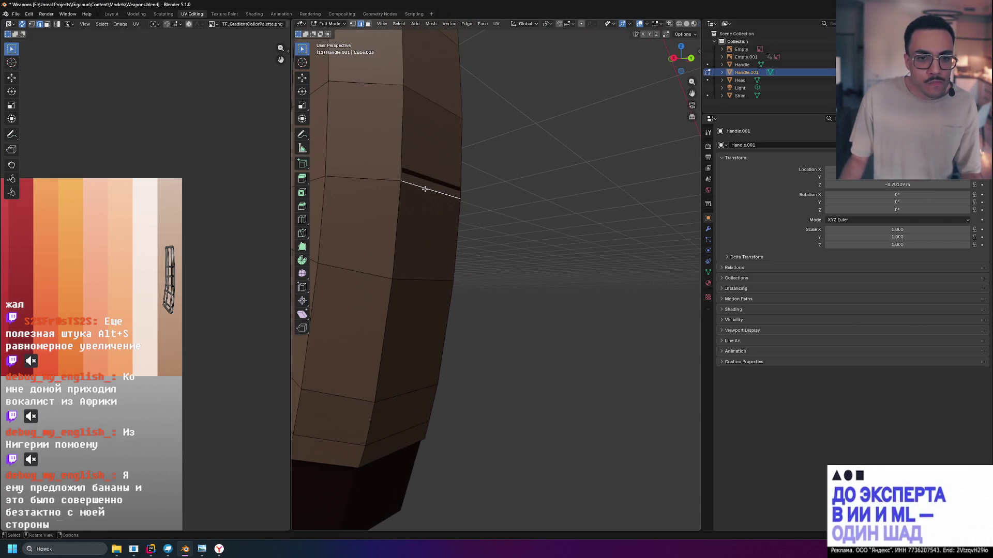
key("g")
key("y")
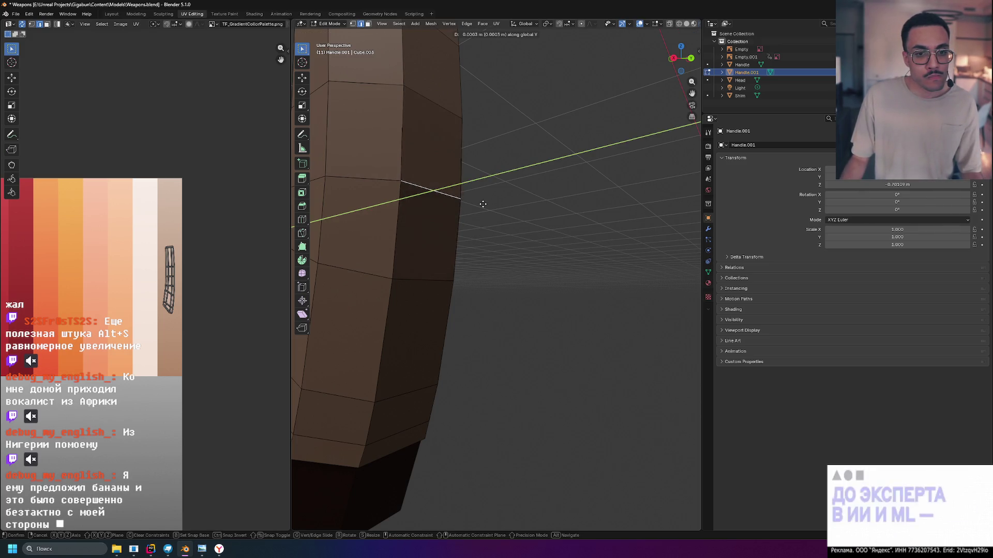
right_click(483, 204)
mouse_move(483, 204)
middle_mouse_down()
mouse_move(527, 197)
mouse_move(624, 214)
mouse_move(581, 350)
middle_mouse_up()
scroll(589, 350, "up", 3)
middle_click_drag(643, 349, 590, 384, "shift")
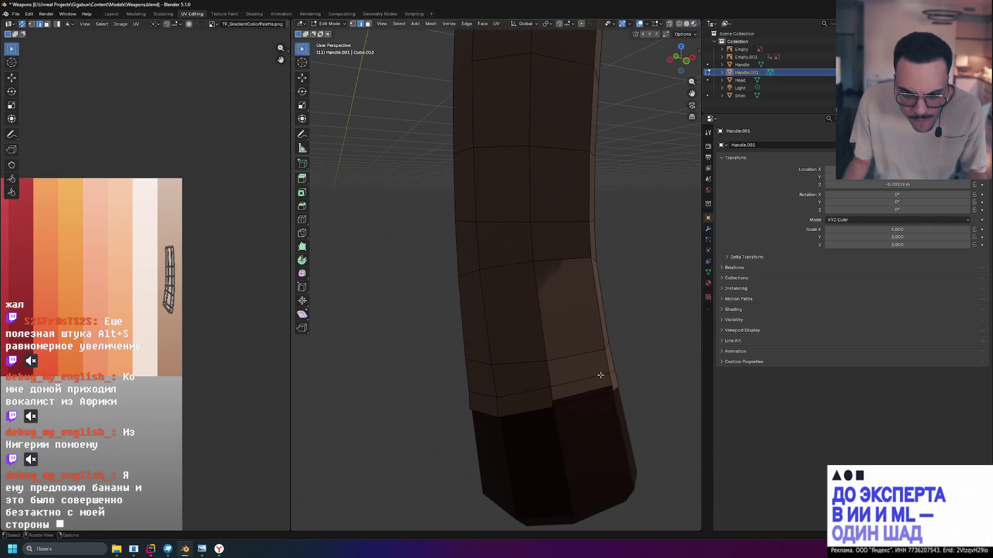
left_click(594, 394)
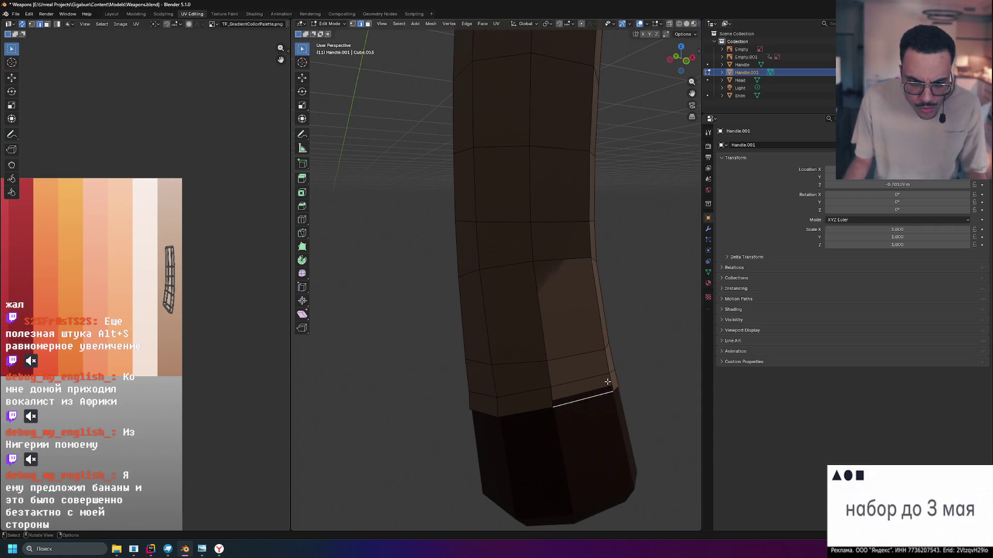
key("g")
key("y")
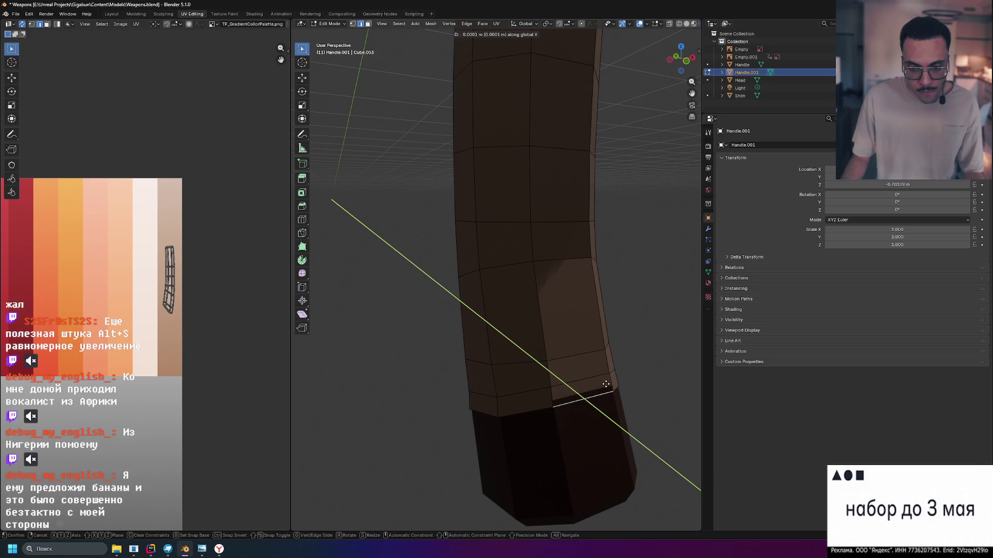
left_click(606, 384)
mouse_move(652, 365)
middle_mouse_down()
mouse_move(560, 368)
mouse_move(542, 231)
mouse_move(444, 244)
mouse_move(348, 223)
mouse_move(560, 223)
mouse_move(660, 251)
middle_mouse_up()
scroll(556, 362, "down", 5)
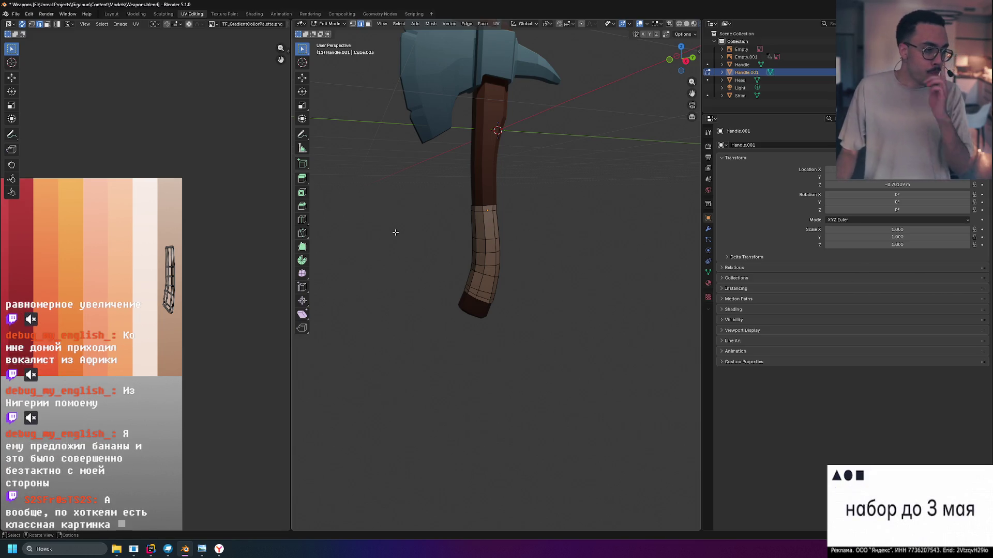
Leave Edit Mode, deselect the grip wrap and zoom in to review the wrapped handle.
mouse_move(540, 202)
middle_mouse_down()
mouse_move(517, 223)
mouse_move(549, 204)
mouse_move(551, 233)
mouse_move(513, 273)
mouse_move(473, 243)
mouse_move(510, 229)
mouse_move(529, 234)
mouse_move(342, 244)
mouse_move(538, 228)
mouse_move(627, 204)
mouse_move(515, 236)
middle_mouse_up()
key("Tab")
left_click(551, 209)
scroll(513, 273, "up", 4)
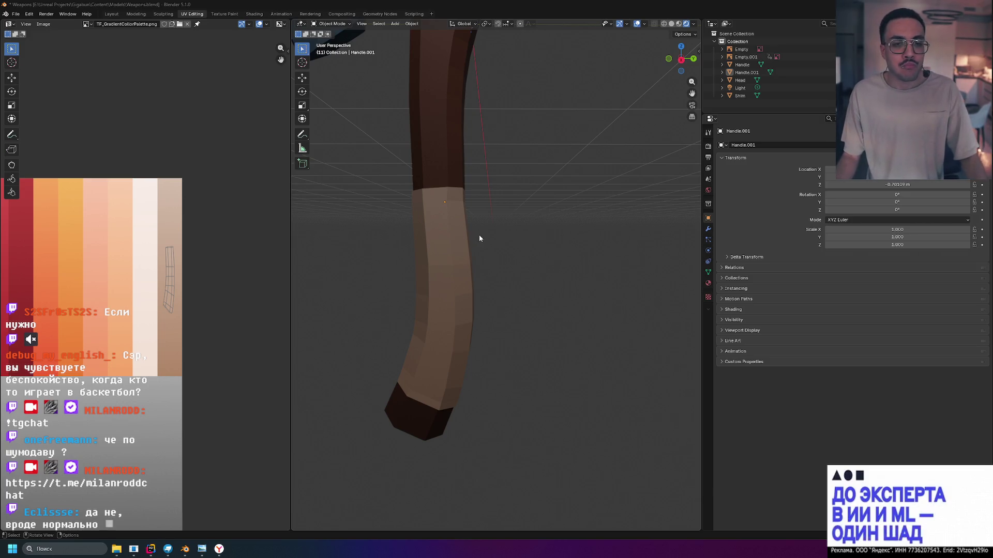
Select the Handle.001 grip wrap and switch to the Scripting workspace.
mouse_move(479, 235)
middle_mouse_down()
mouse_move(493, 239)
mouse_move(412, 243)
mouse_move(538, 241)
mouse_move(471, 245)
mouse_move(528, 235)
mouse_move(487, 241)
middle_mouse_up()
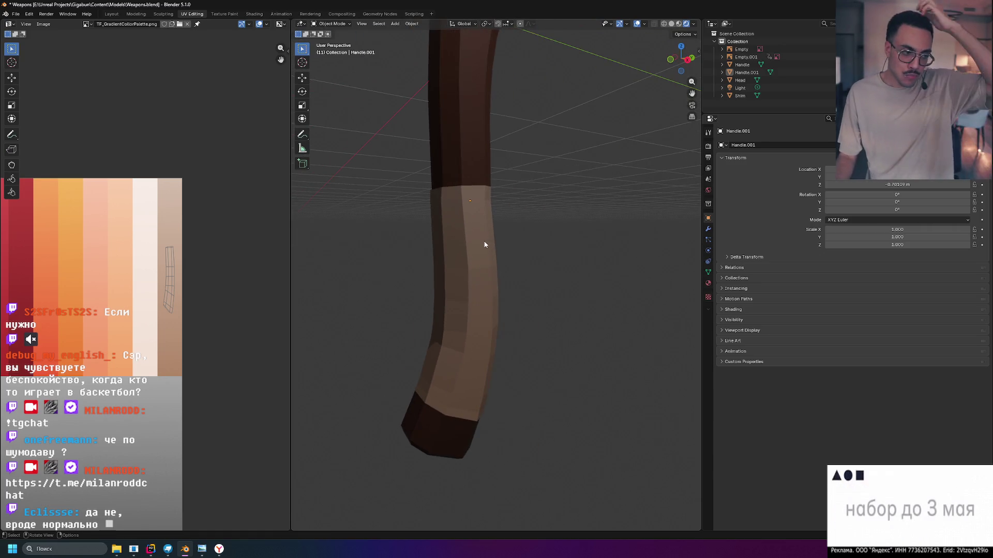
left_click(463, 239)
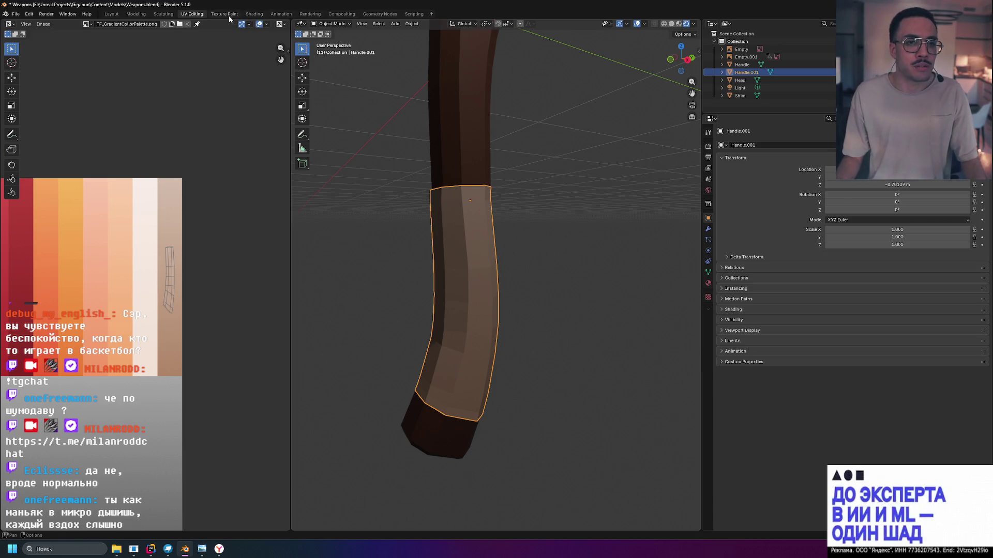
left_click(414, 15)
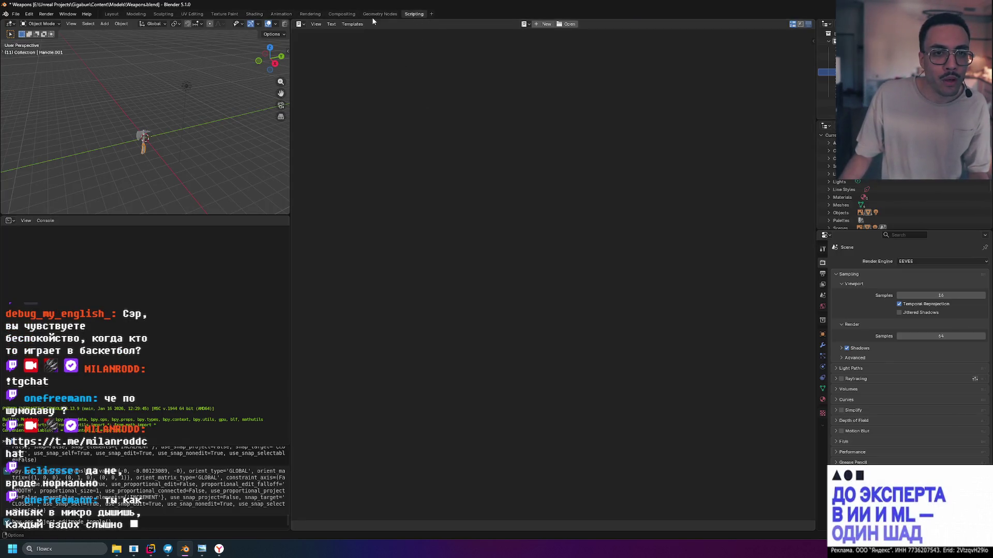
Move via Shading to the Sculpting workspace, frame the handle, and show remesh settings.
left_click(254, 14)
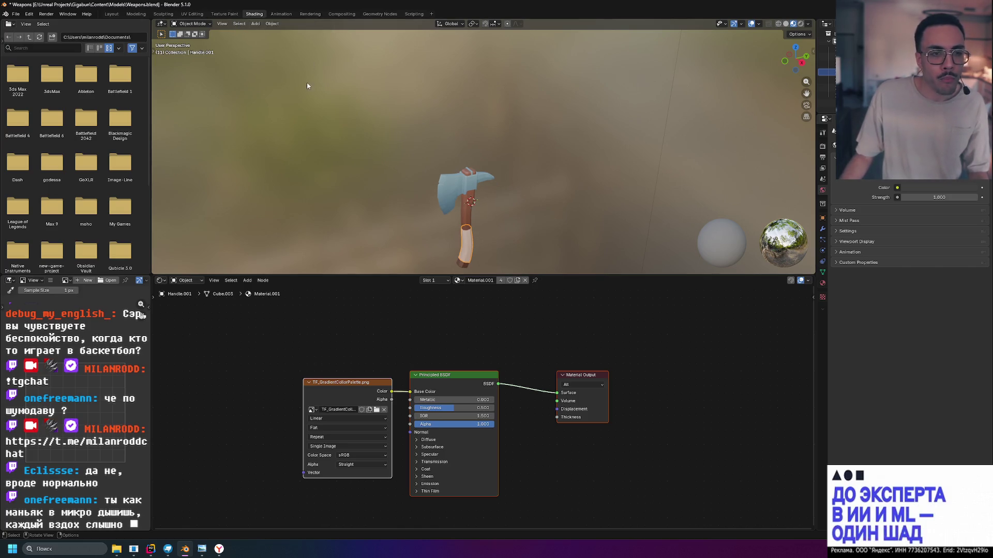
left_click(163, 14)
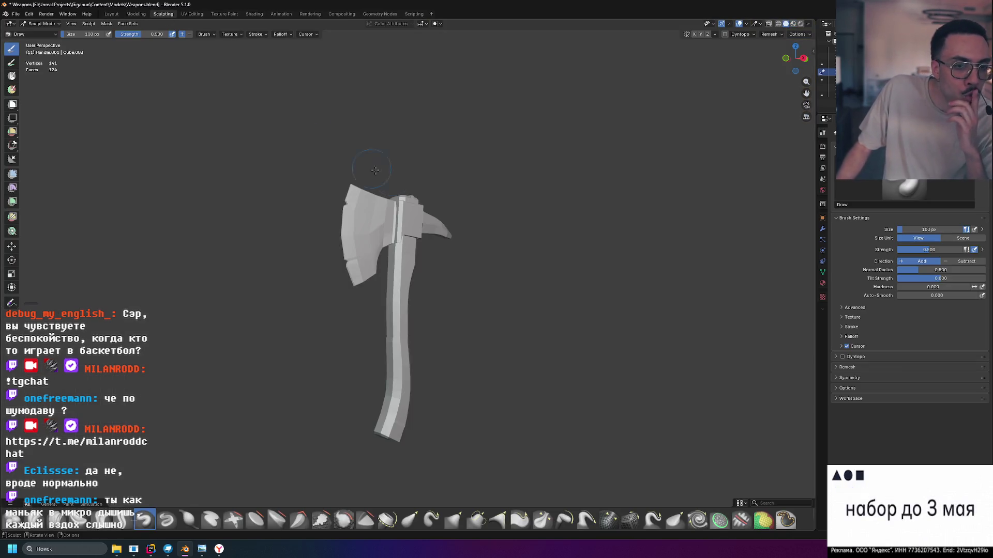
scroll(425, 320, "up", 5)
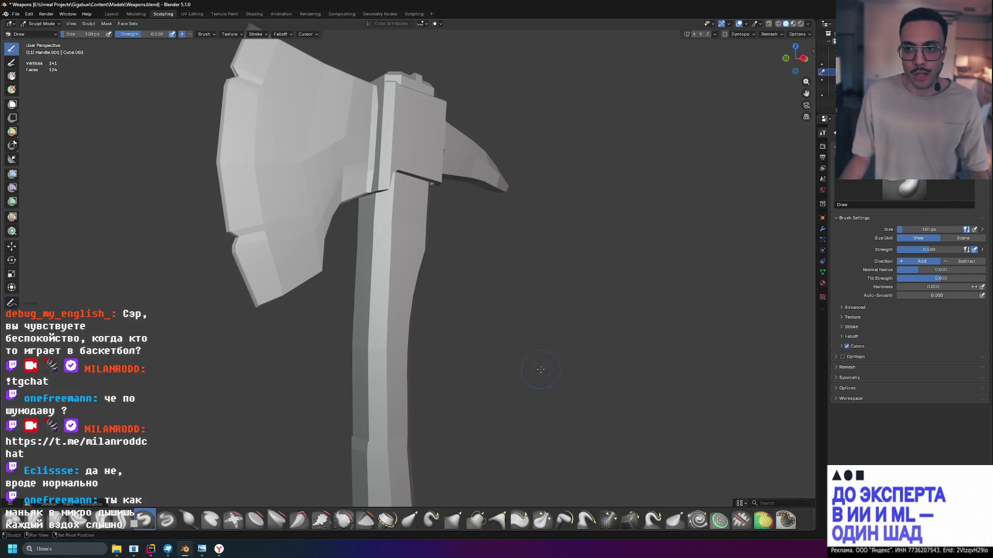
middle_click_drag(538, 290, 509, 145, "shift")
middle_click_drag(321, 220, 494, 286)
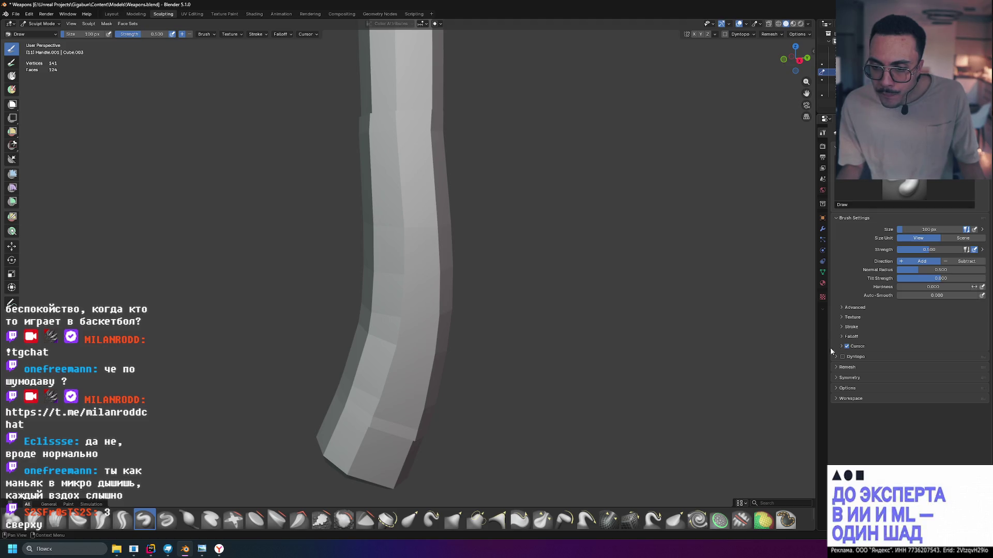
left_click(836, 367)
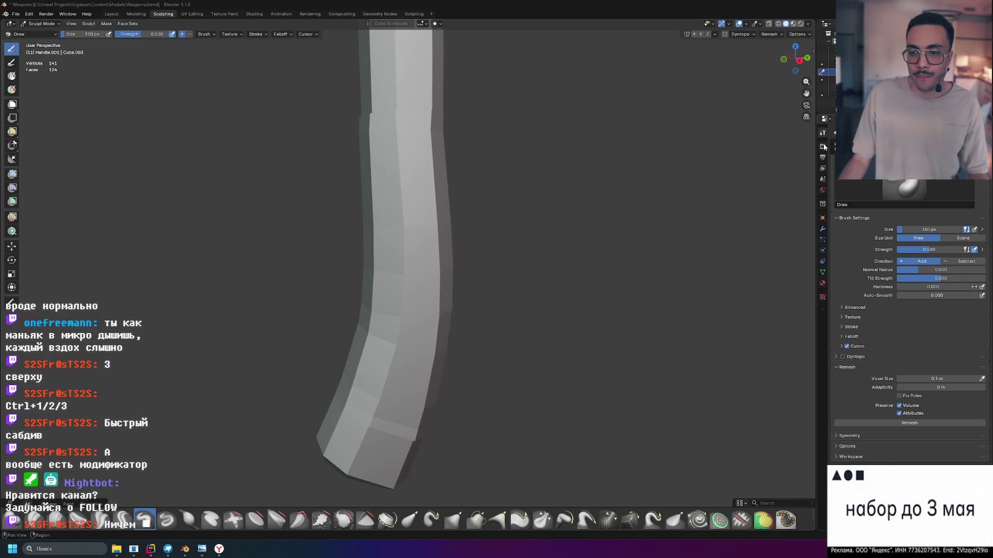
Try enabling Dyntopo on the grip band, revert it, then zoom in on the Right Orthographic view.
left_click(842, 357)
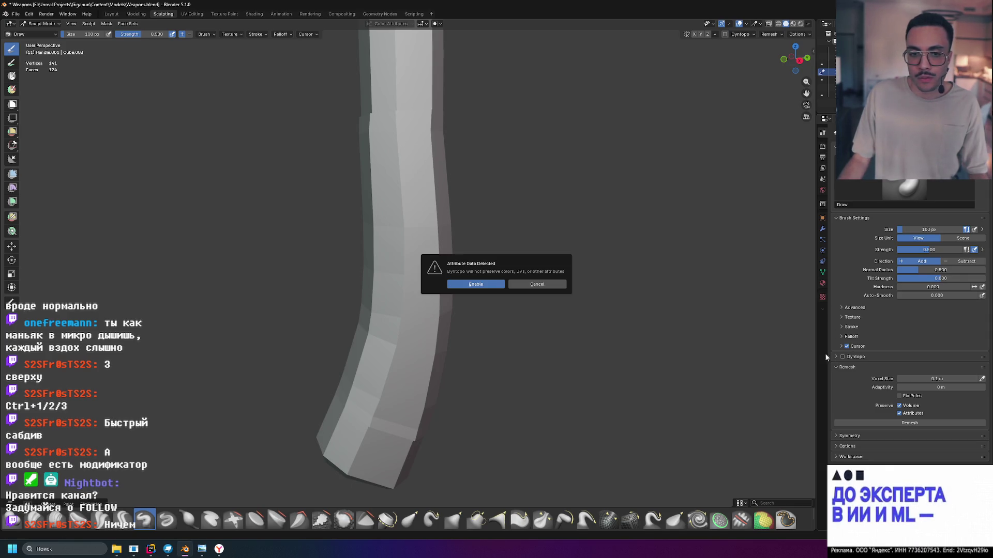
left_click(532, 284)
left_click(835, 357)
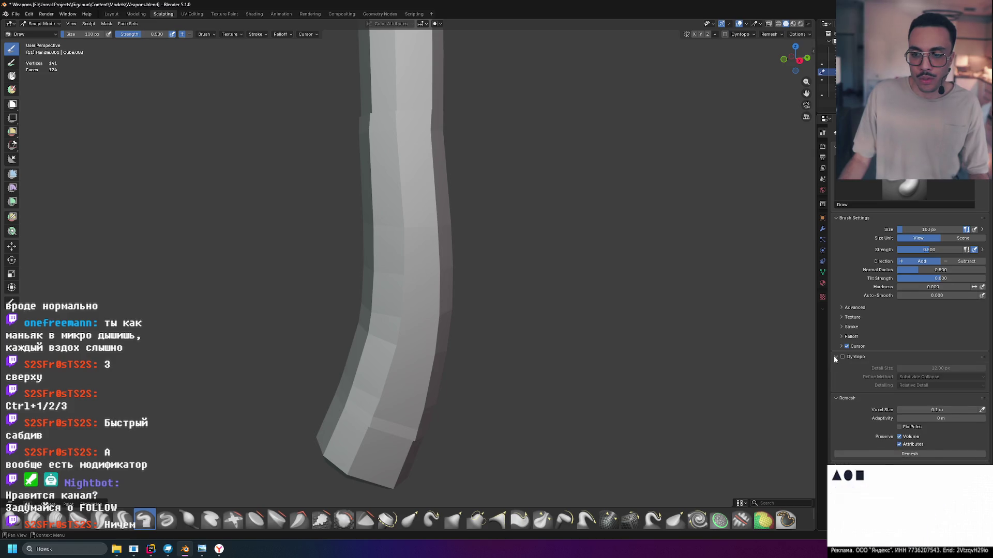
left_click(842, 357)
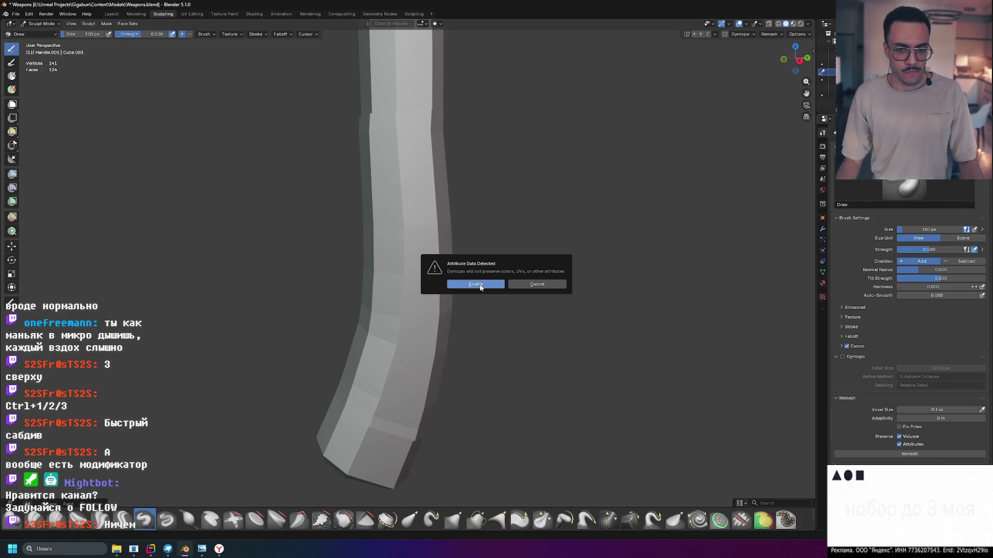
left_click(480, 287)
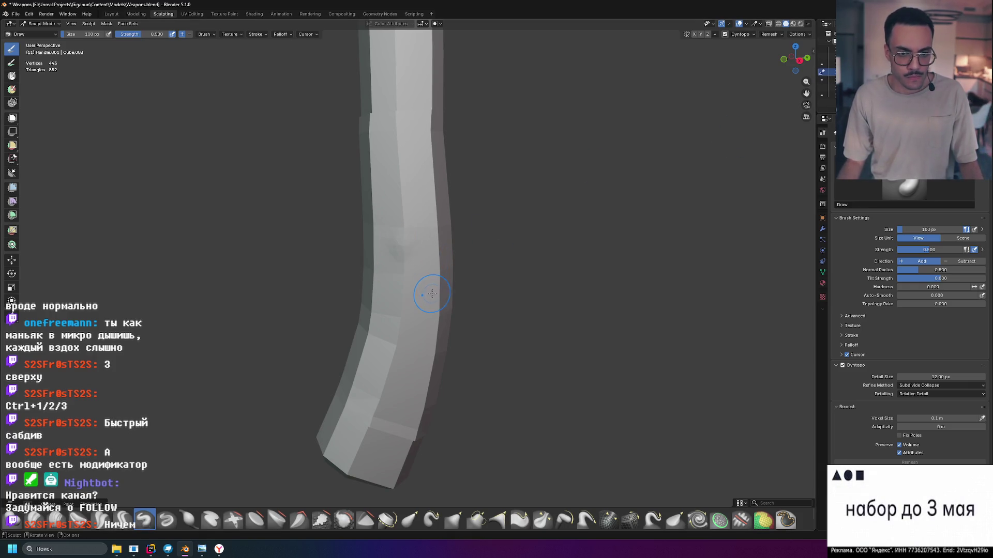
key("ctrl+d")
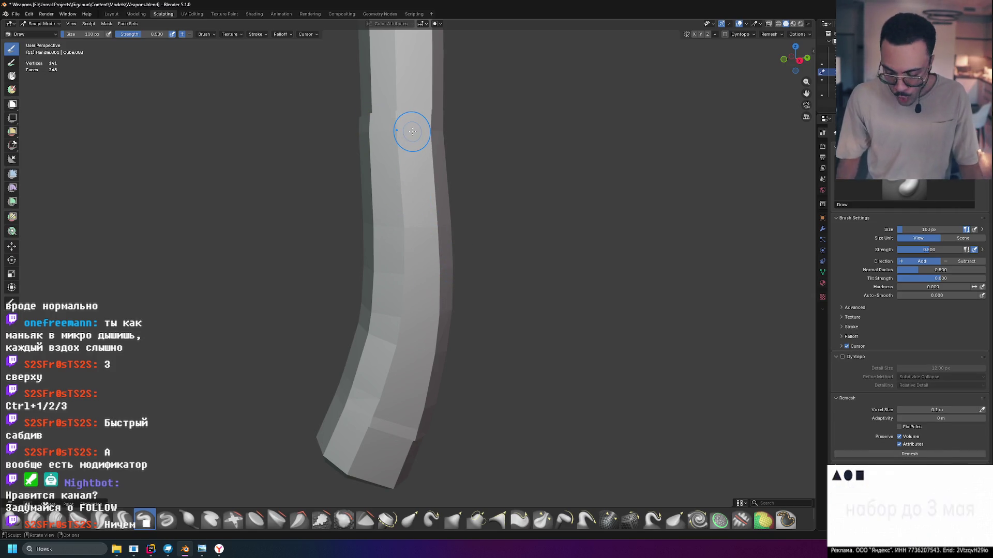
key("KP_3")
scroll(411, 130, "up", 3)
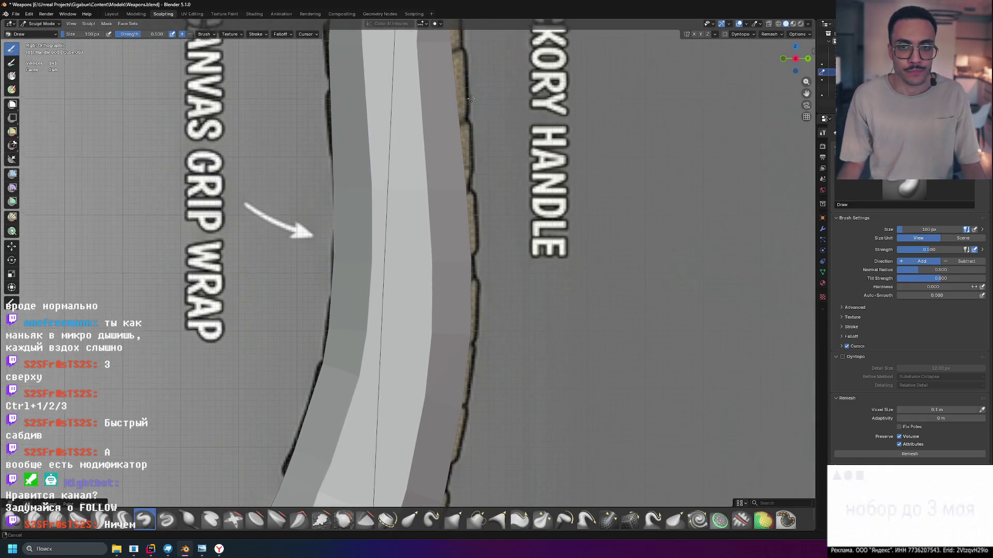
Check the handle against the reference in Wireframe shading, then return to Solid and undo.
scroll(411, 130, "up", 1)
left_click(778, 24)
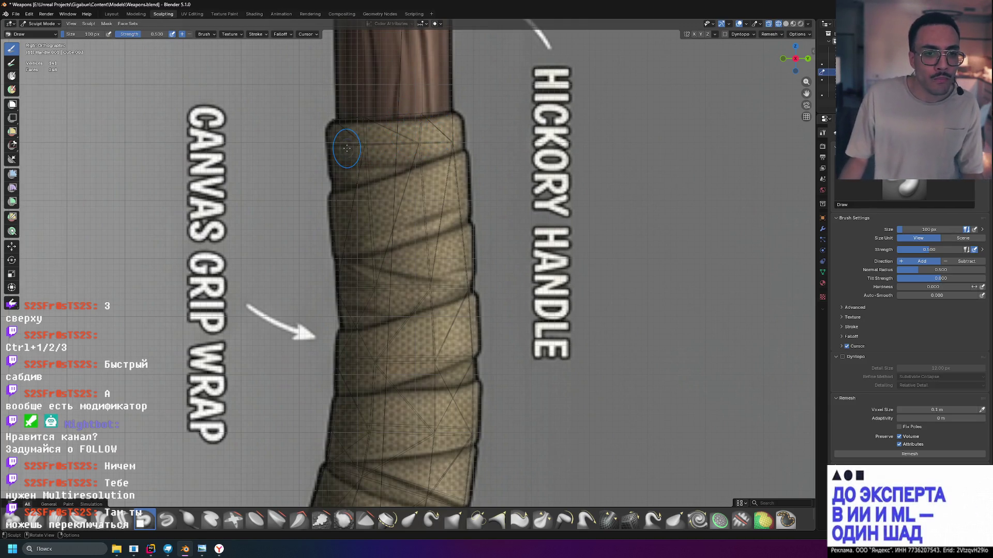
key("b")
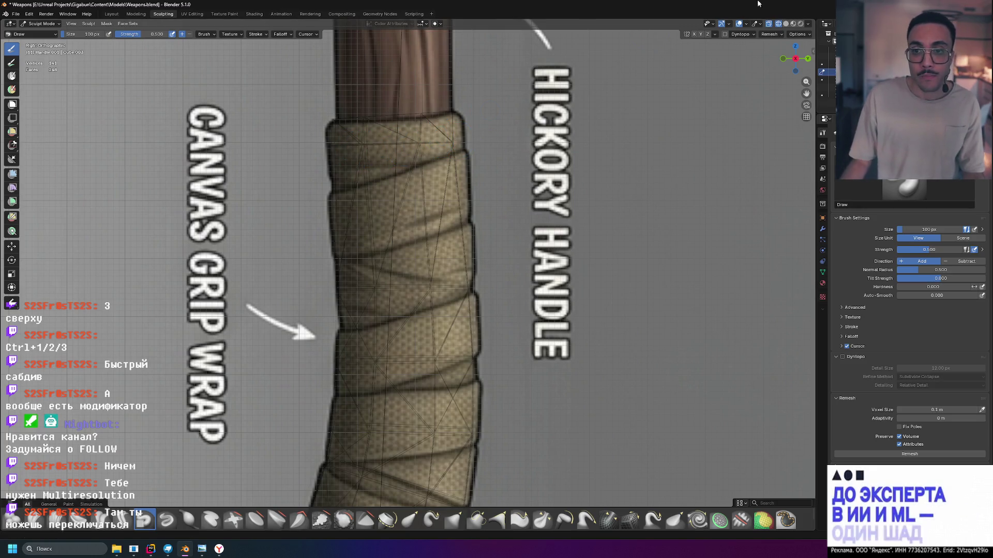
left_click(786, 23)
key("ctrl+z")
key("ctrl+z")
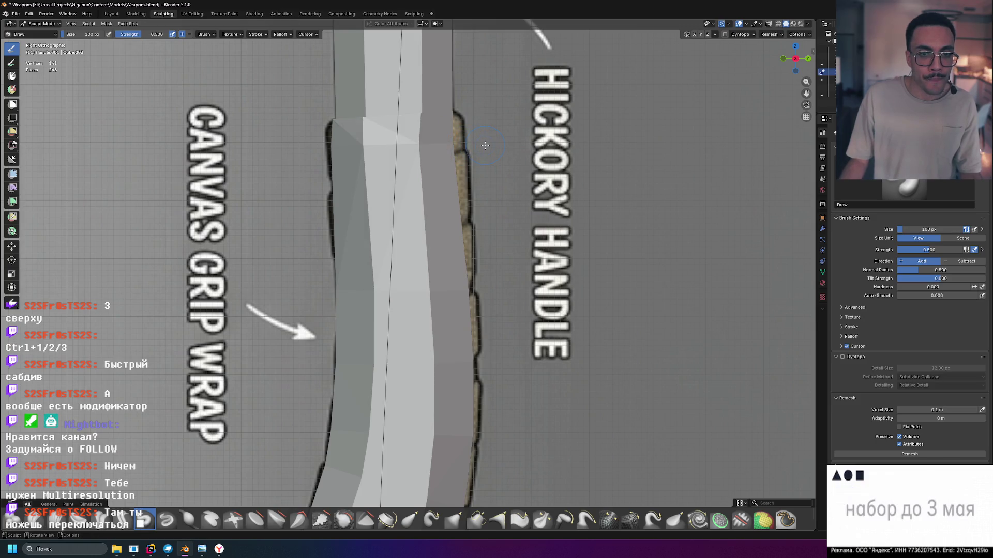
Enable Dyntopo on the handle and undo a test Draw stroke on its upper band.
left_click(842, 357)
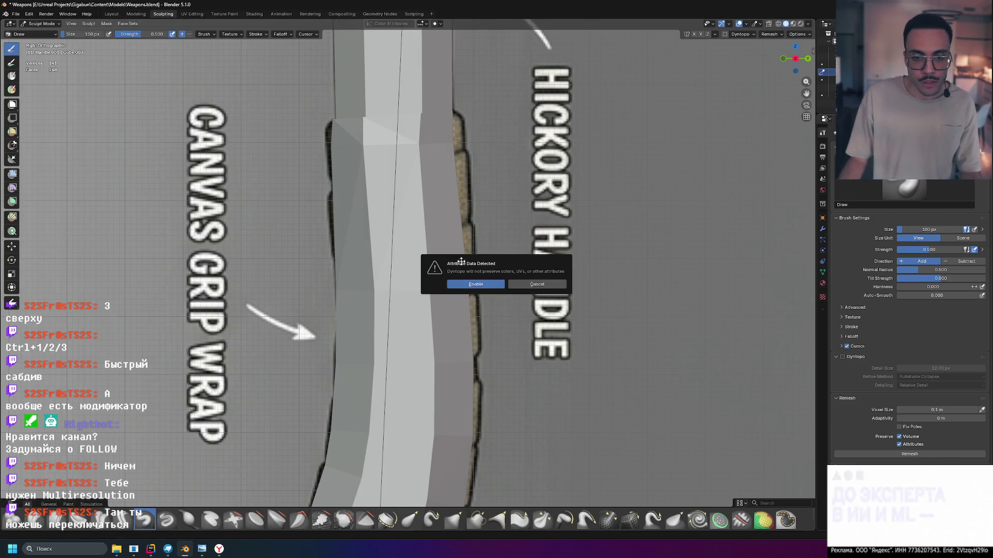
left_click(476, 284)
mouse_move(368, 148)
left_mouse_down()
mouse_move(420, 147)
mouse_move(368, 146)
left_mouse_up()
key("ctrl+z")
key("ctrl+z")
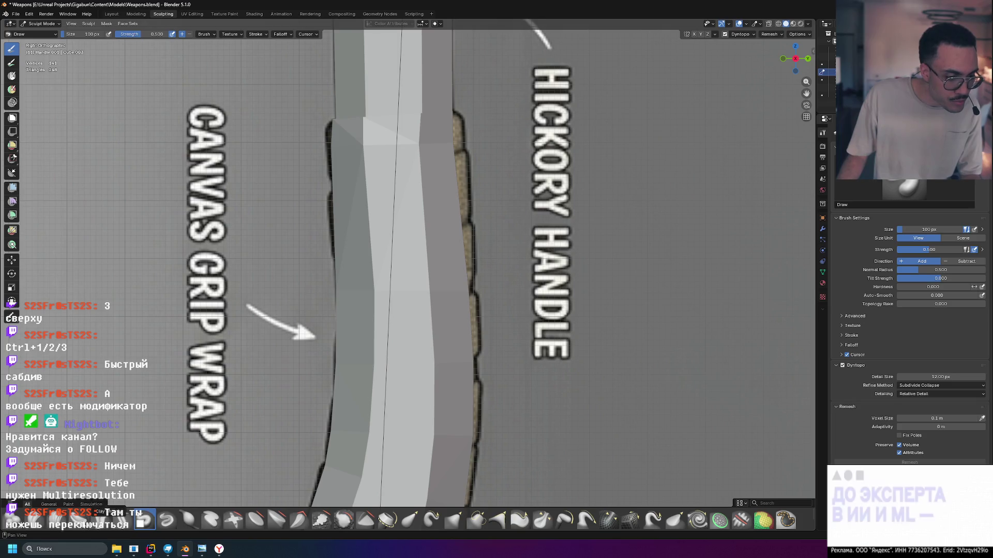
Test a Clay Strips stroke on the handle's upper band, undo it, and return to Right view.
left_click(58, 517)
left_click_drag(434, 136, 383, 139)
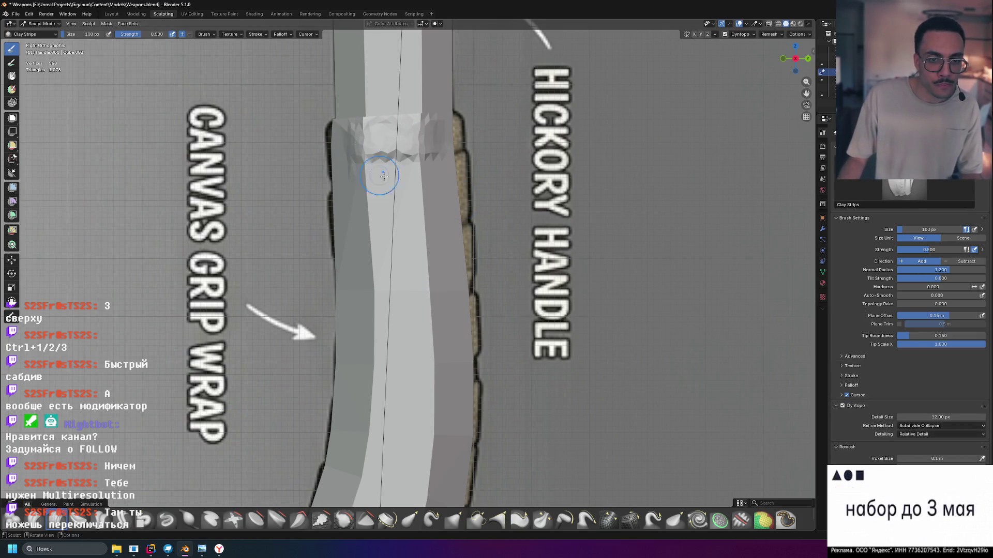
scroll(414, 171, "down", 2)
middle_click_drag(413, 171, 209, 450)
key("ctrl+z")
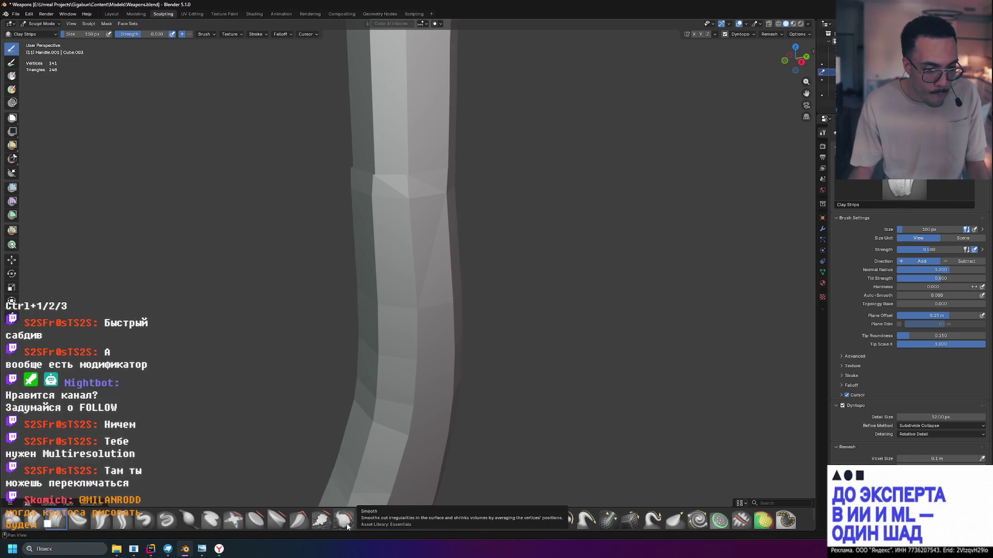
key("KP_3")
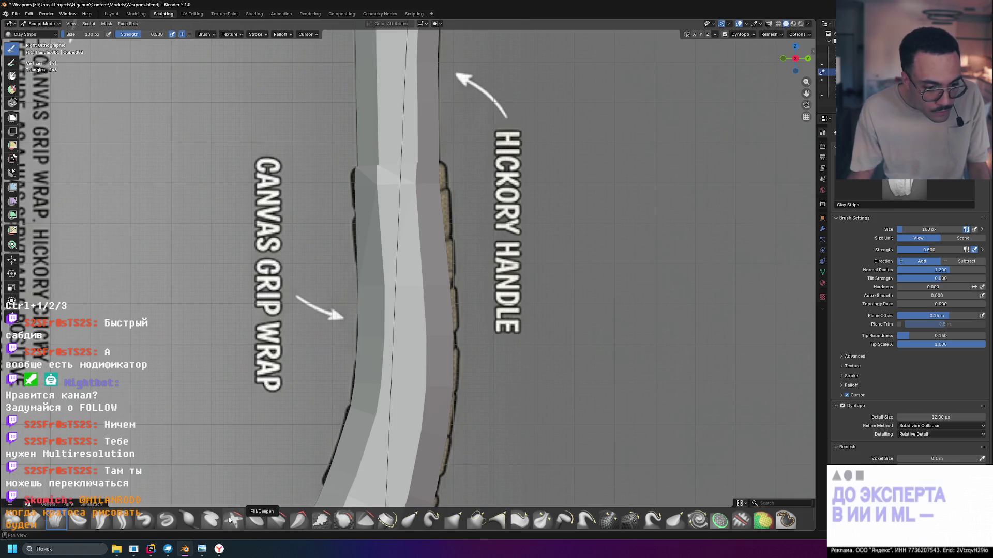
Test a Draw Sharp stroke on the handle, then switch to the YouTube wrapping short.
left_click(165, 520)
left_click_drag(417, 240, 393, 179)
mouse_move(440, 230)
middle_mouse_down()
mouse_move(507, 243)
mouse_move(478, 244)
middle_mouse_up()
key("KP_3")
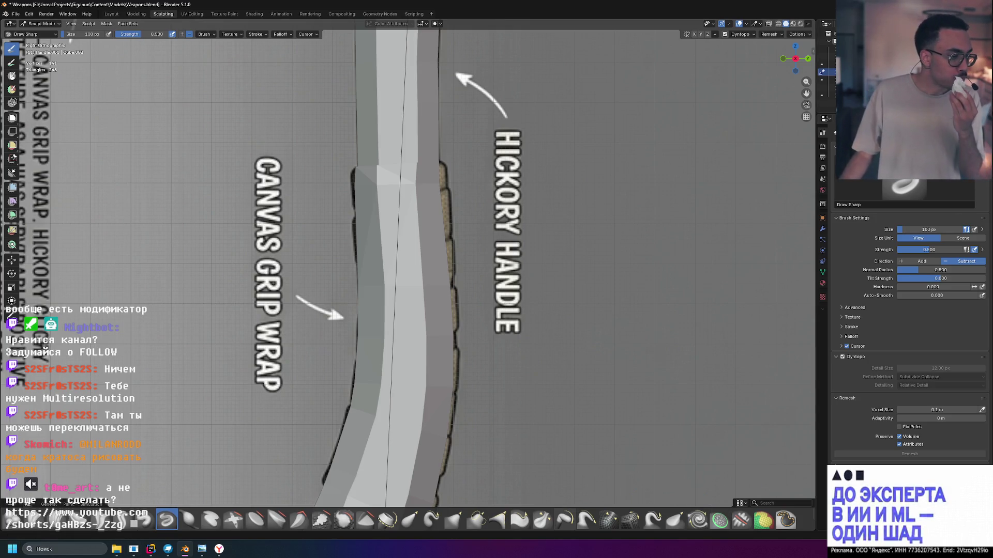
key("alt+Tab")
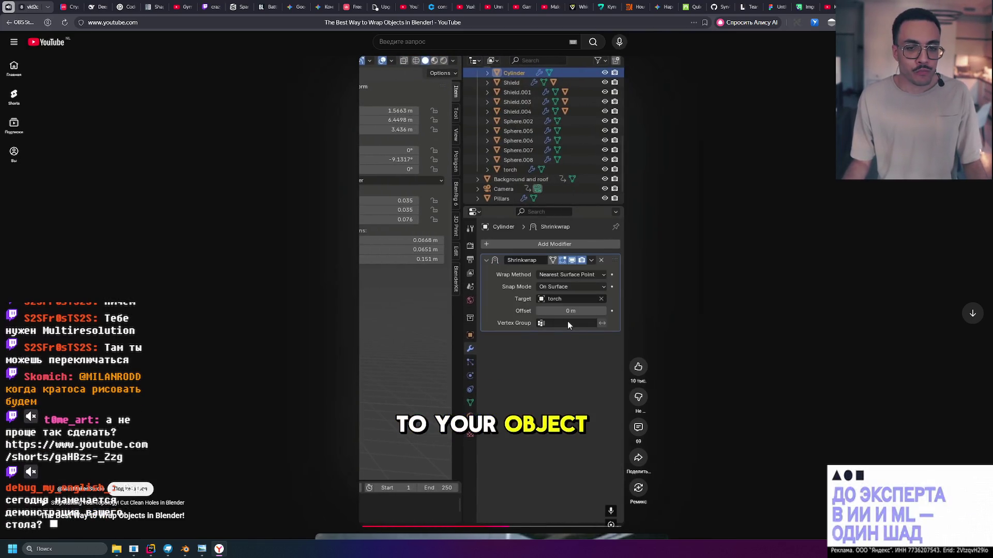
Pause the short on its Shrinkwrap settings, view the handle in Material Preview, then return to YouTube.
left_click(462, 295)
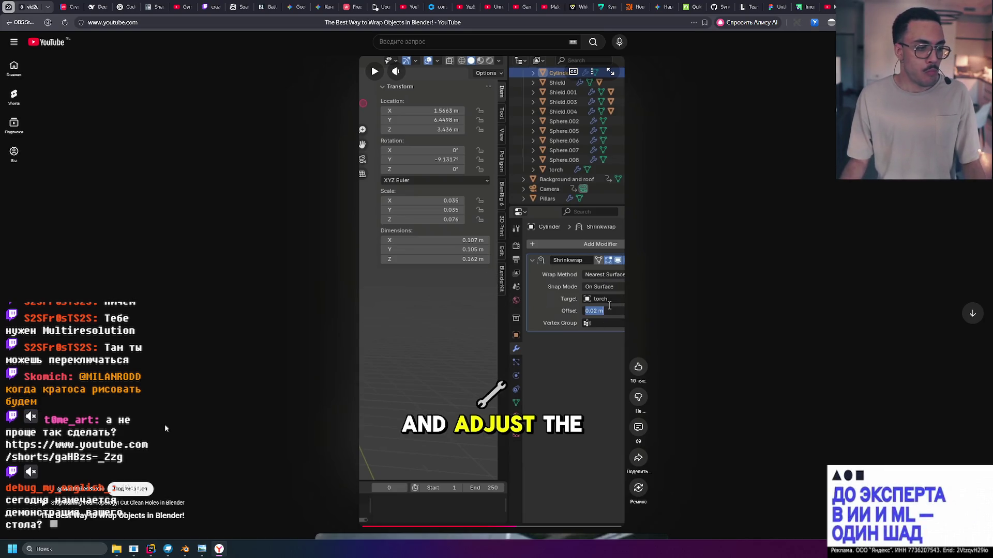
left_click(186, 552)
scroll(402, 262, "down", 3)
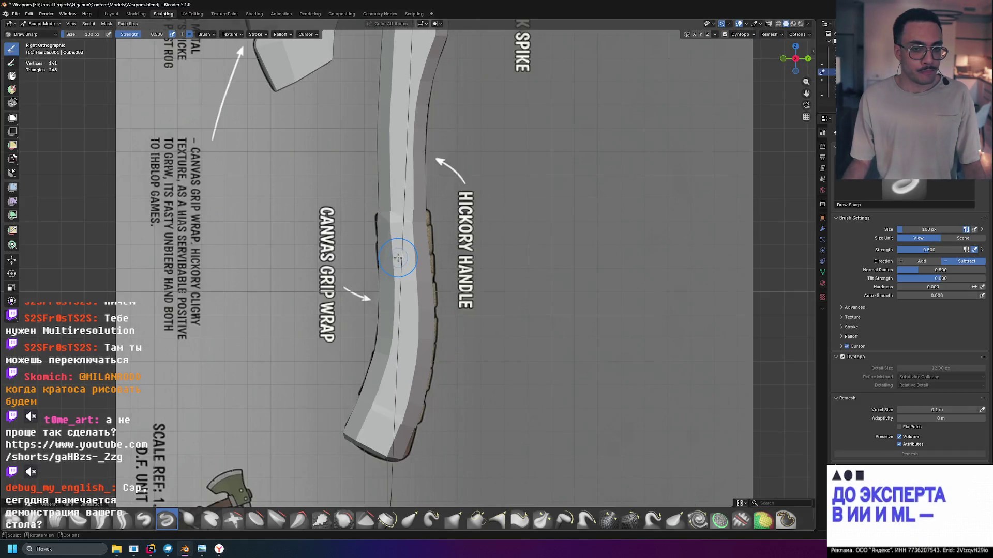
left_click(792, 23)
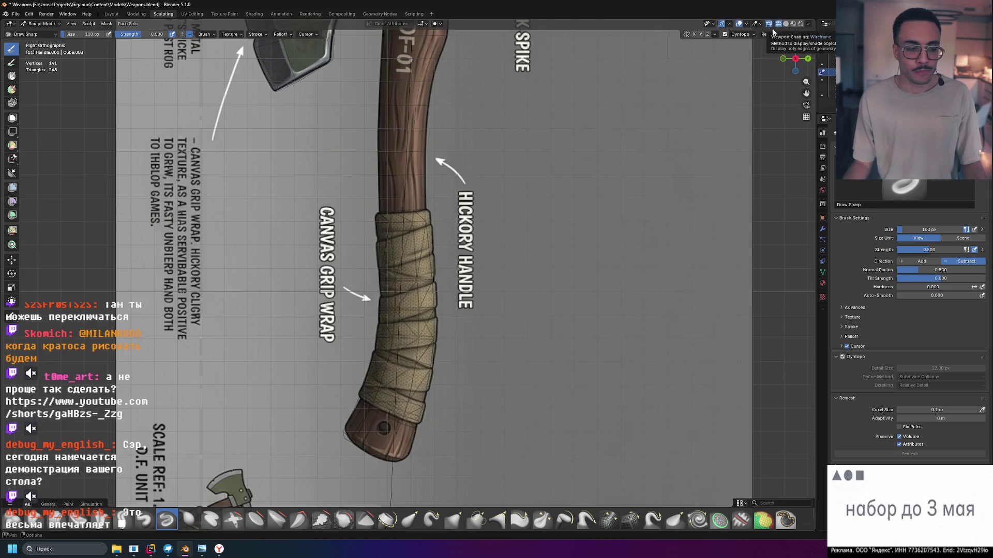
key("alt+Tab")
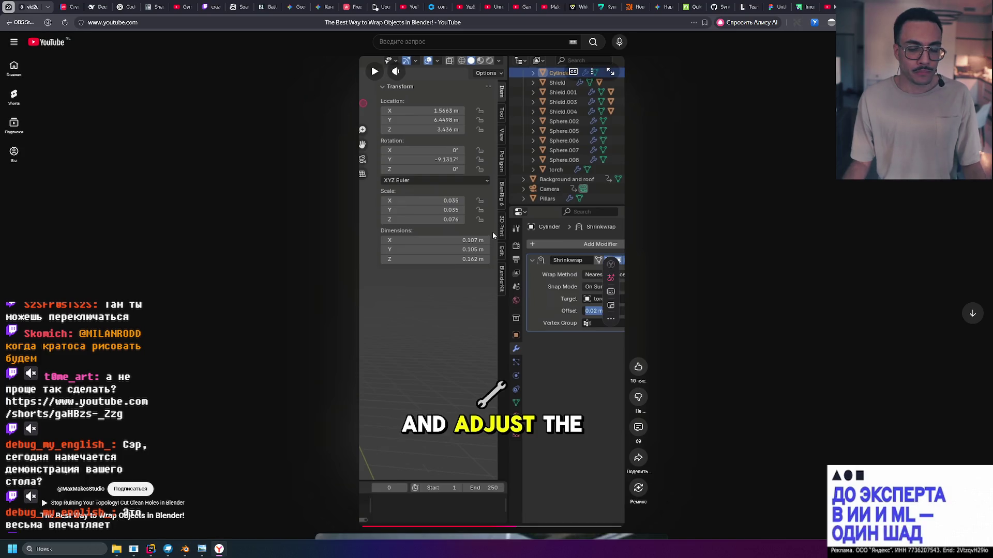
Play the wrapping short to its finished banded cylinder, pause it, and return to Blender.
left_click(492, 232)
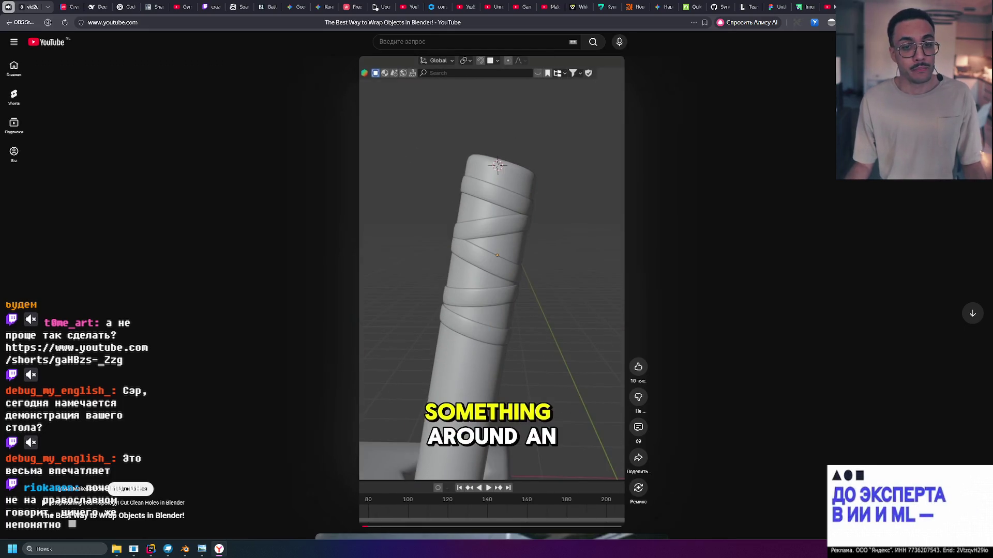
left_click(572, 213)
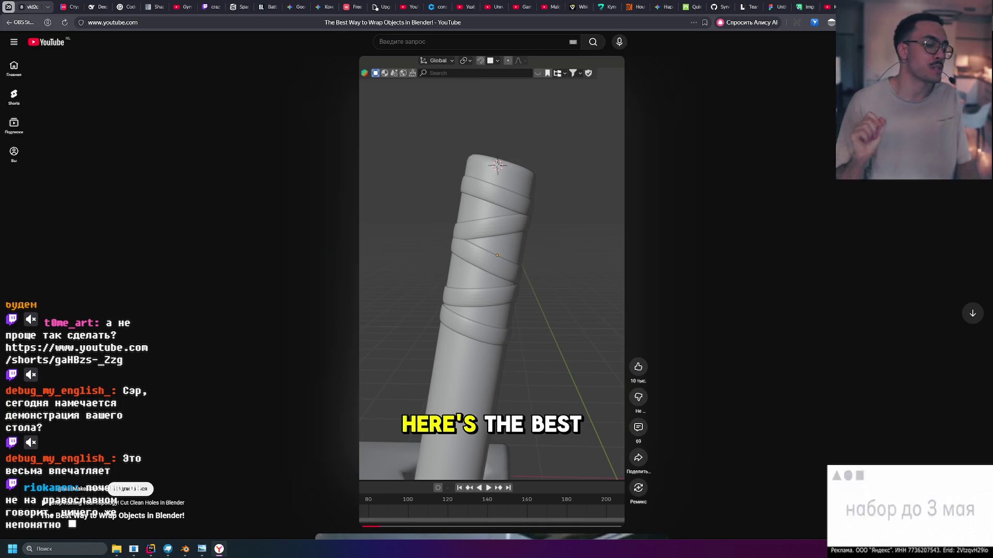
key("alt+Tab")
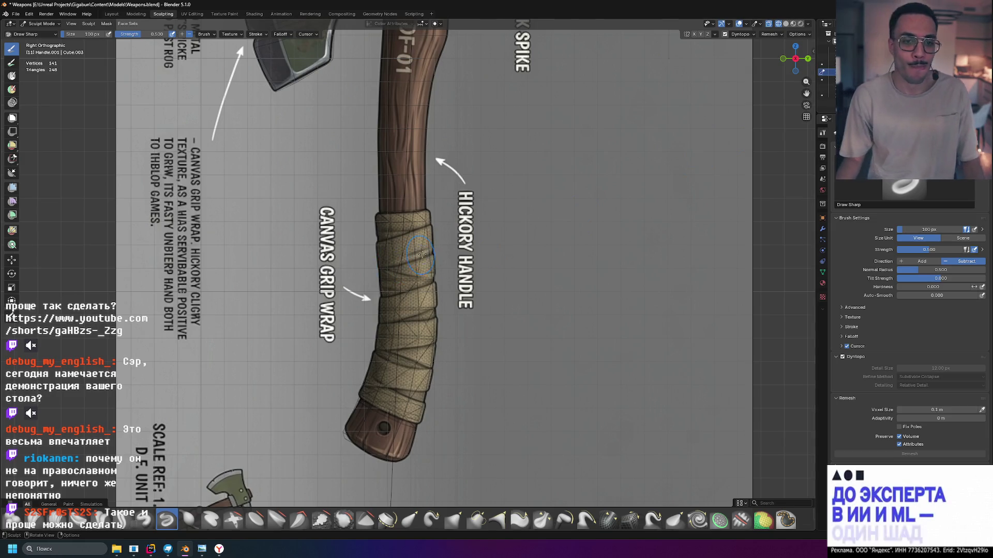
Toggle the handle between Edit Mode and Sculpt Mode, zooming in and out on the grip wrap.
key("Tab")
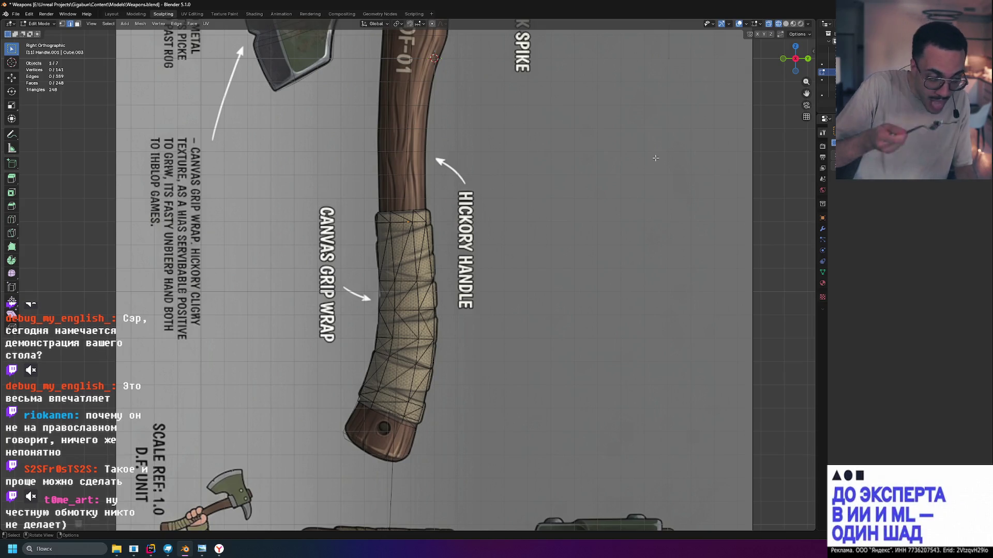
key("Tab")
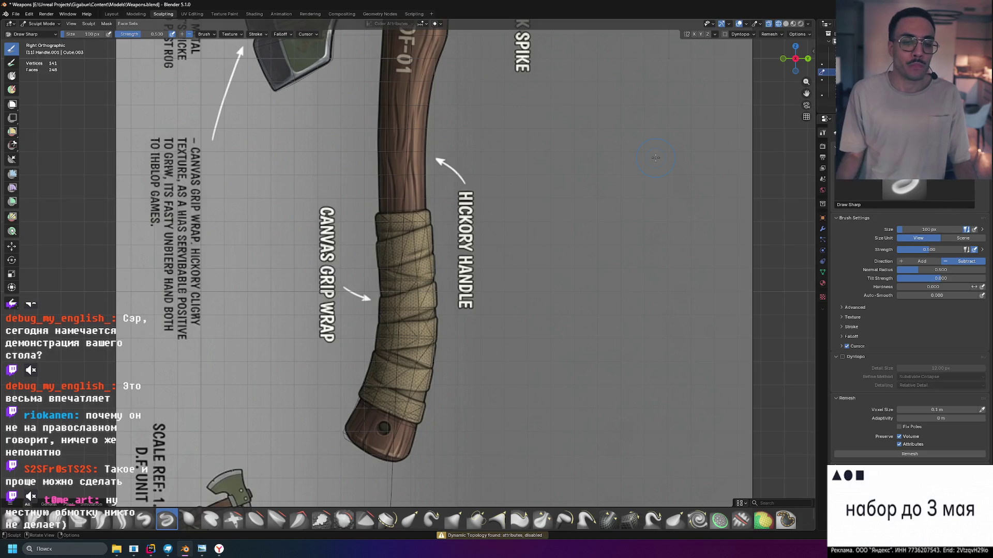
key("Tab")
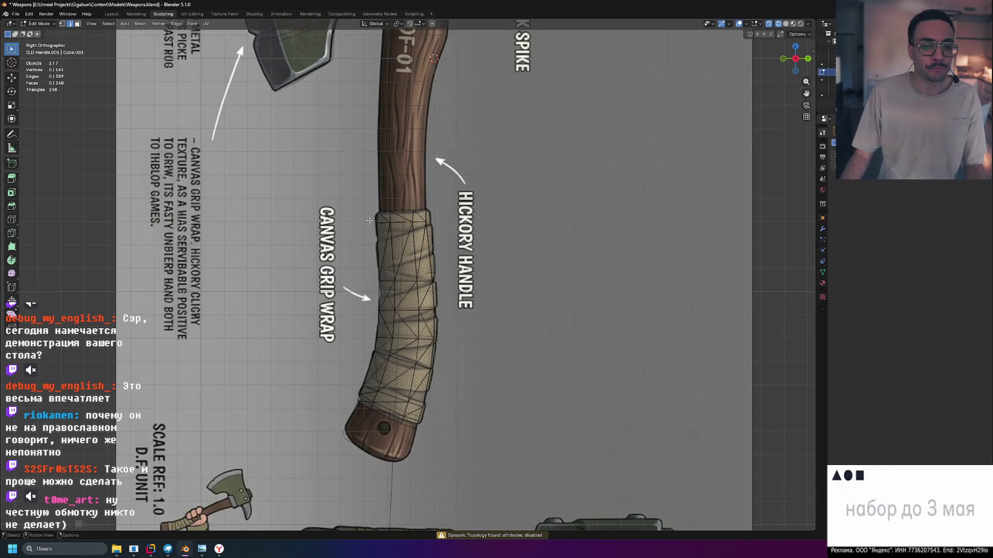
key("Tab")
scroll(421, 225, "up", 5)
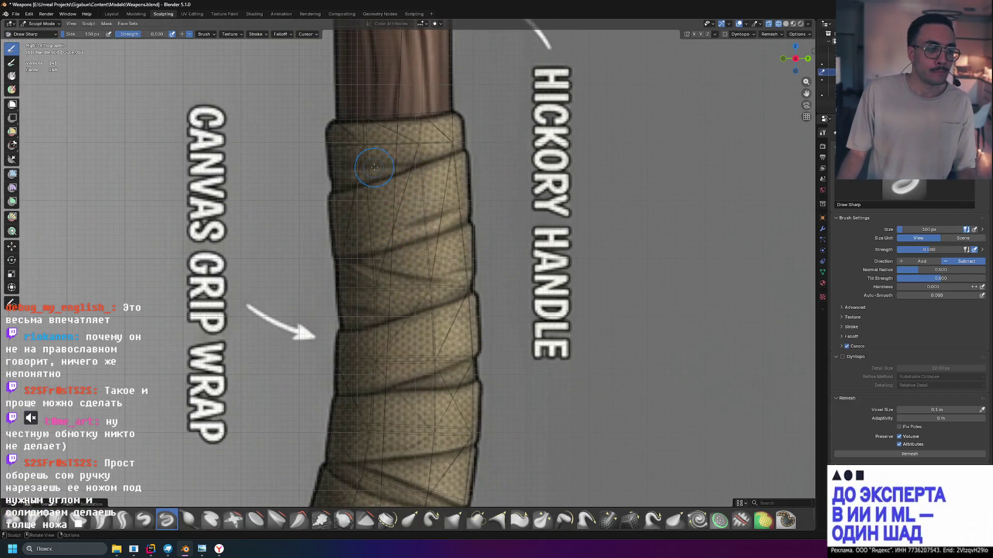
scroll(374, 167, "down", 3)
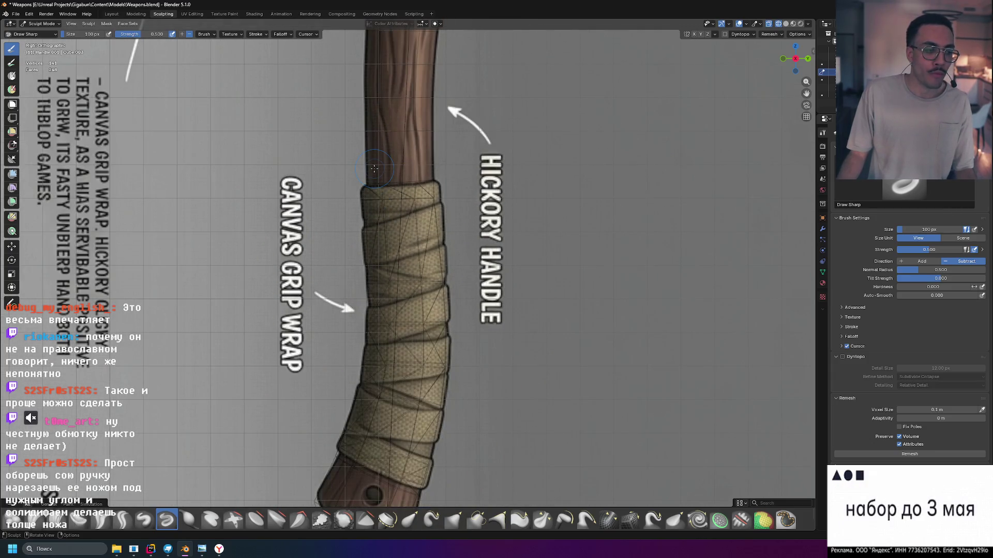
scroll(392, 160, "up", 4)
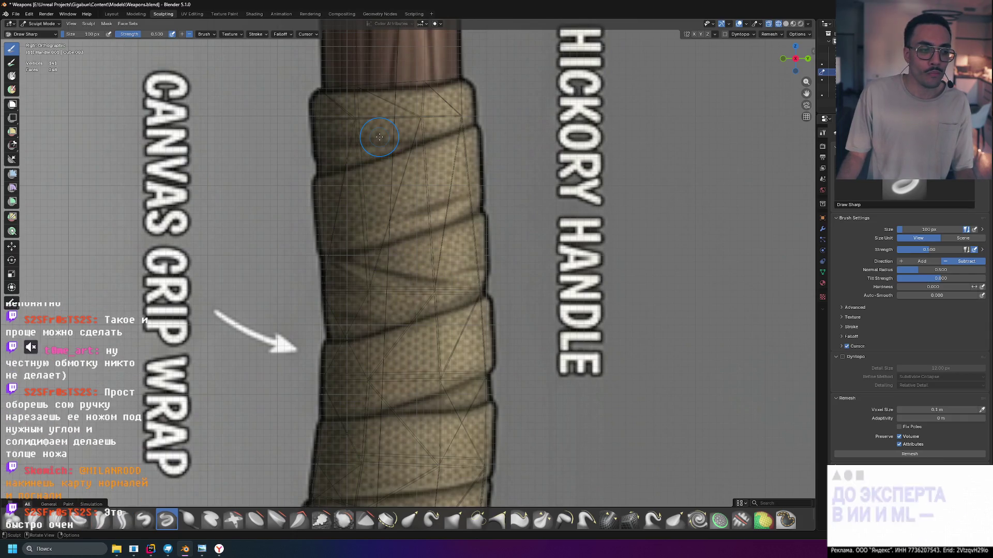
scroll(428, 159, "down", 5)
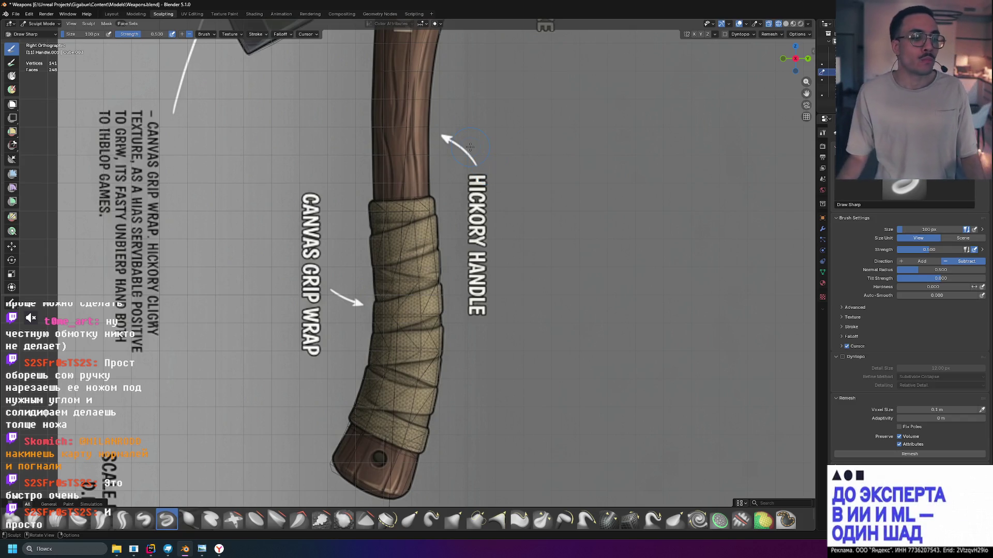
scroll(388, 212, "up", 3)
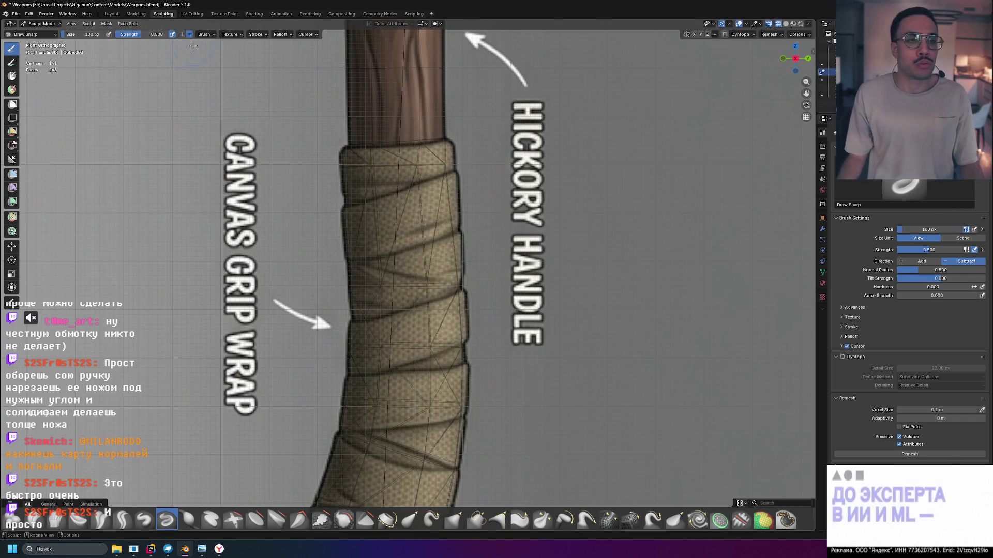
Switch to the Modeling workspace in Object Mode with the whole axe in view.
left_click(126, 15)
mouse_move(695, 112)
middle_mouse_down()
mouse_move(674, 91)
mouse_move(629, 166)
mouse_move(534, 222)
mouse_move(483, 221)
mouse_move(569, 253)
middle_mouse_up()
key("Tab")
Clear the selection and switch to the UV Editing workspace with the palette image in view.
left_click(570, 254)
mouse_move(632, 215)
middle_mouse_down()
mouse_move(578, 228)
mouse_move(705, 211)
mouse_move(559, 221)
middle_mouse_up()
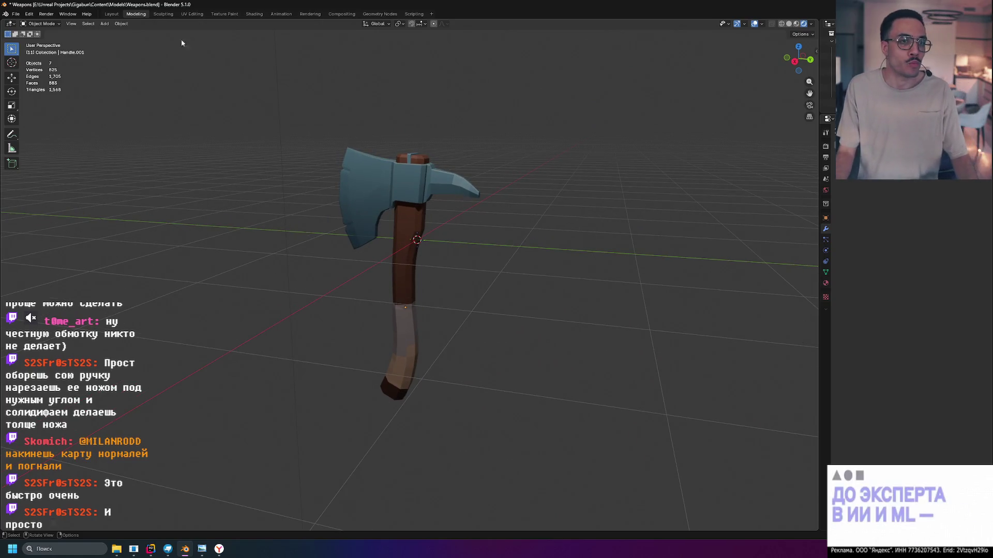
left_click(192, 14)
mouse_move(21, 269)
middle_mouse_down()
mouse_move(93, 160)
mouse_move(116, 158)
middle_mouse_up()
Select the grip wrap piece Handle.001 and pan the palette to show its UV wireframe.
left_click(476, 159)
mouse_move(476, 159)
middle_mouse_down()
mouse_move(555, 219)
mouse_move(494, 197)
mouse_move(444, 198)
mouse_move(515, 196)
mouse_move(544, 220)
mouse_move(580, 223)
mouse_move(475, 261)
middle_mouse_up()
left_click(450, 296)
mouse_move(253, 235)
middle_mouse_down()
mouse_move(241, 241)
mouse_move(249, 247)
mouse_move(129, 259)
middle_mouse_up()
scroll(85, 264, "up", 3)
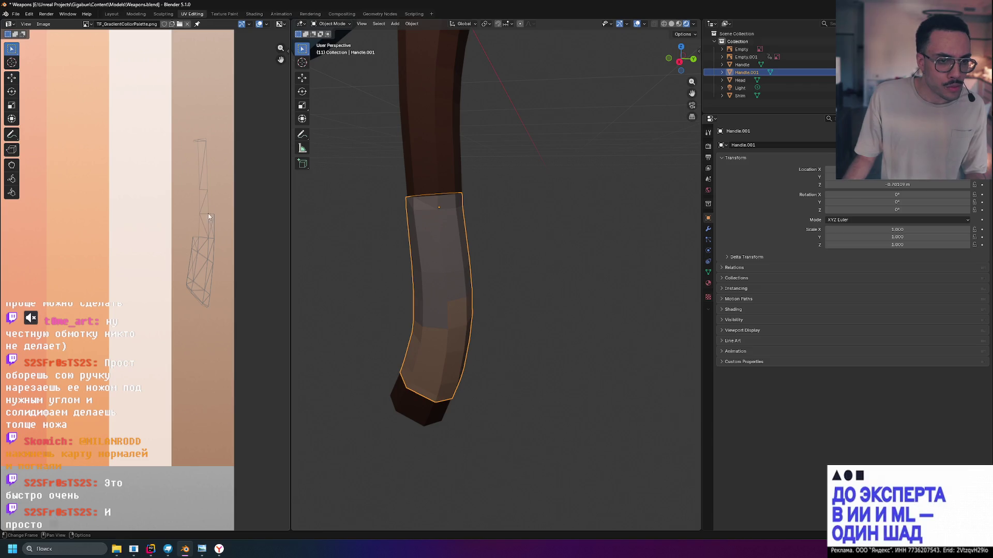
mouse_move(398, 254)
middle_mouse_down()
mouse_move(432, 217)
mouse_move(436, 237)
mouse_move(400, 259)
middle_mouse_up()
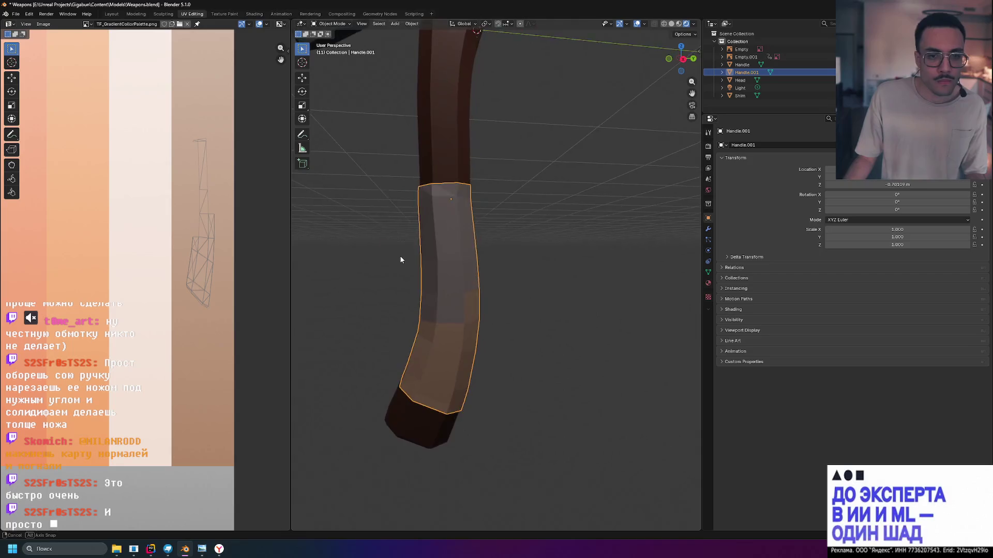
scroll(400, 260, "down", 5)
Reselect Handle.001 alone and frame the whole palette beside a close view of the axe.
left_click(524, 201)
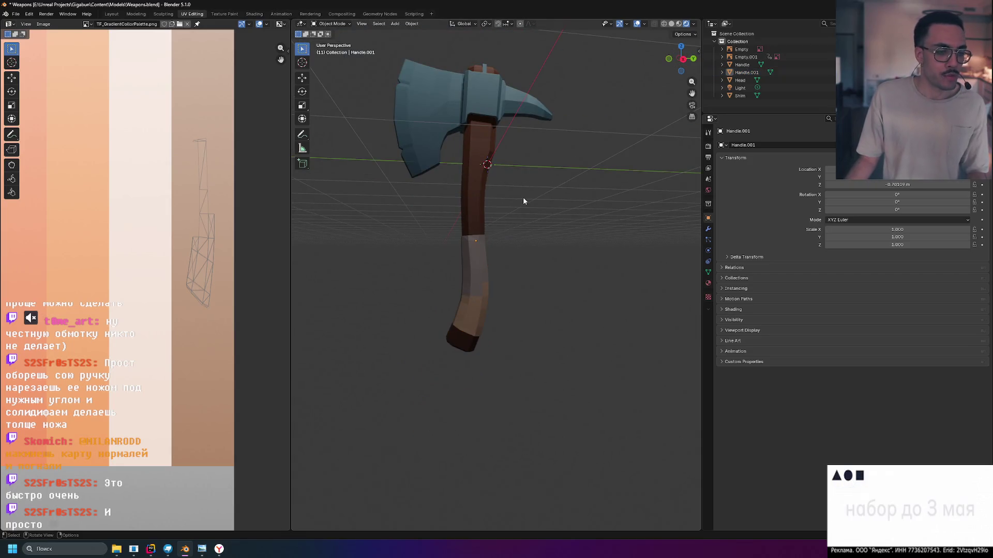
left_click(472, 273)
scroll(472, 271, "up", 1)
scroll(215, 237, "down", 8)
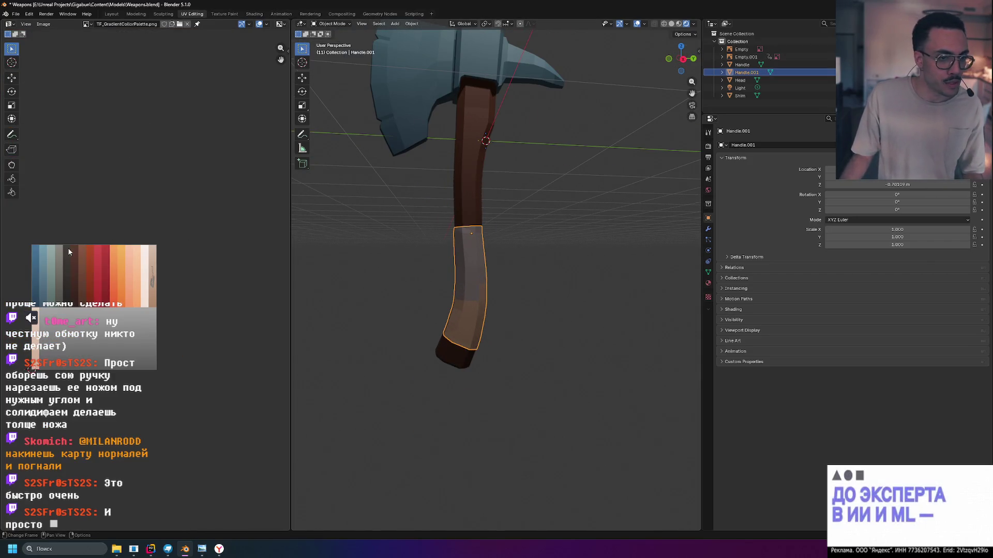
scroll(51, 306, "up", 3)
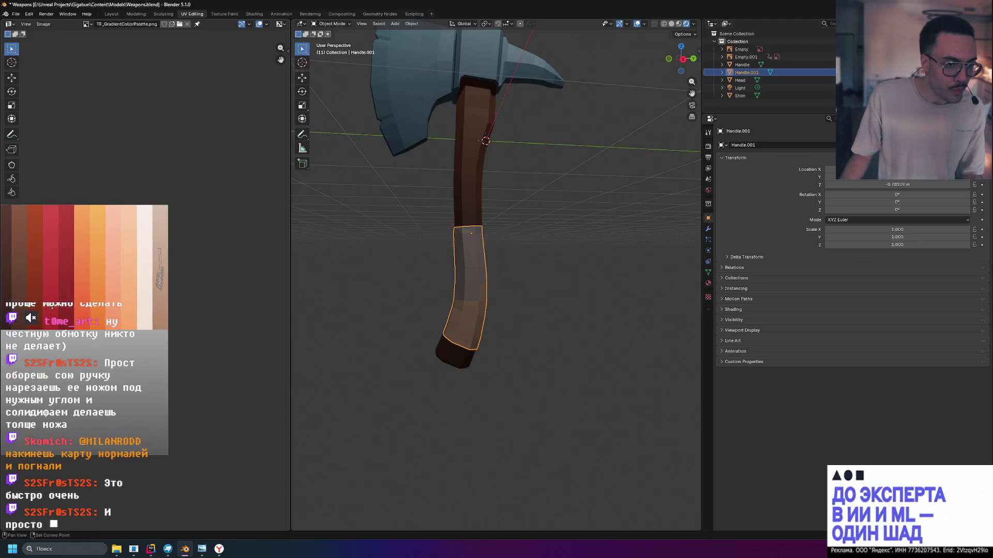
middle_click_drag(51, 306, 188, 296)
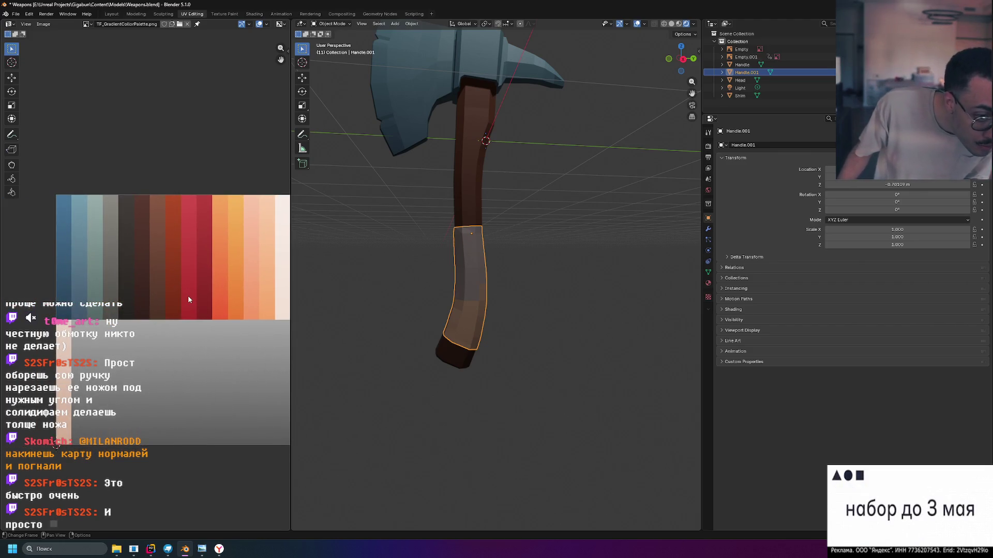
mouse_move(498, 262)
middle_mouse_down()
mouse_move(464, 253)
mouse_move(515, 255)
mouse_move(507, 259)
middle_mouse_up()
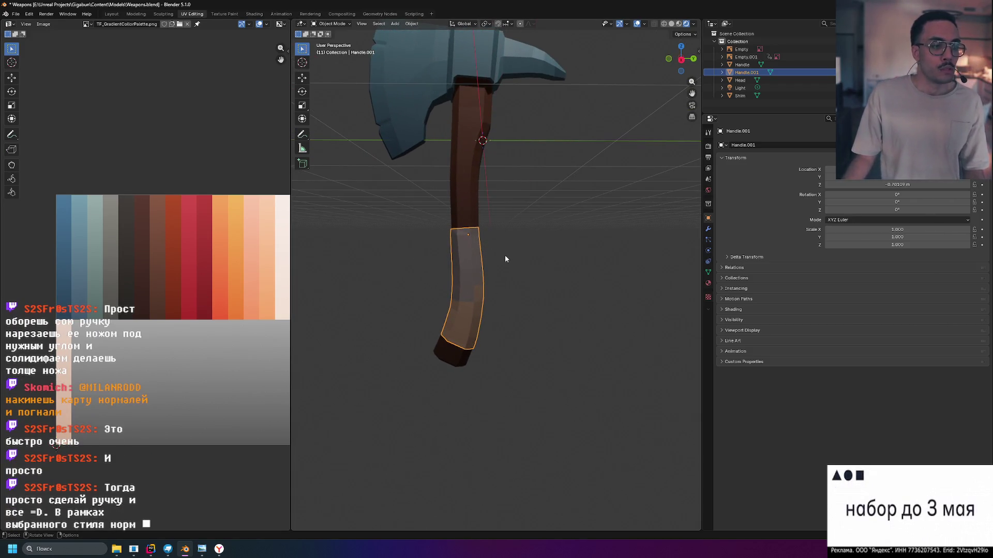
middle_click_drag(533, 216, 531, 225)
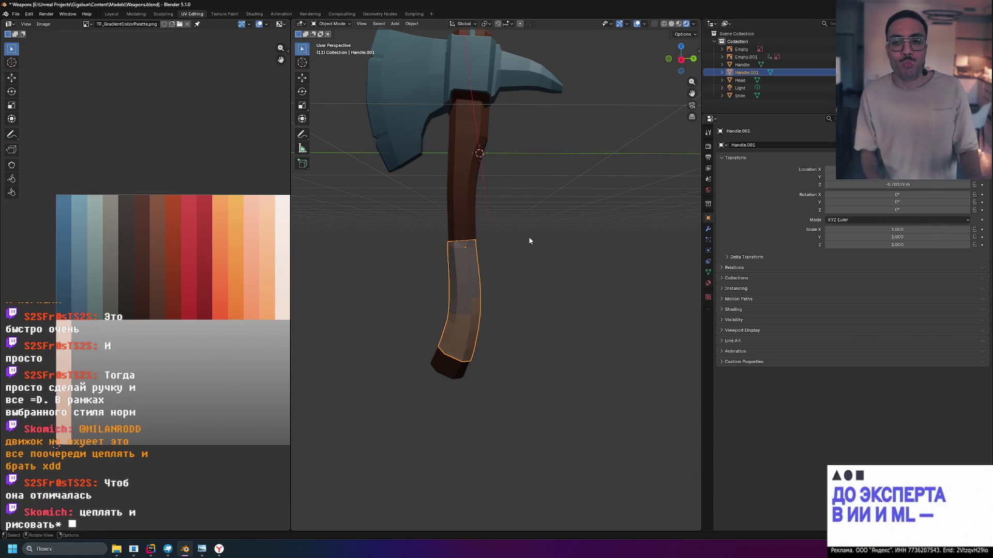
scroll(457, 231, "up", 6)
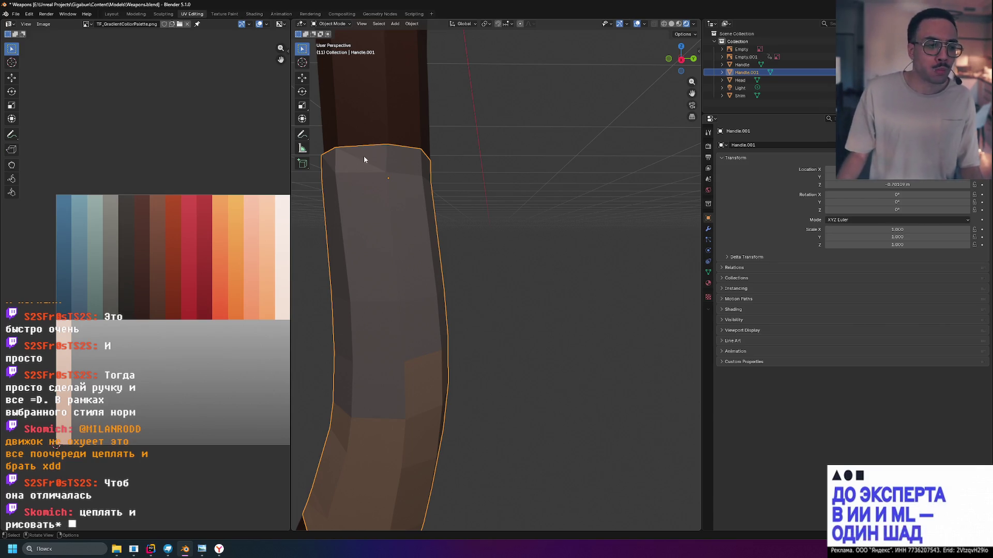
left_click(303, 164)
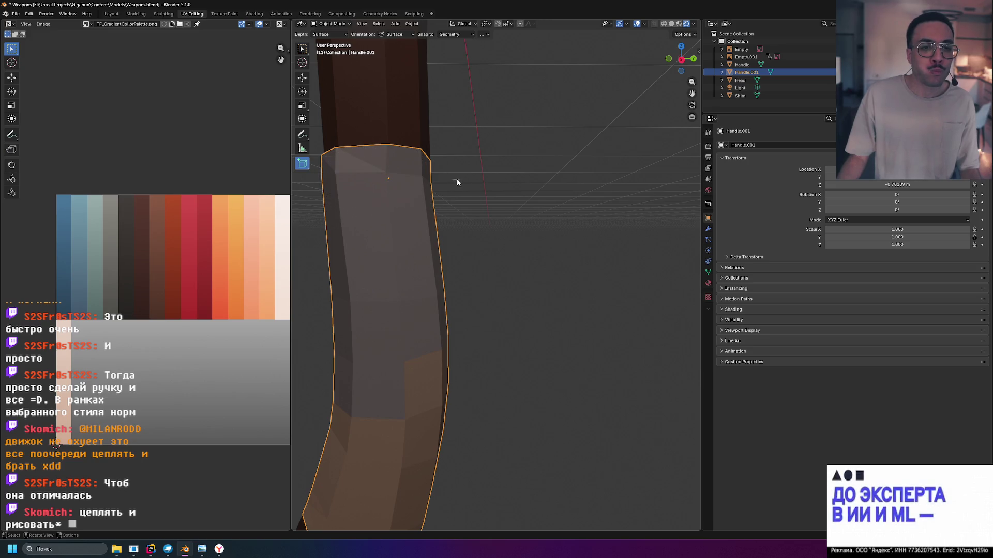
From Right view, draw a small flat cube at the top edge of the grip wrap.
key("KP_3")
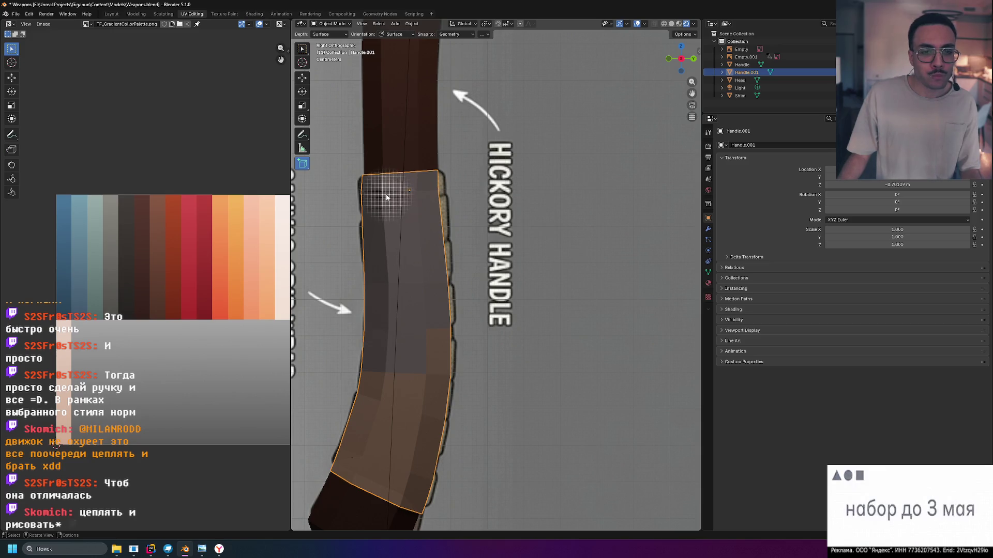
left_click_drag(384, 196, 418, 226)
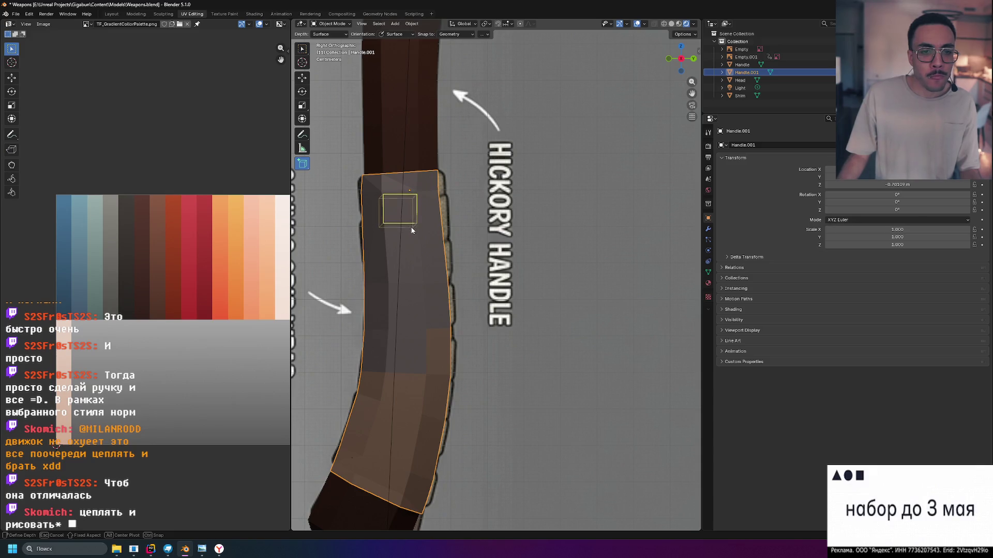
key("Escape")
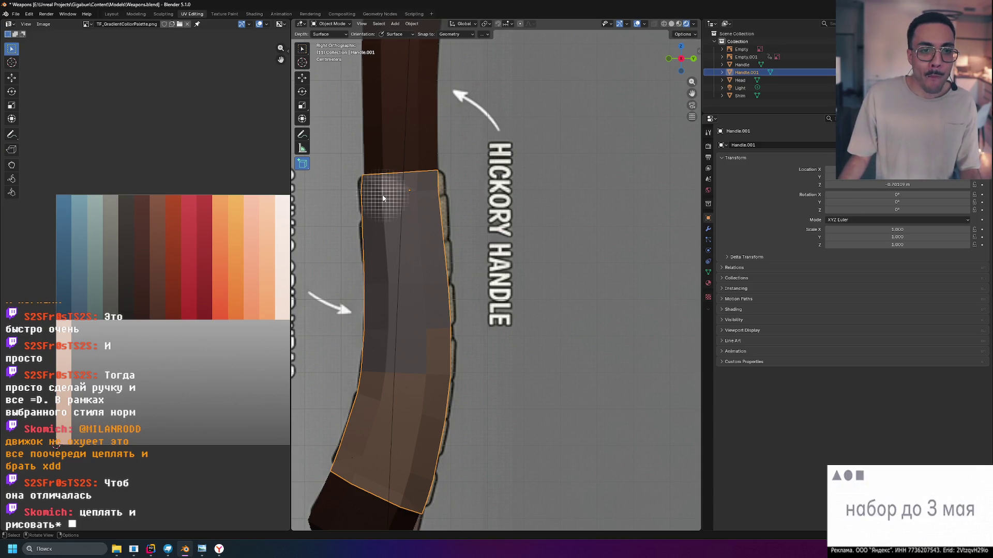
mouse_move(383, 196)
left_mouse_down()
mouse_move(445, 221)
mouse_move(448, 243)
mouse_move(445, 172)
left_mouse_up()
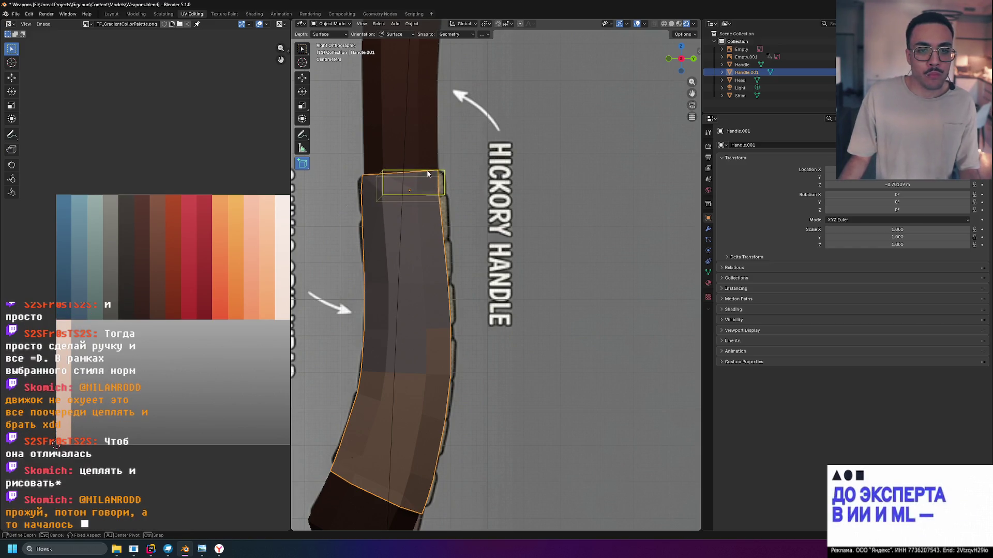
left_click(445, 158)
mouse_move(444, 157)
middle_mouse_down()
mouse_move(491, 191)
mouse_move(429, 222)
mouse_move(441, 225)
middle_mouse_up()
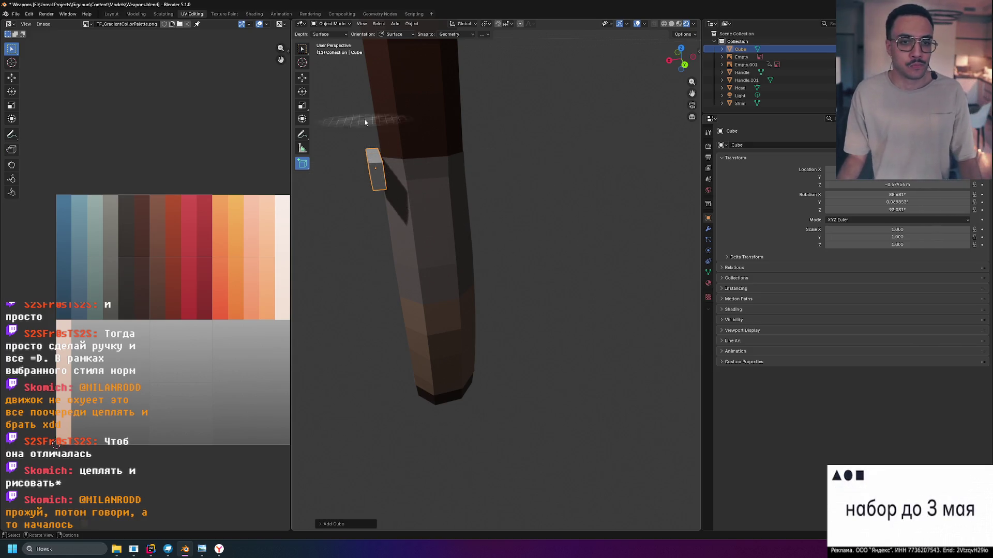
In Edit Mode, pull the cube's face along X to widen it across the handle.
left_click(305, 51)
mouse_move(547, 170)
middle_mouse_down()
mouse_move(557, 163)
mouse_move(553, 179)
mouse_move(439, 204)
middle_mouse_up()
scroll(557, 162, "up", 3)
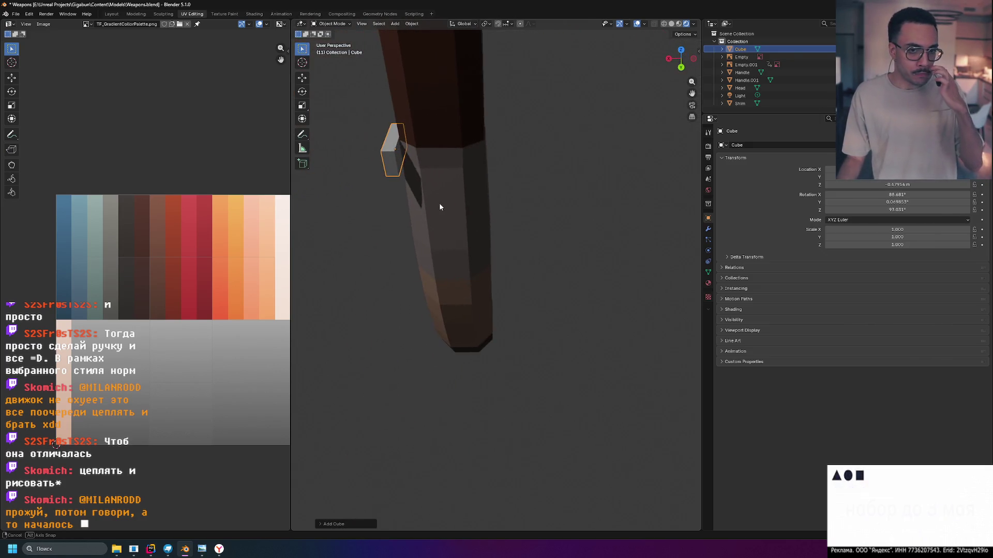
key("Tab")
left_click(397, 161)
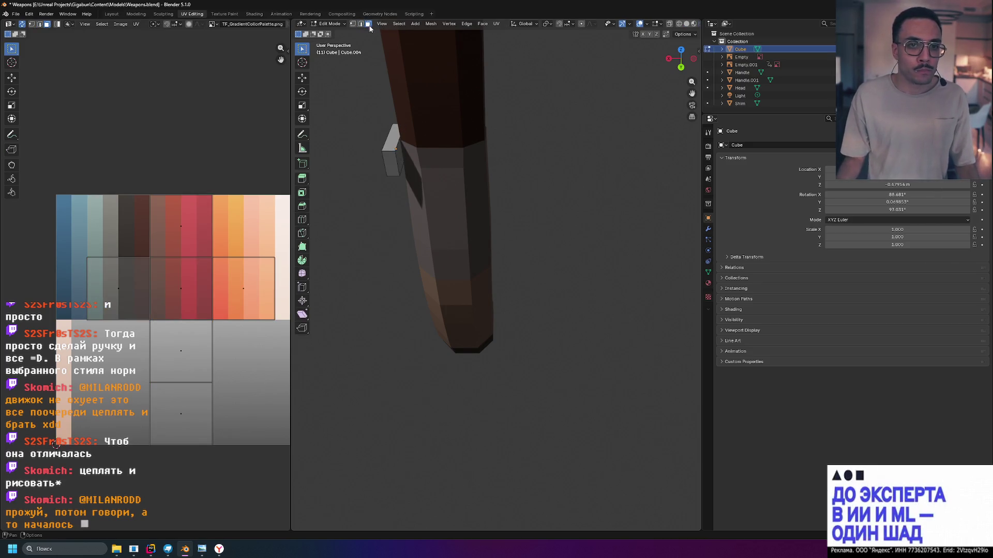
left_click(400, 153)
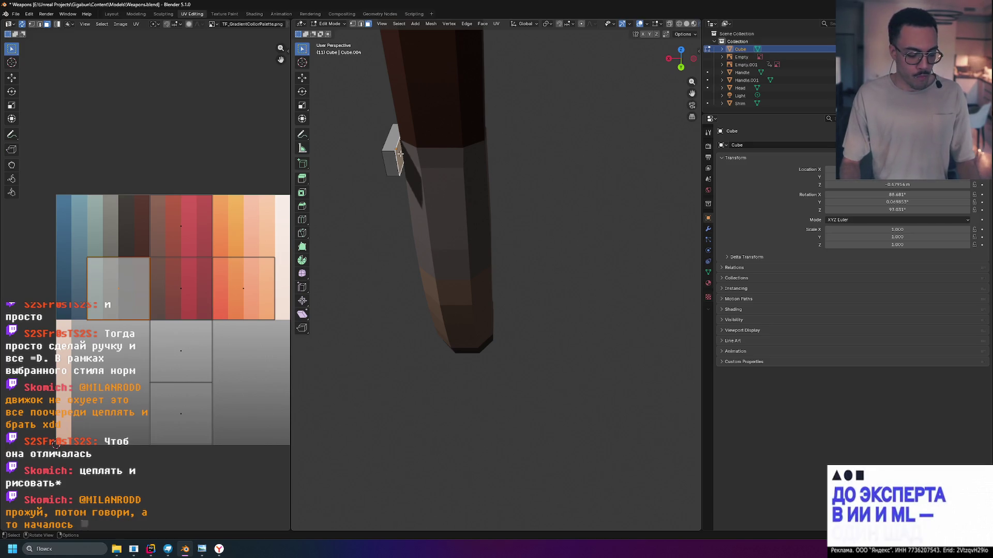
key("g")
key("x")
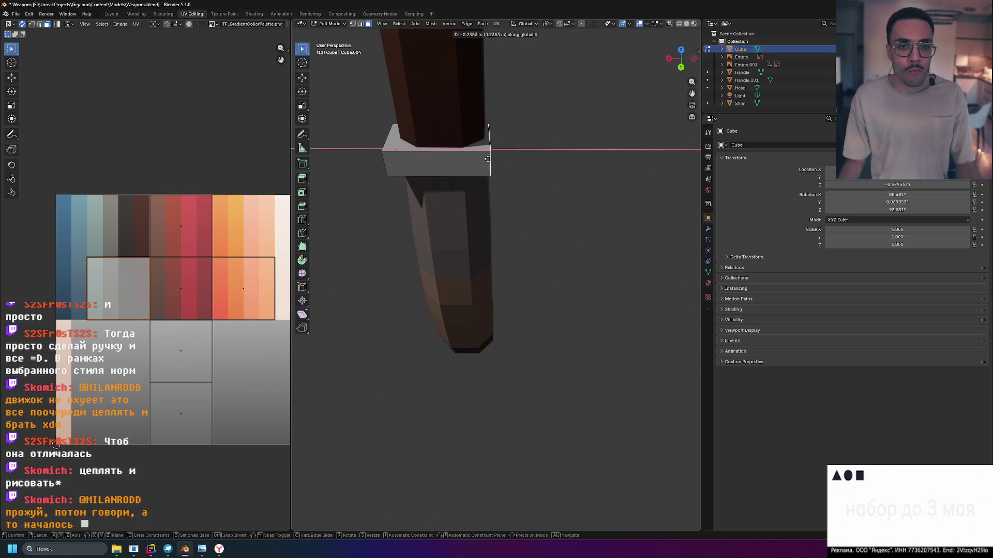
left_click(488, 157)
Drag the side face along Y to stretch the cube into a band around the handle.
mouse_move(487, 157)
middle_mouse_down()
mouse_move(467, 172)
mouse_move(532, 214)
middle_mouse_up()
left_click(533, 213)
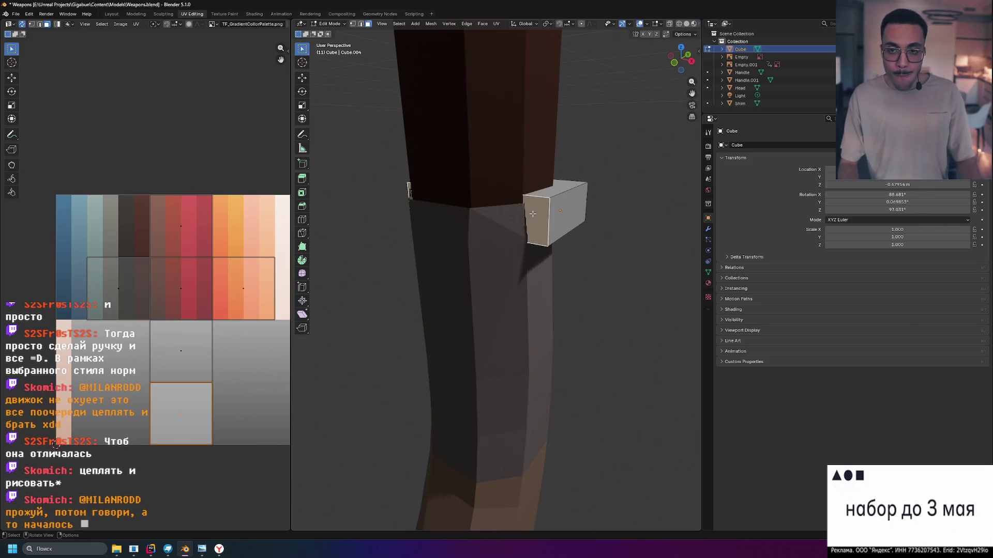
key("g")
key("y")
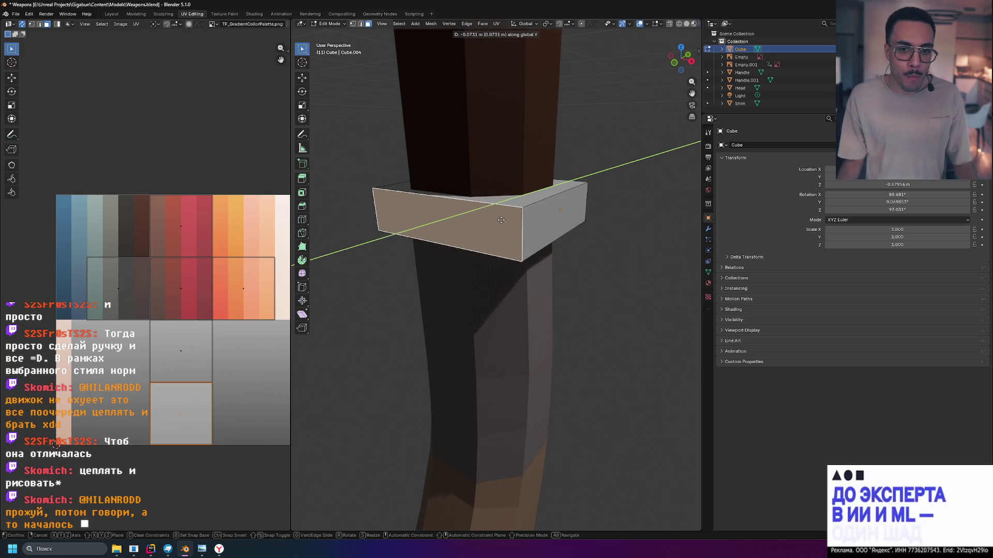
left_click(501, 220)
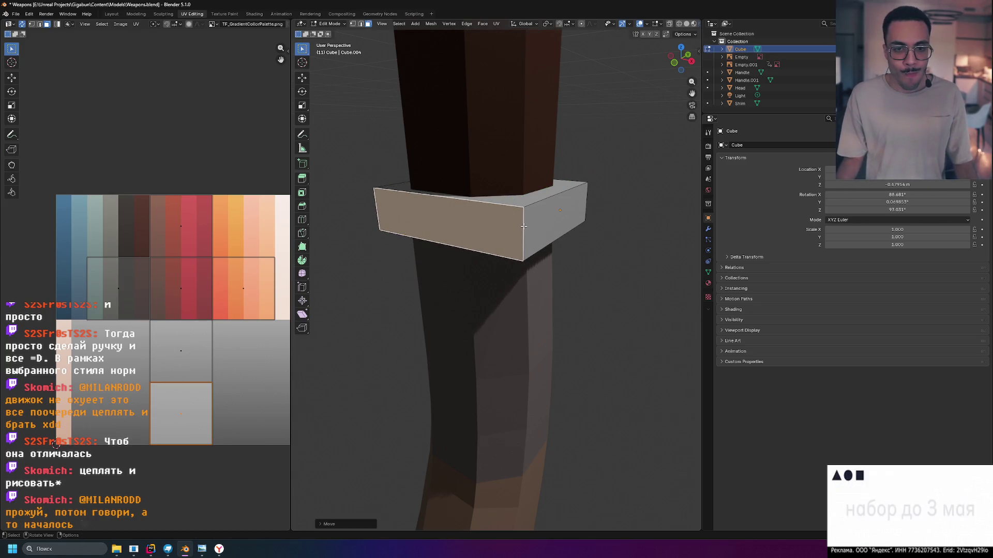
middle_click_drag(549, 220, 436, 207)
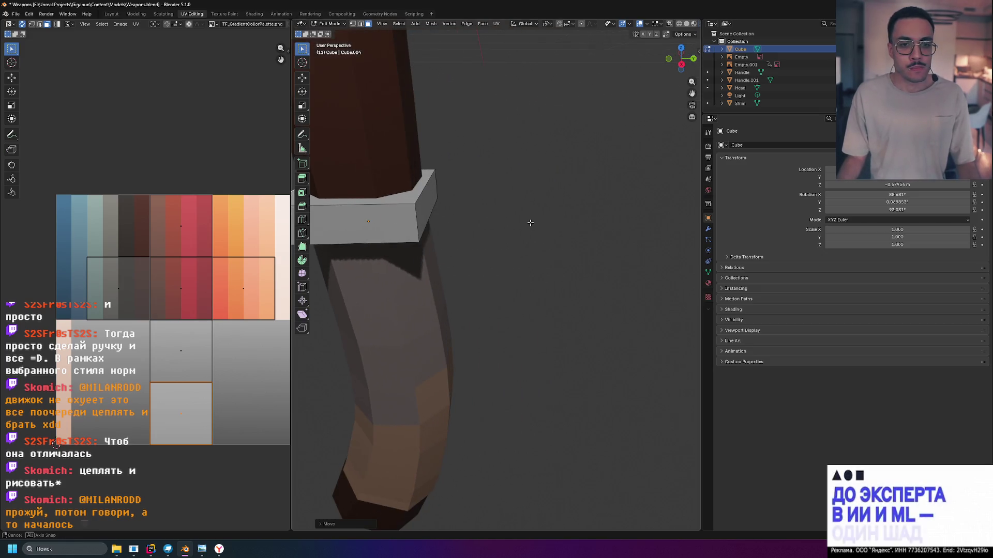
left_click(427, 206, "ctrl")
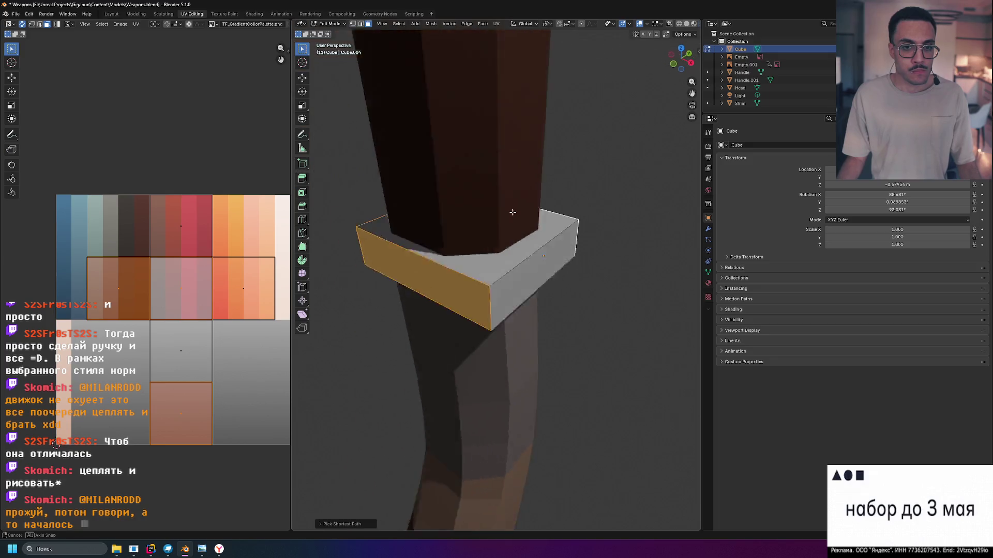